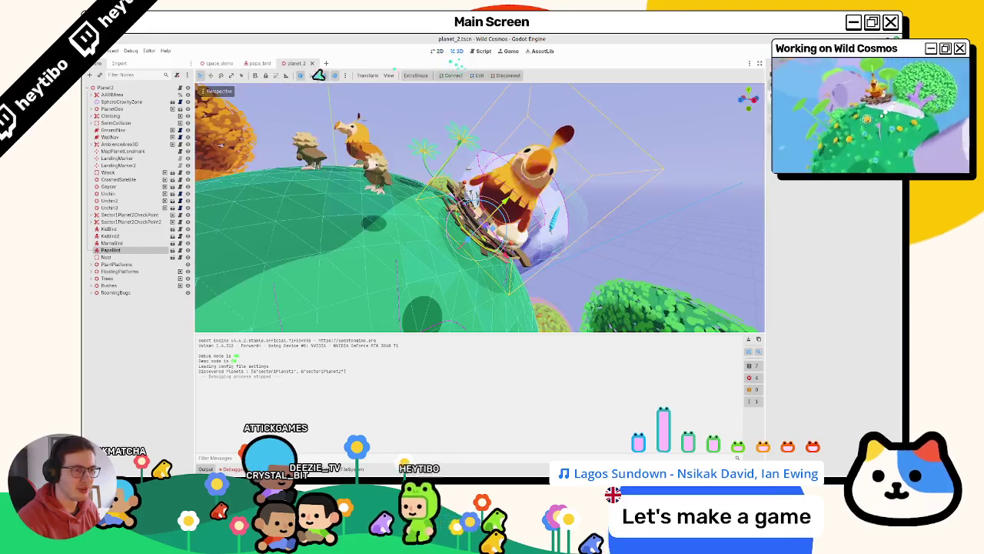
Step: Check the papa_bird and planet_2 scenes, open PapaBird's script, and clear the output log
left_click(257, 63)
left_click(297, 63)
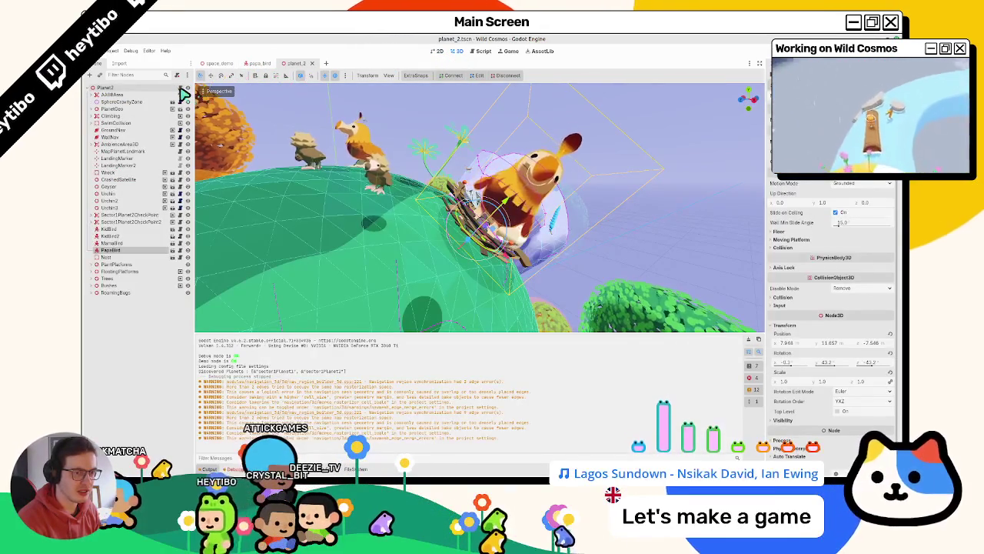
left_click(183, 249)
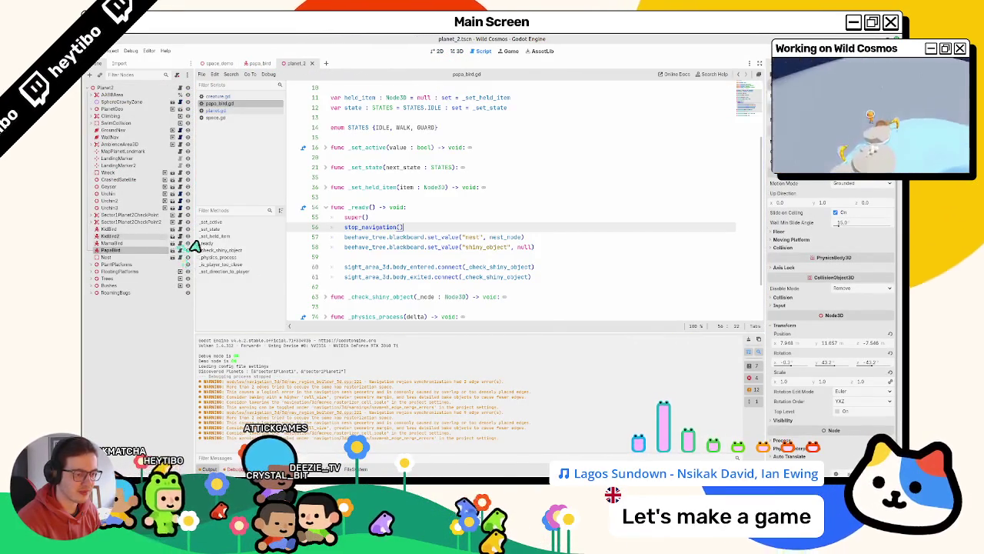
left_click(749, 339)
scroll(555, 271, "down", 2)
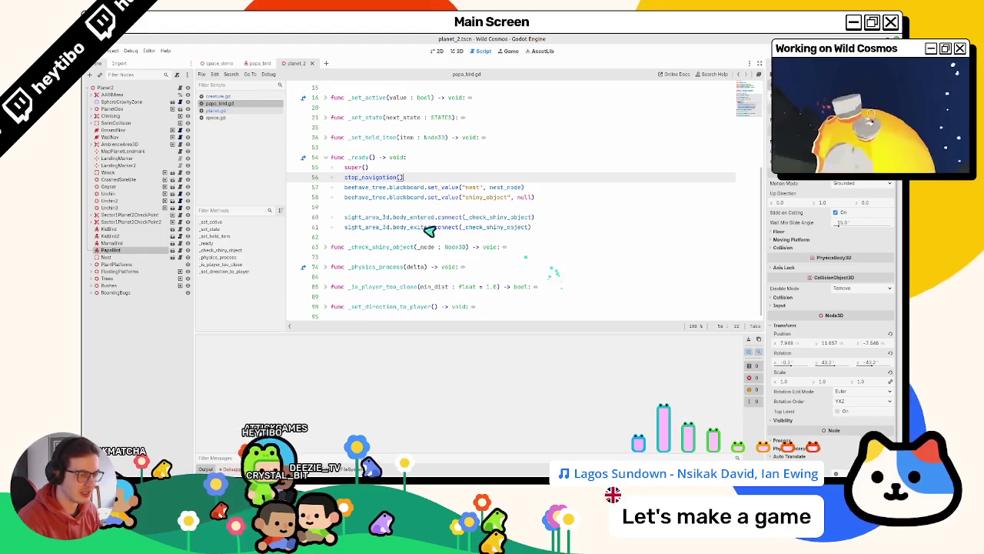
Step: In creature.gd, change global_basis to basis on line 72 and launch the game
left_click(231, 97)
scroll(408, 192, "down", 10)
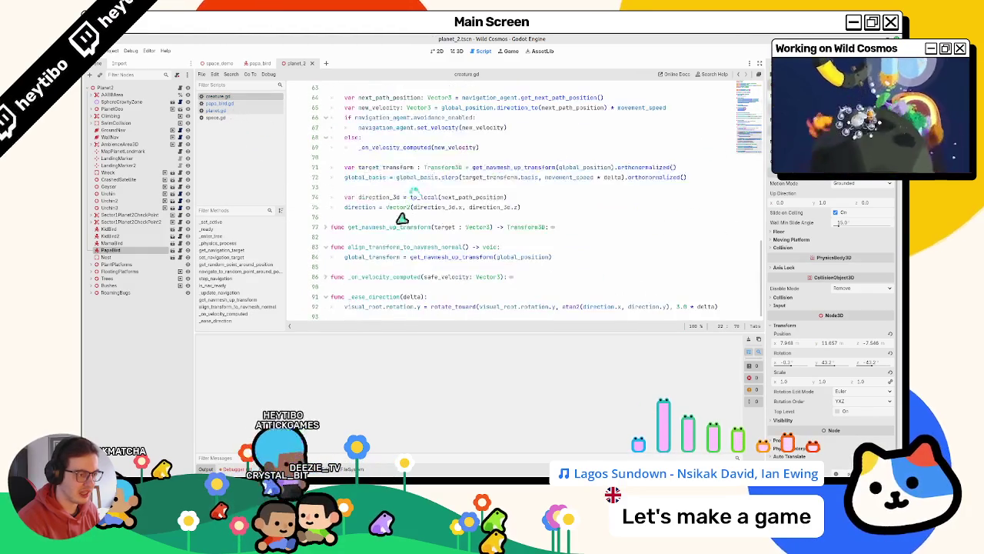
left_click(370, 179)
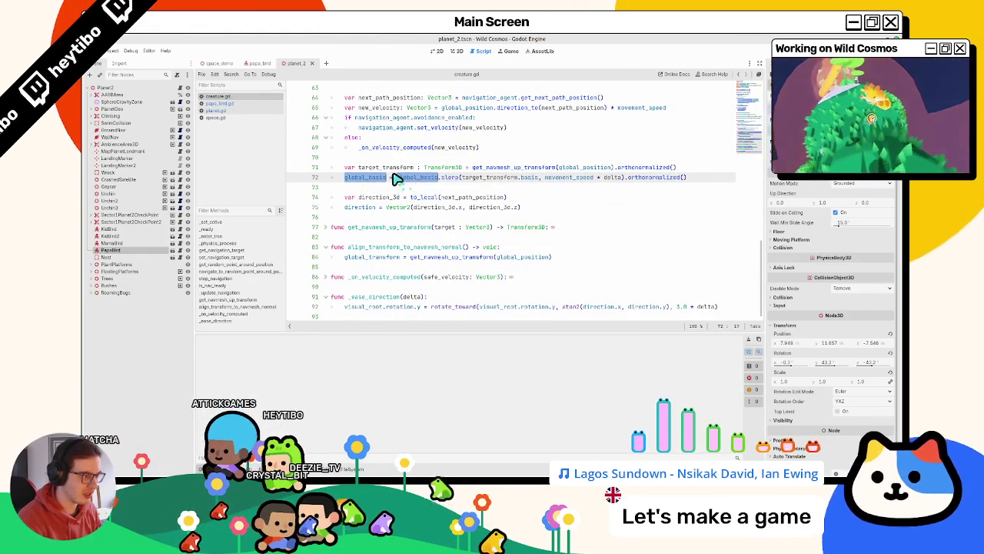
type("basis")
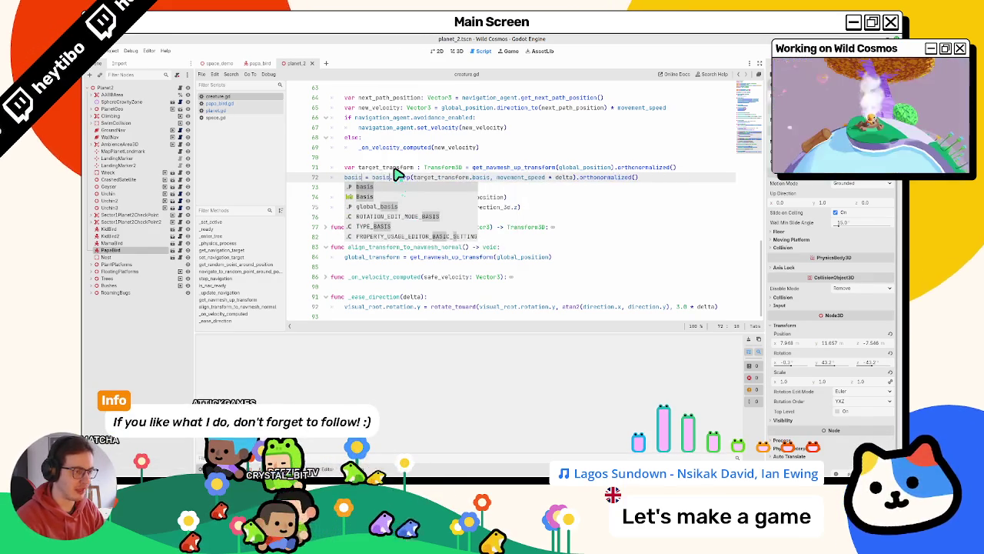
key("ctrl+shift+F5")
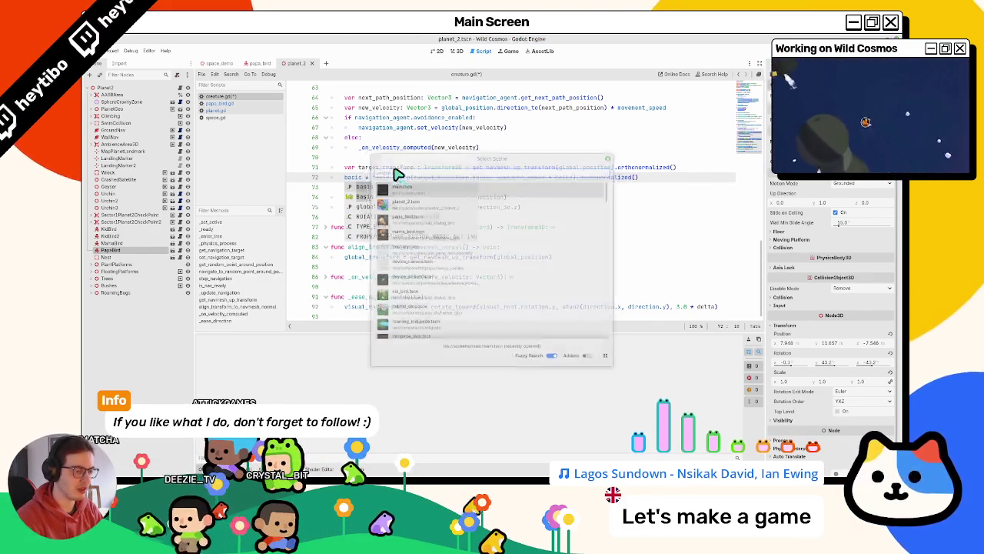
key("Return")
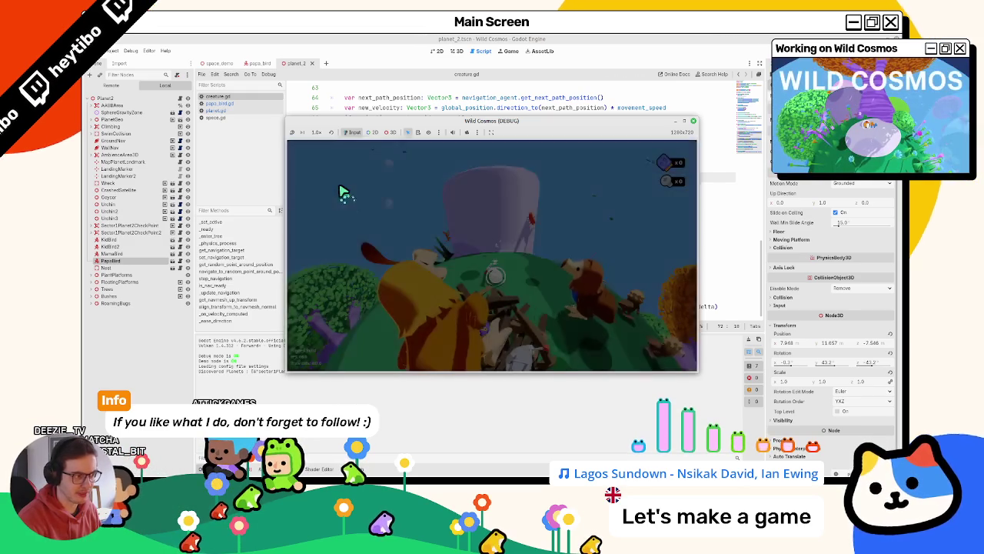
Step: Stop the running game and revert line 72 back to global_basis
left_click(343, 189)
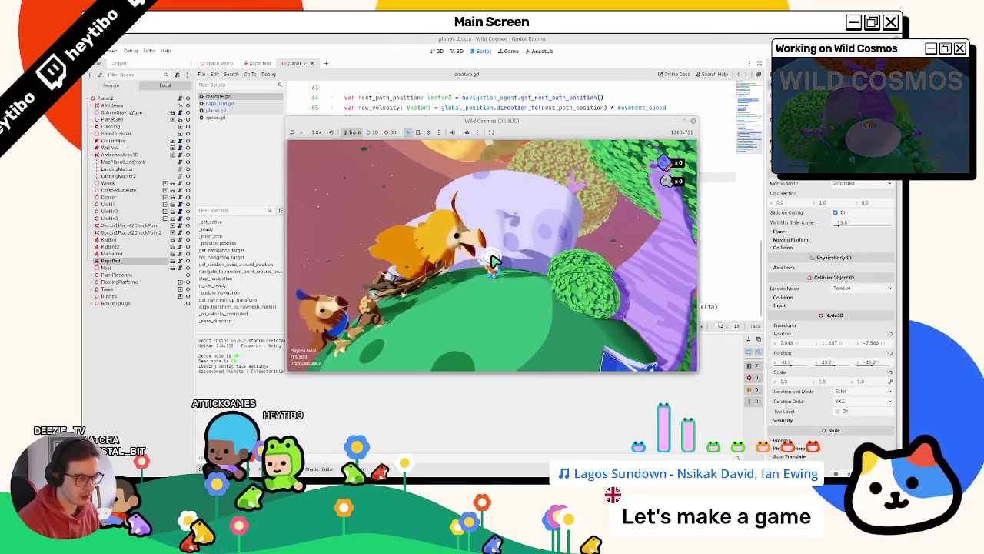
key("F8")
key("Escape")
Step: Add 'global_basis = target_transform.basis' below line 72, comment out the slerp line, and rerun
left_click(340, 192)
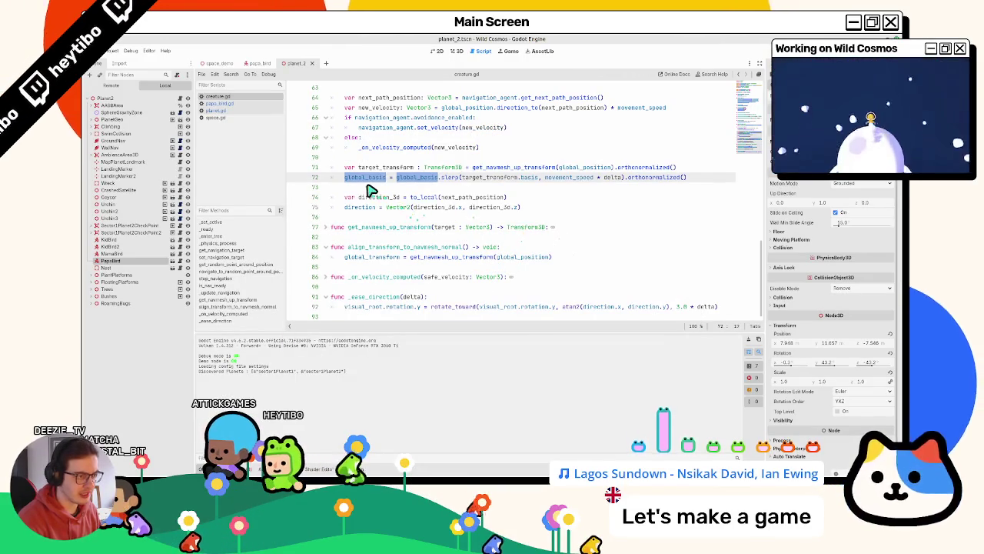
type("global_")
type("global_basis = t")
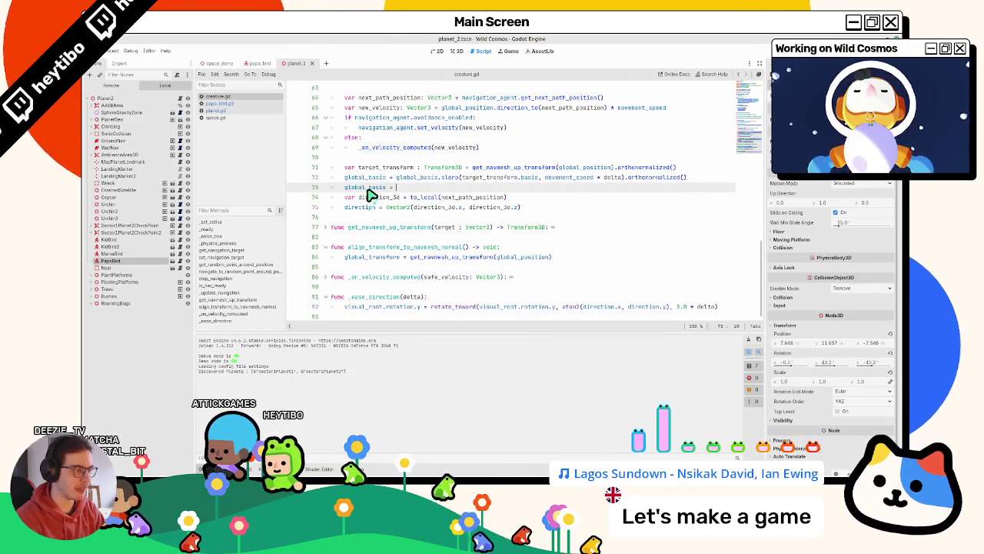
key("Return")
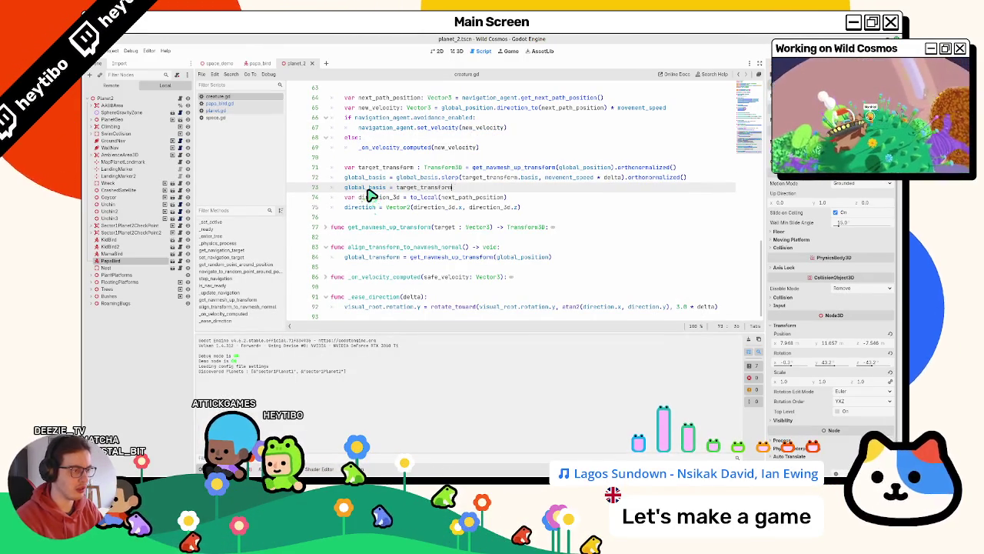
type(".basis")
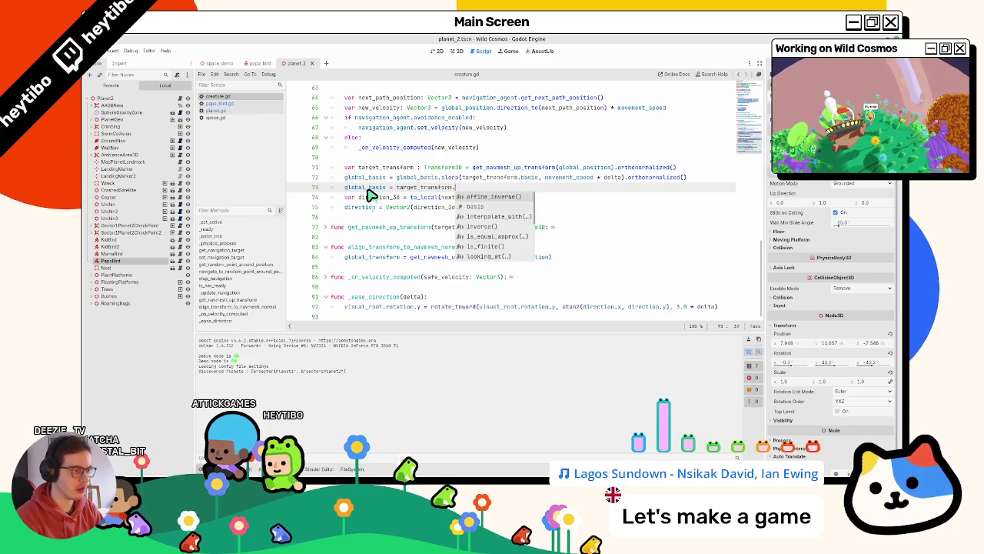
key("Return")
key("Up")
key("Up")
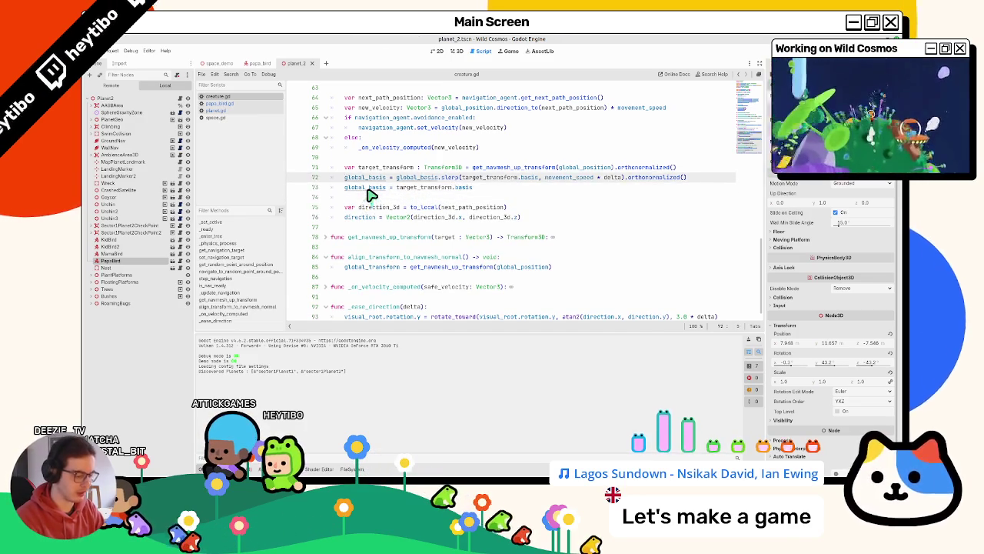
key("ctrl+k")
key("F5")
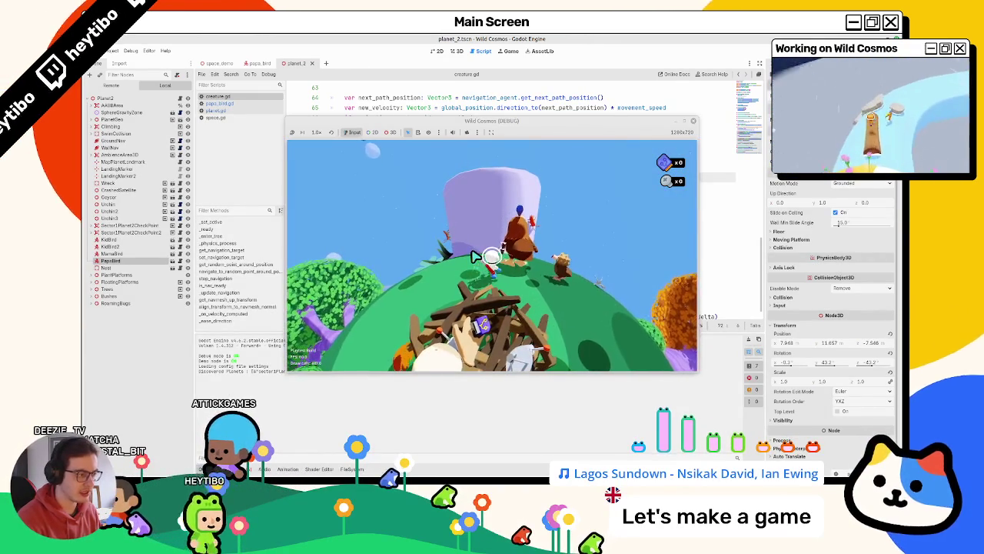
left_click(442, 38)
key("F5")
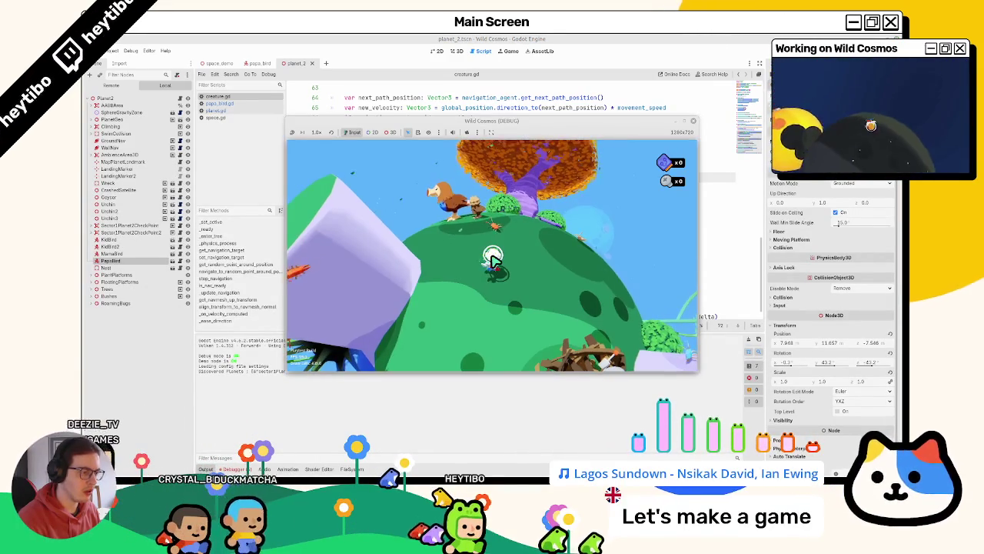
key("alt+Tab")
scroll(494, 260, "up", 2)
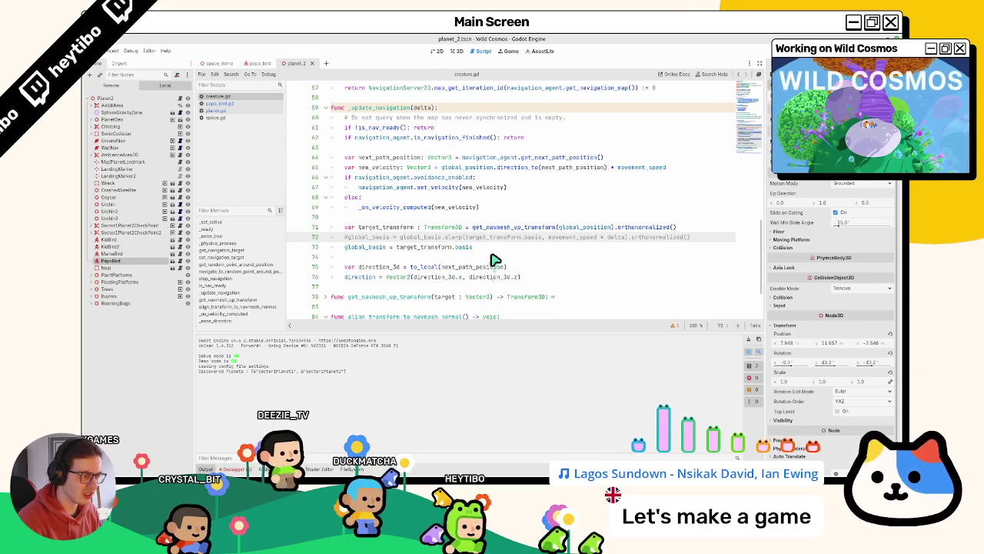
scroll(494, 258, "up", 1)
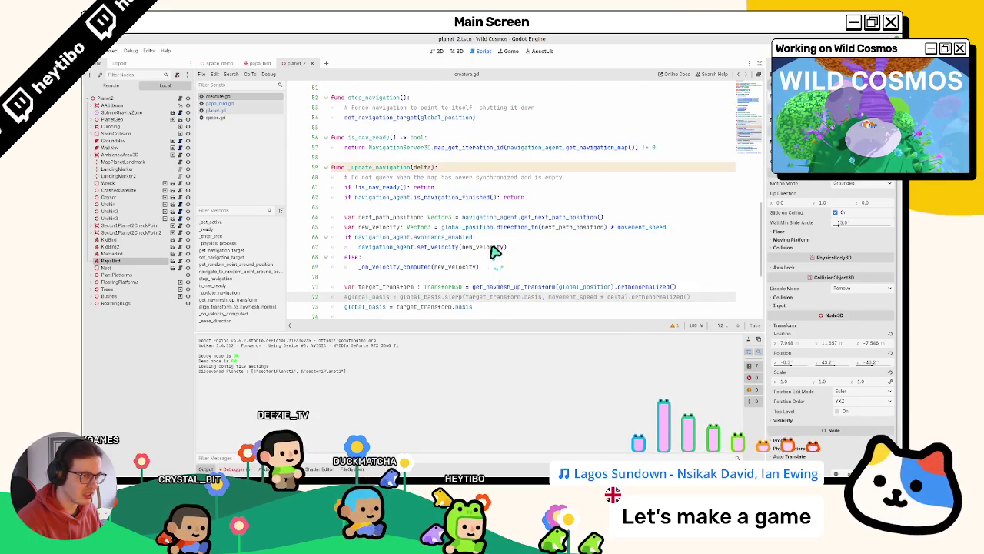
left_click(368, 276)
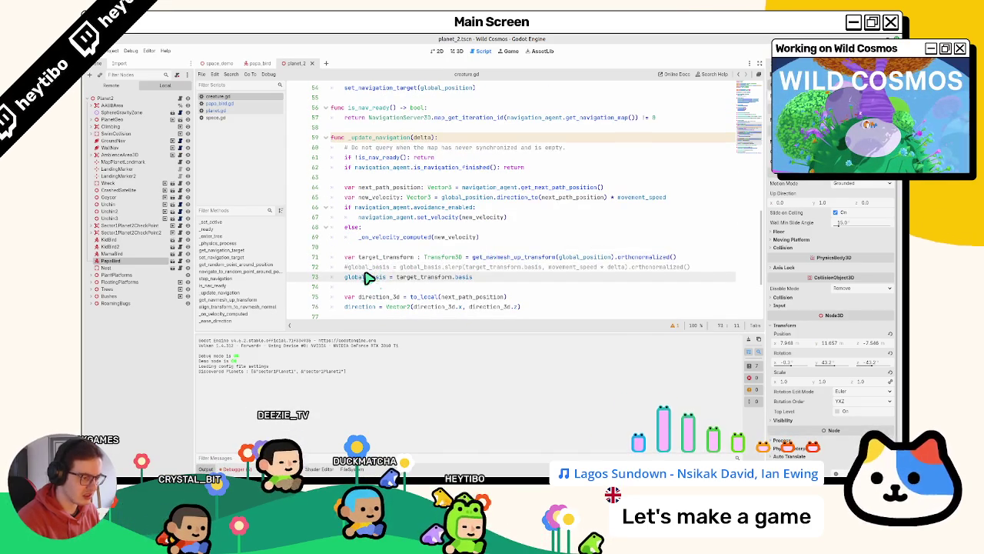
key("F5")
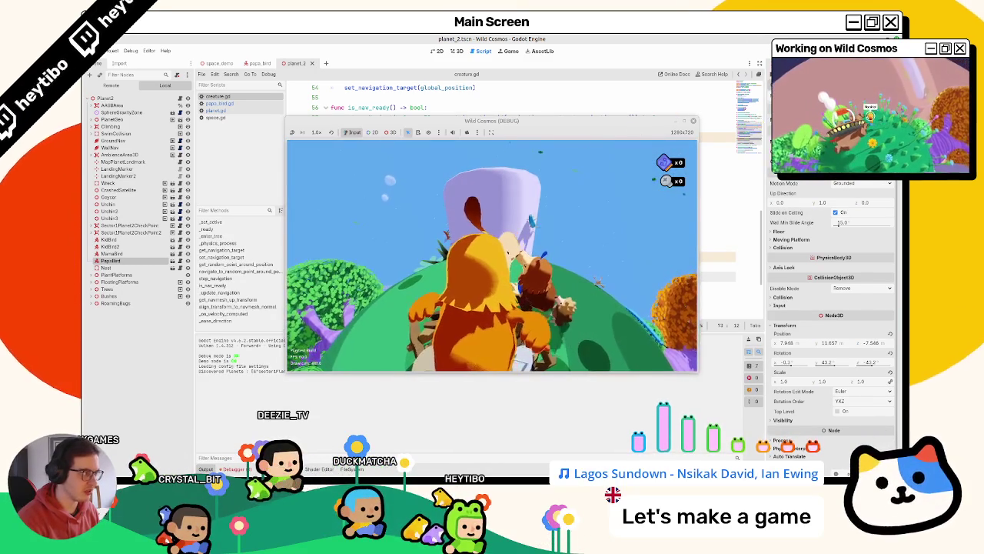
Step: Toggle the comment on line 73, rerun the game, wake the player with W, and stop it
key("F8")
key("ctrl+k")
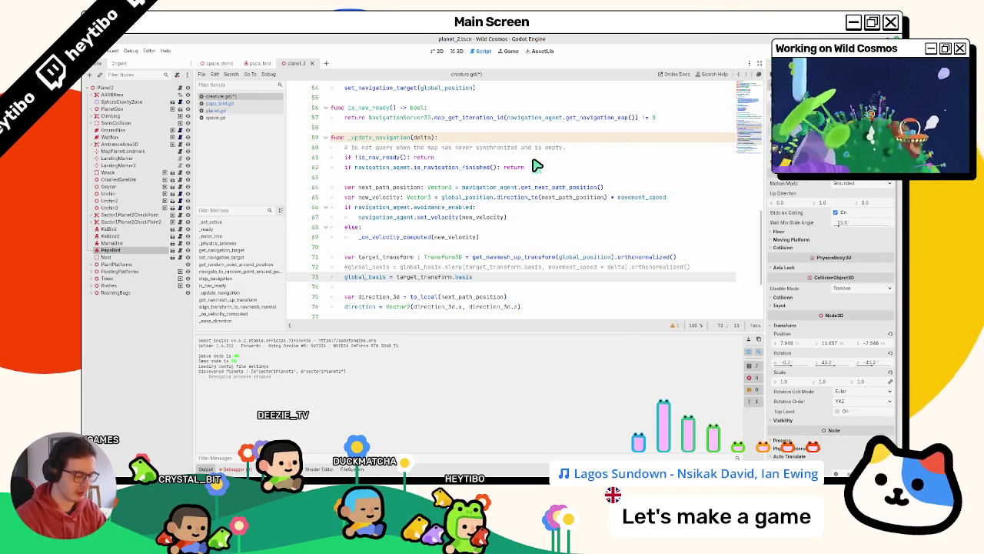
key("ctrl+shift+F5")
key("Return")
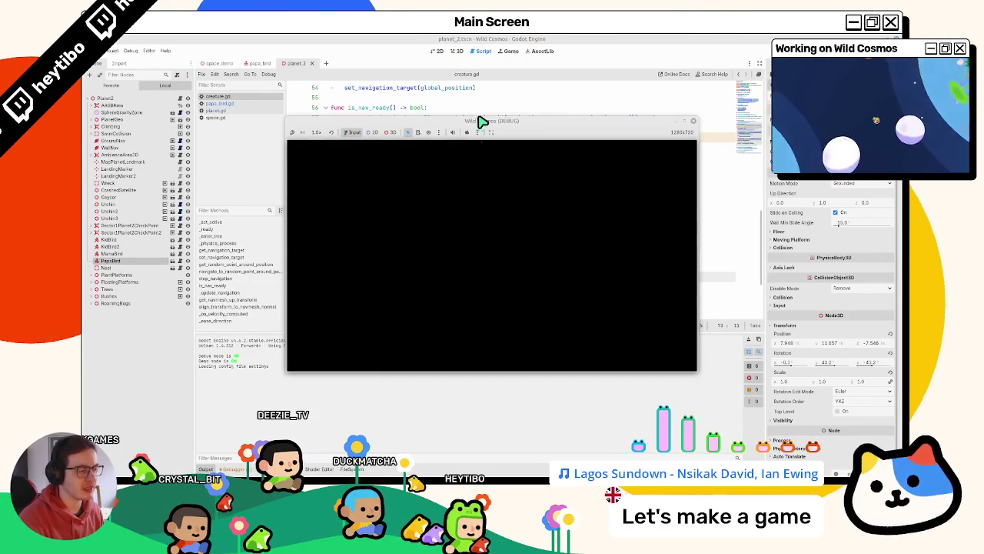
mouse_move(476, 124)
left_mouse_down()
mouse_move(468, 222)
mouse_move(459, 199)
left_mouse_up()
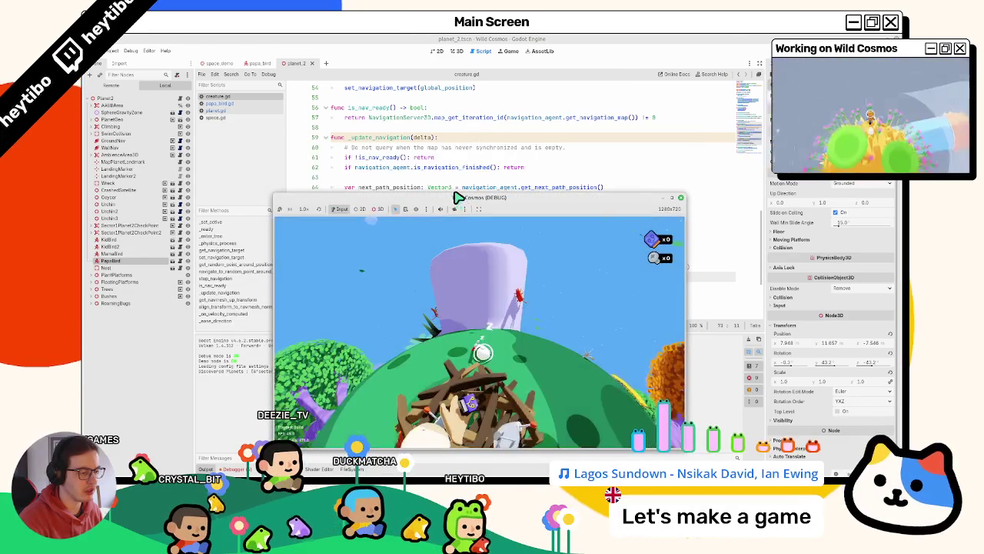
key("w")
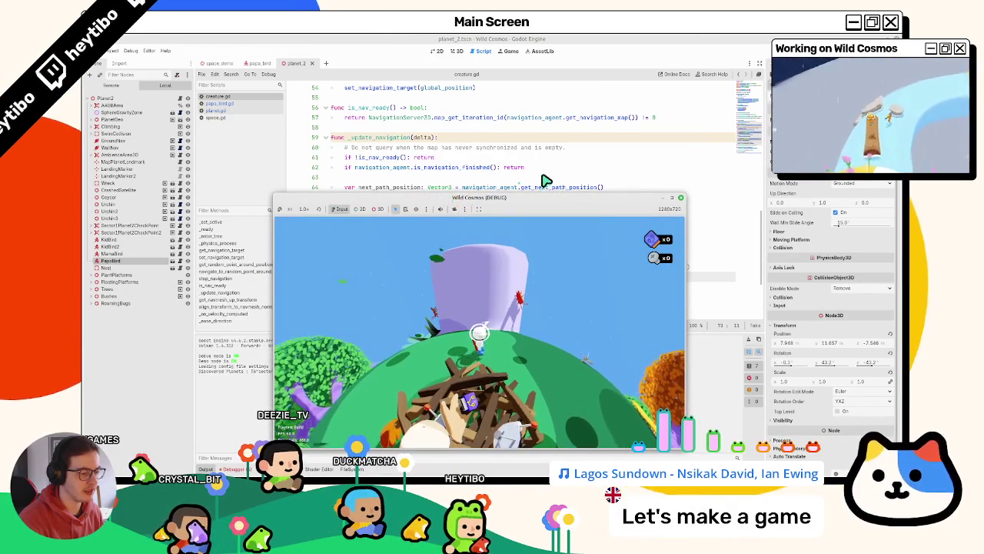
key("F8")
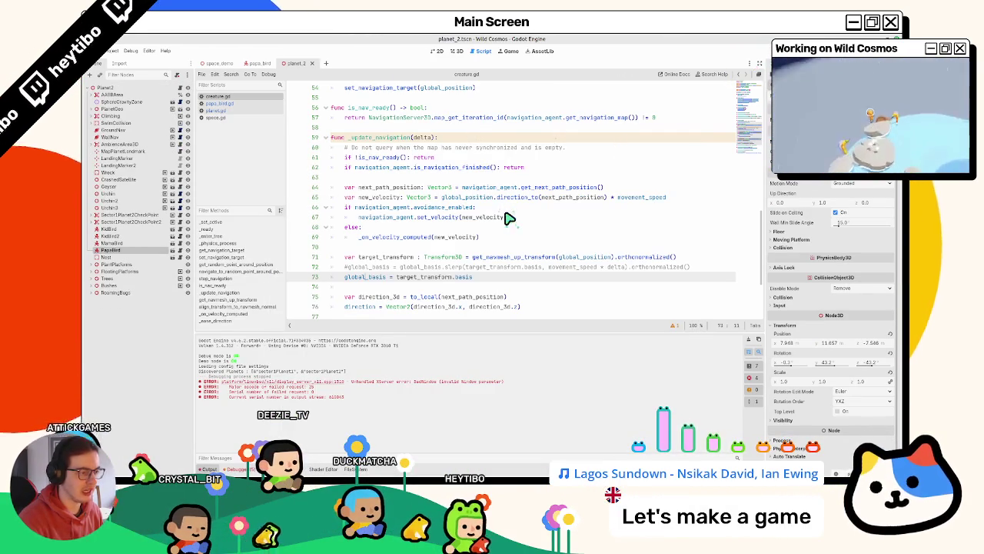
Step: Clear the output, then inspect the _update_navigation call on line 31 and its definition
left_click(752, 344)
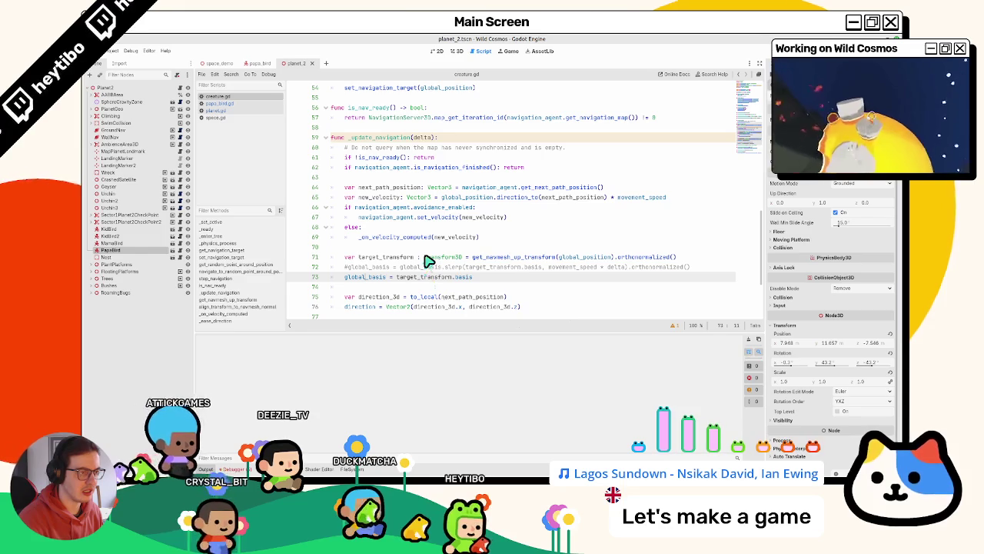
scroll(424, 266, "up", 4)
scroll(429, 260, "up", 3)
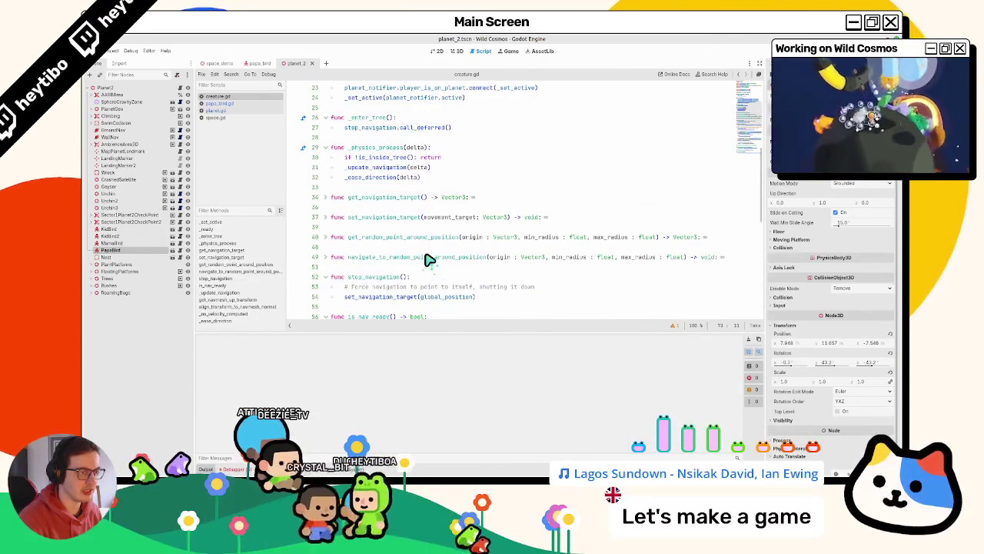
double_click(393, 173)
left_click(393, 173, "ctrl")
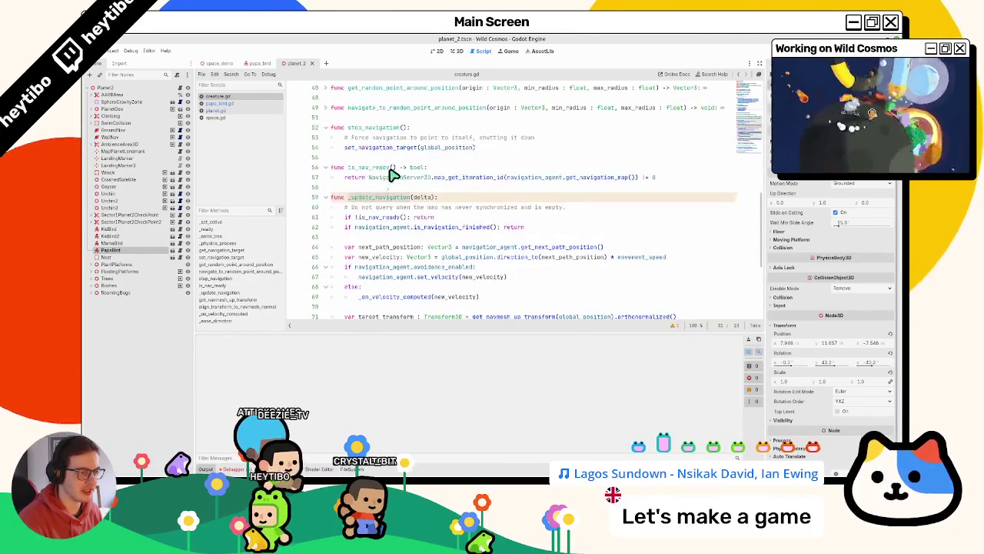
key("alt+Left")
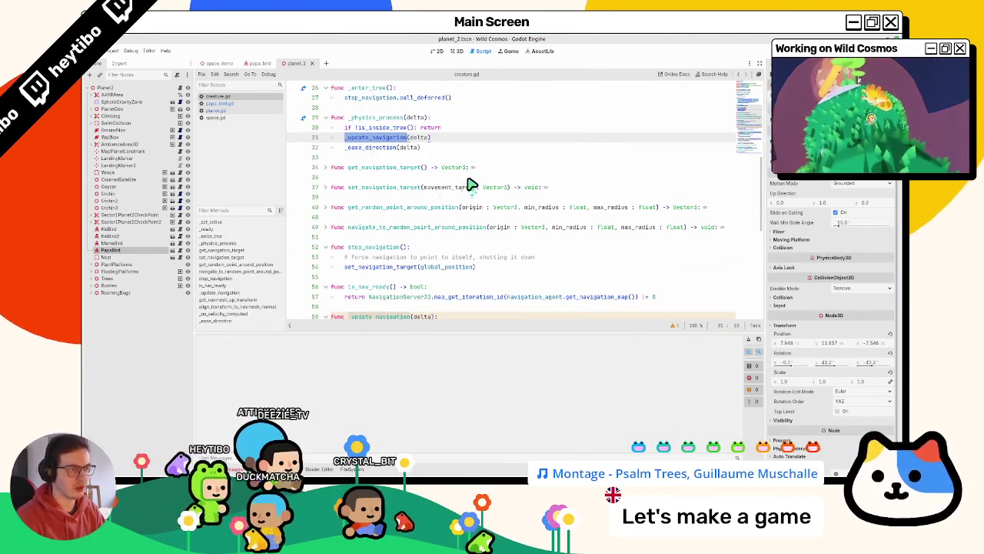
Step: Search all files for _update_navigation and undo the stray newline on line 31
key("ctrl+shift+f")
key("Return")
key("ctrl+z")
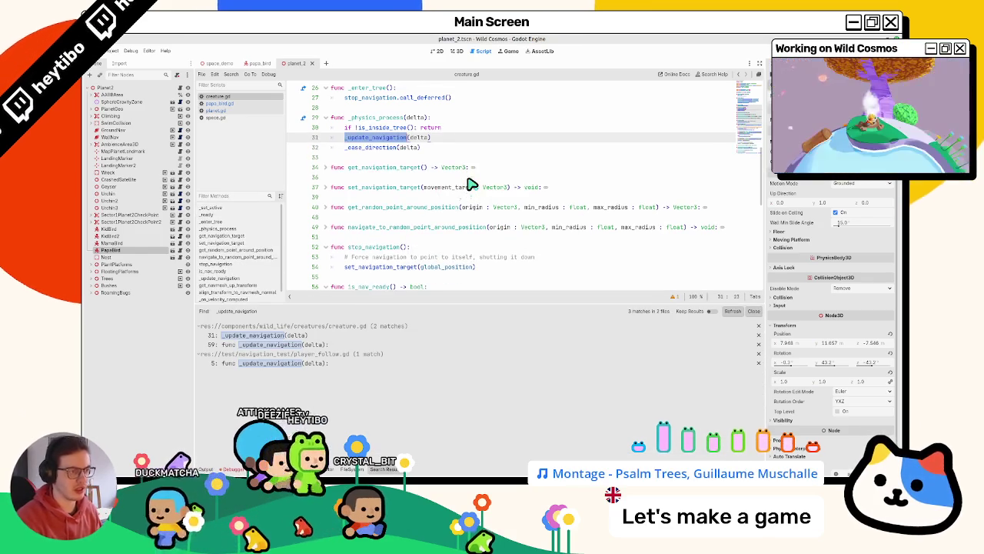
key("ctrl+shift+f")
key("Return")
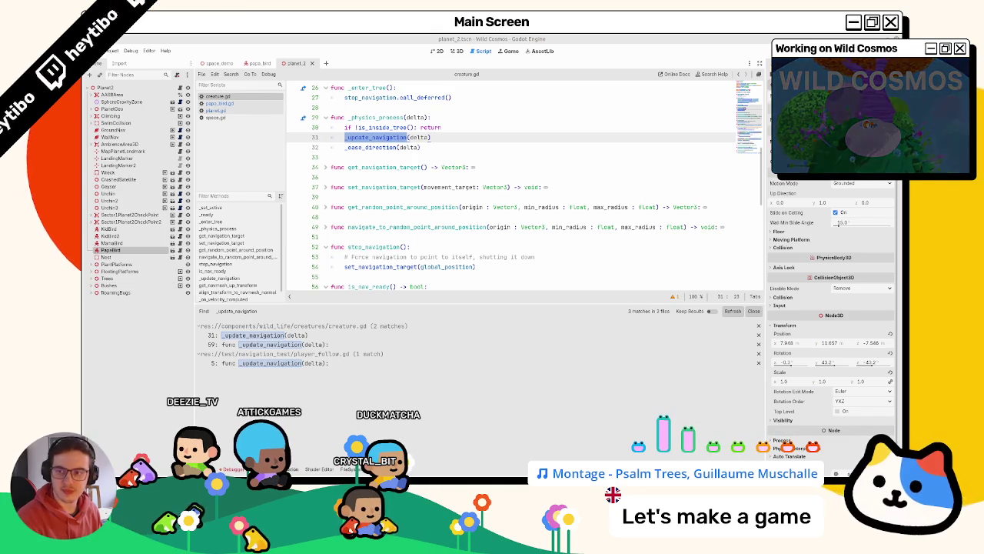
Step: Review the navigation code, expanding get_navmesh_up_transform and checking align_with_normal on line 82
scroll(422, 225, "down", 1)
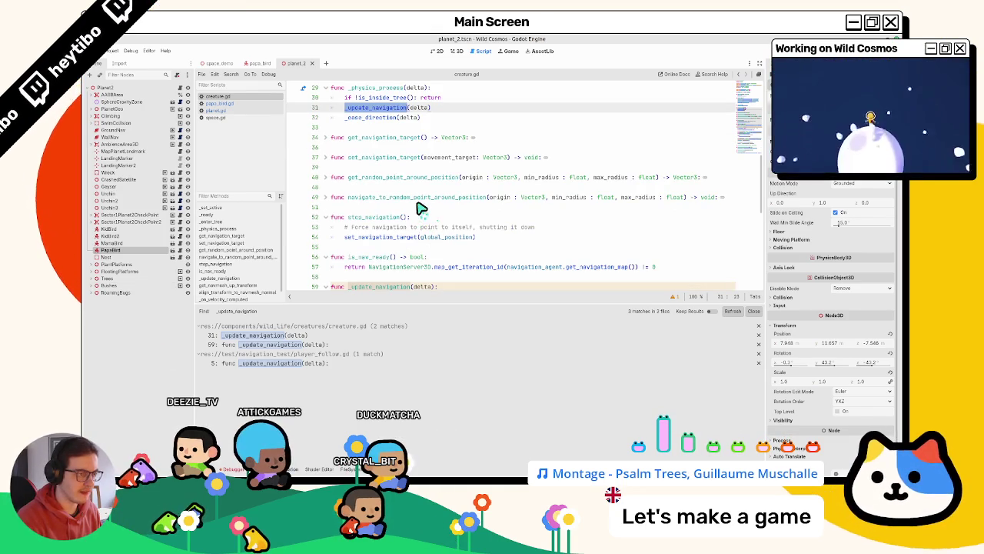
scroll(416, 206, "down", 9)
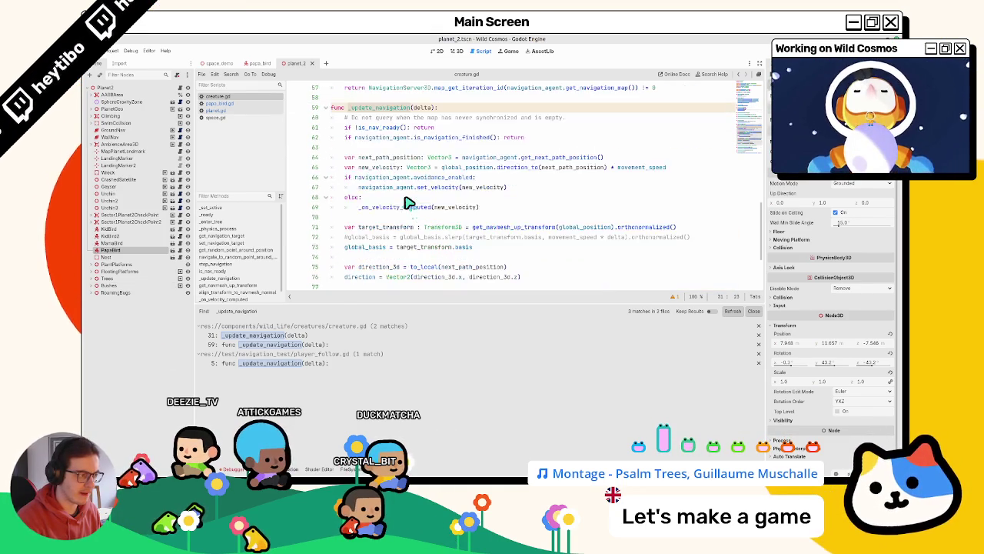
left_click(516, 256)
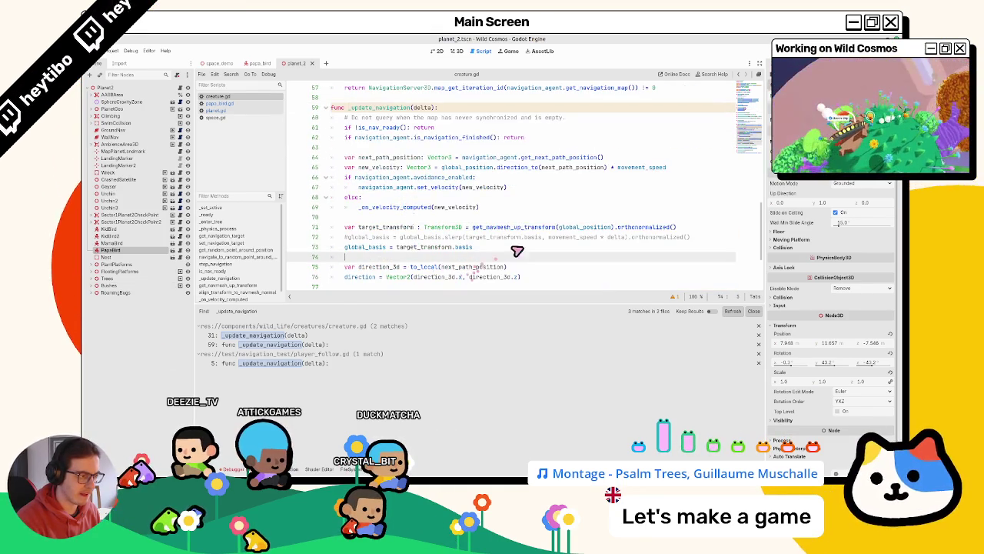
double_click(561, 227)
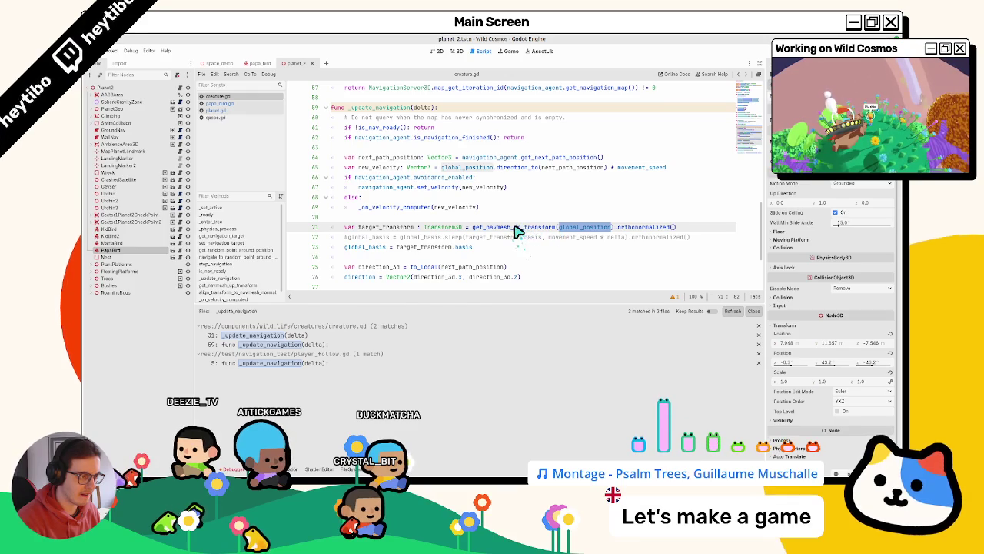
scroll(518, 232, "down", 1)
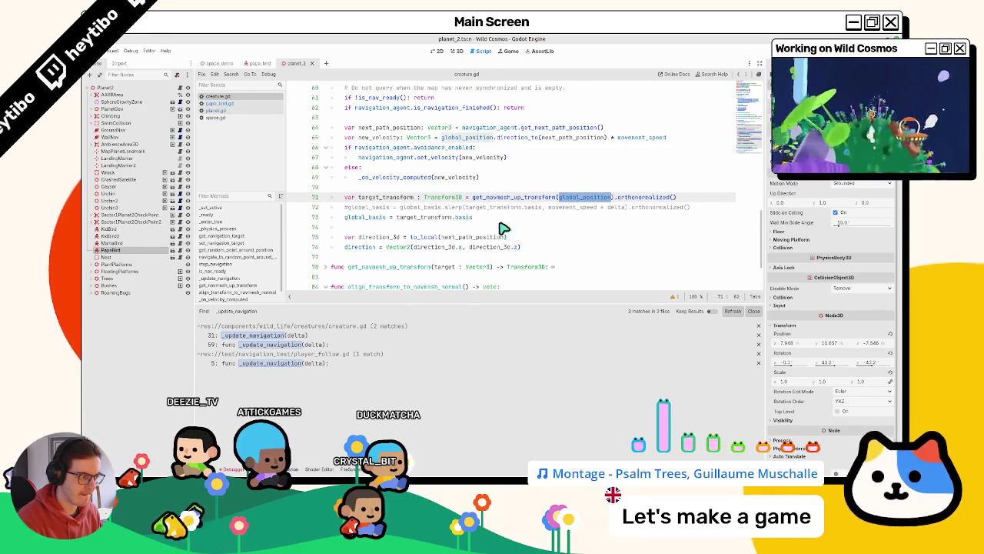
scroll(503, 228, "down", 2)
left_click(326, 197)
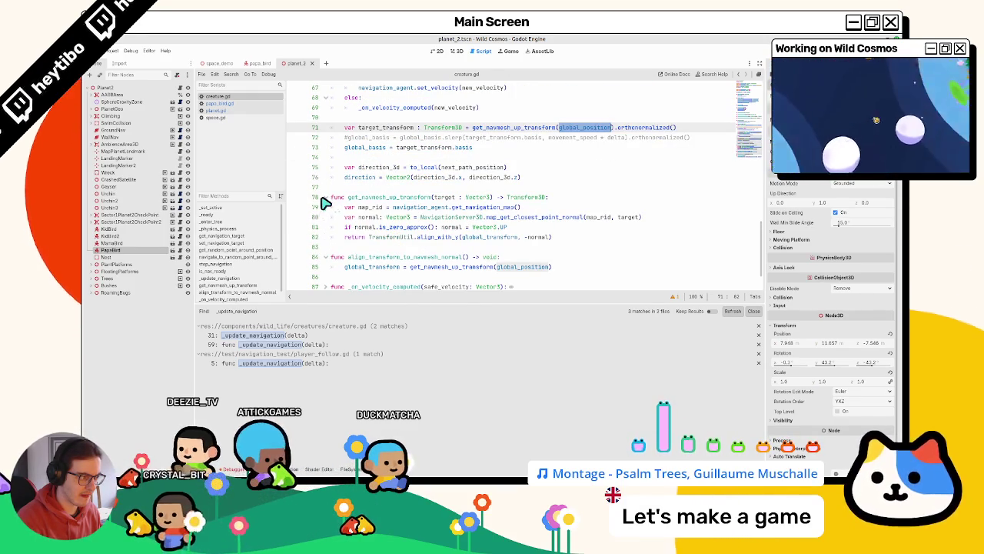
double_click(441, 238)
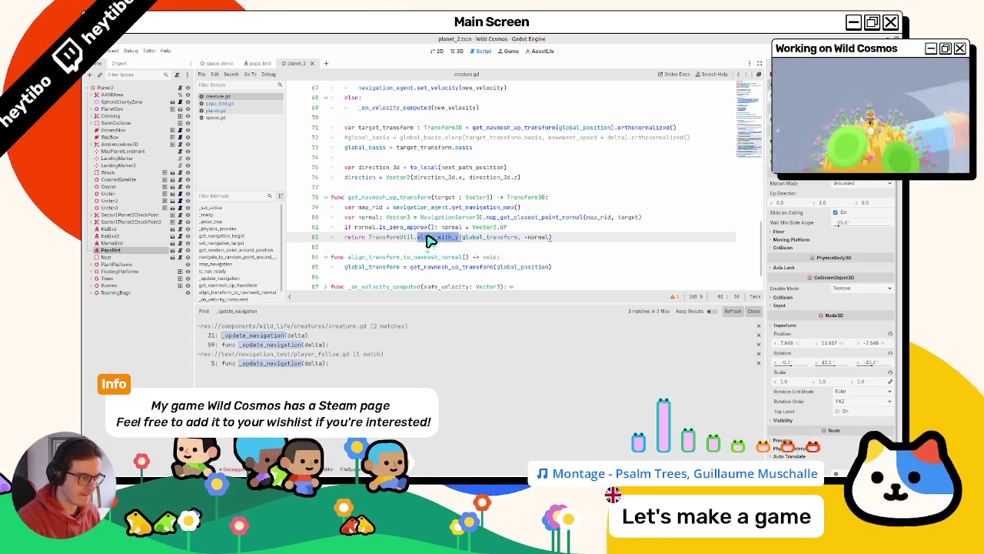
mouse_move(410, 239)
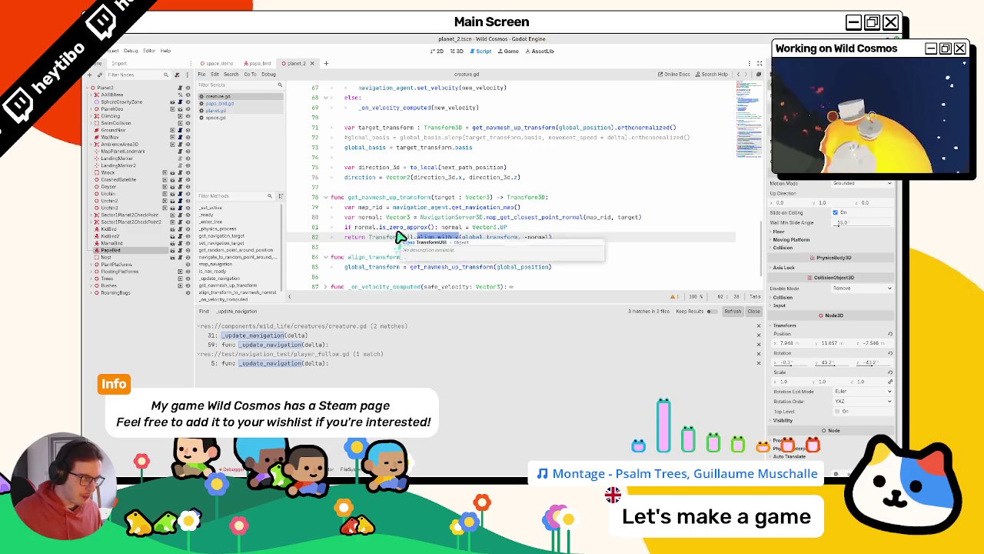
scroll(400, 222, "up", 2)
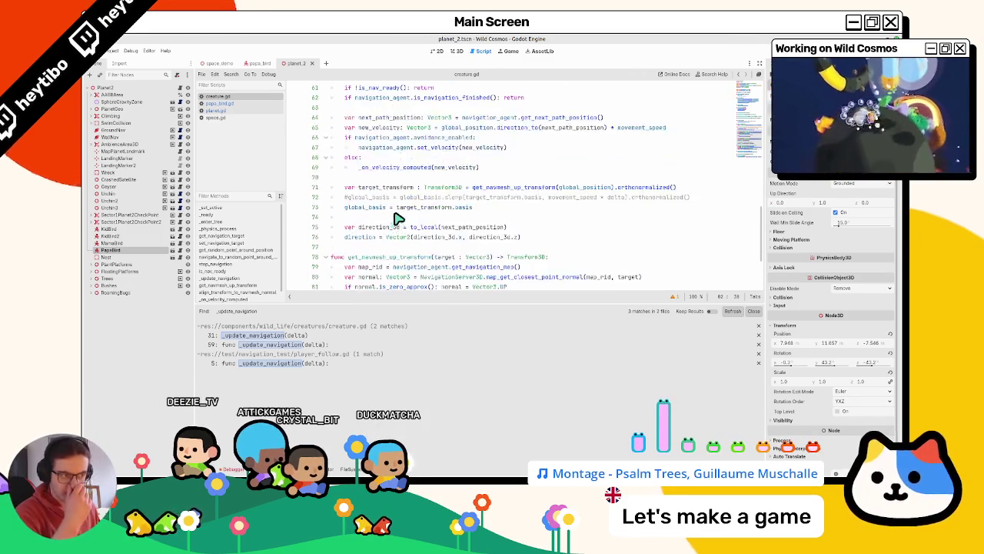
scroll(381, 227, "up", 2)
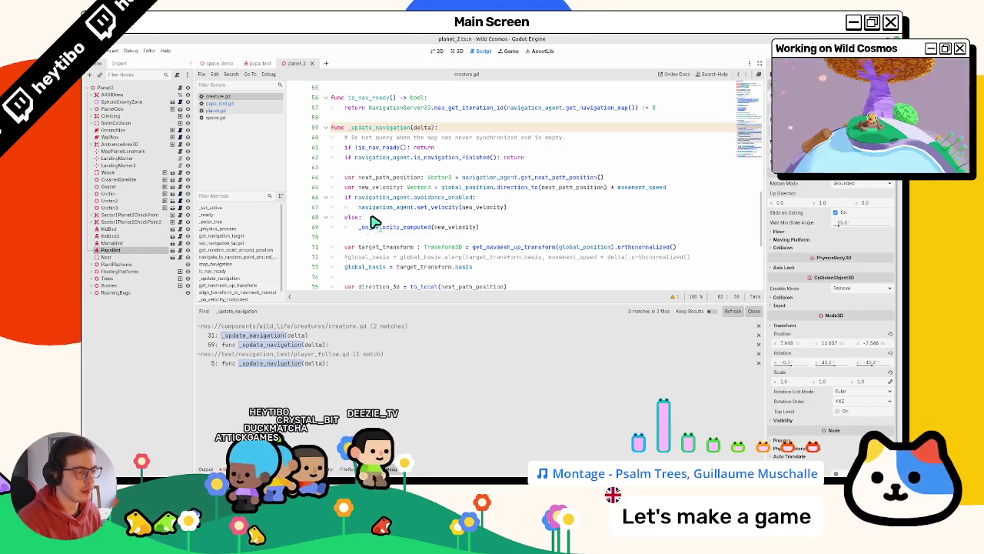
Step: Toggle the line 72 slerp comment and blank line 74, revert both, and run the project
left_click(405, 257)
scroll(405, 258, "down", 1)
key("ctrl+k")
left_click(392, 246)
key("BackSpace")
key("ctrl+z")
key("ctrl+z")
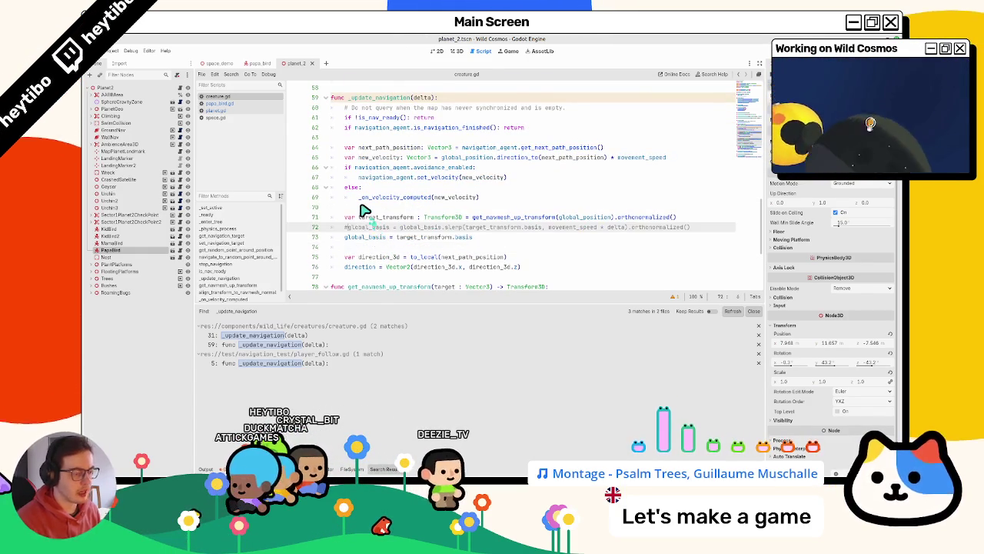
key("ctrl+shift+F5")
key("Return")
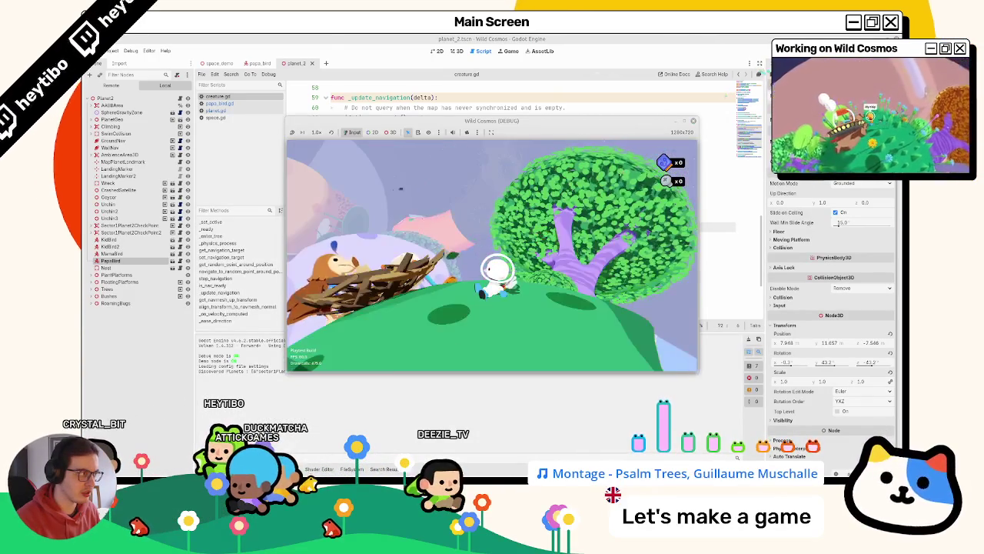
Step: Stop the game and relaunch a scene through Quick Open Scene
left_click(490, 197)
key("ctrl+shift+o")
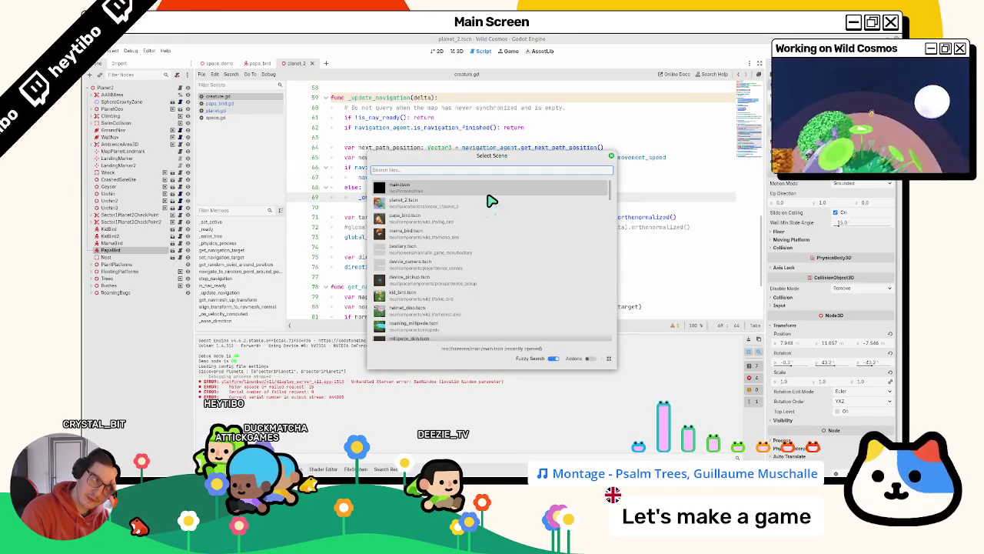
key("alt+Tab")
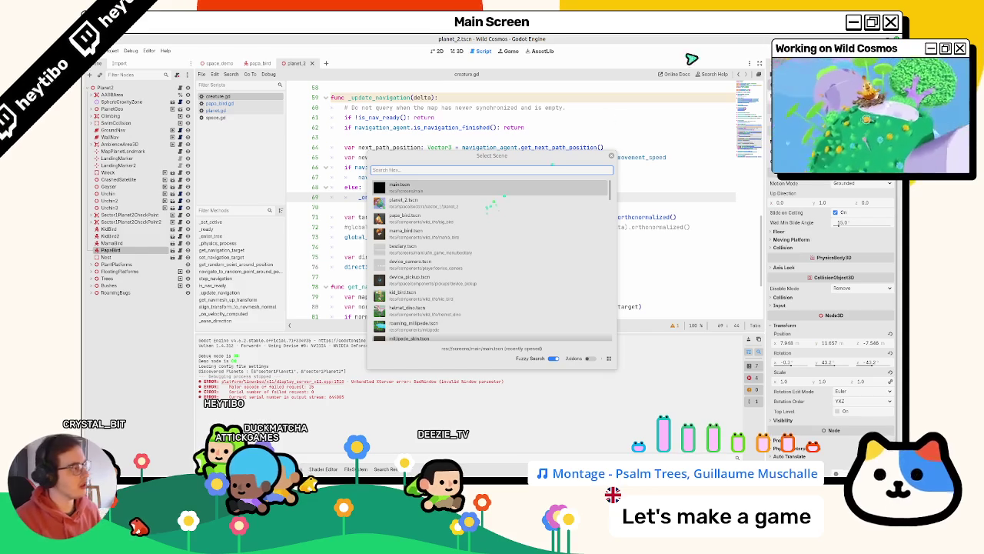
left_click(612, 157)
double_click(496, 226)
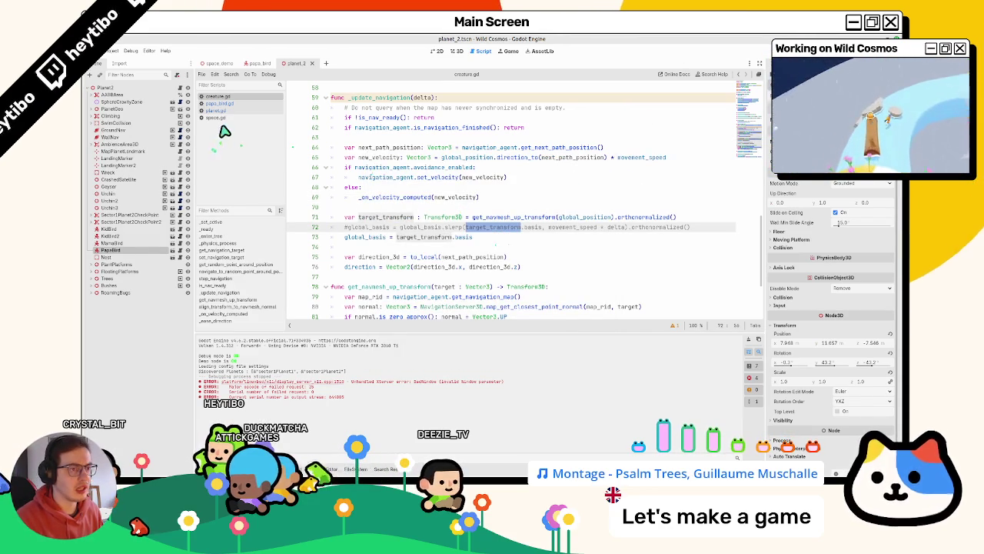
key("ctrl+shift+o")
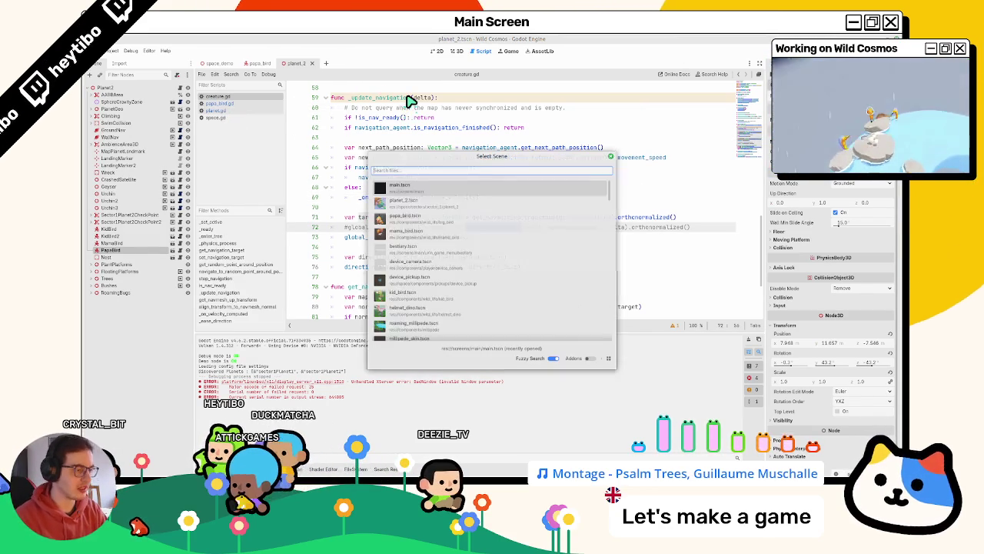
type("main")
key("Return")
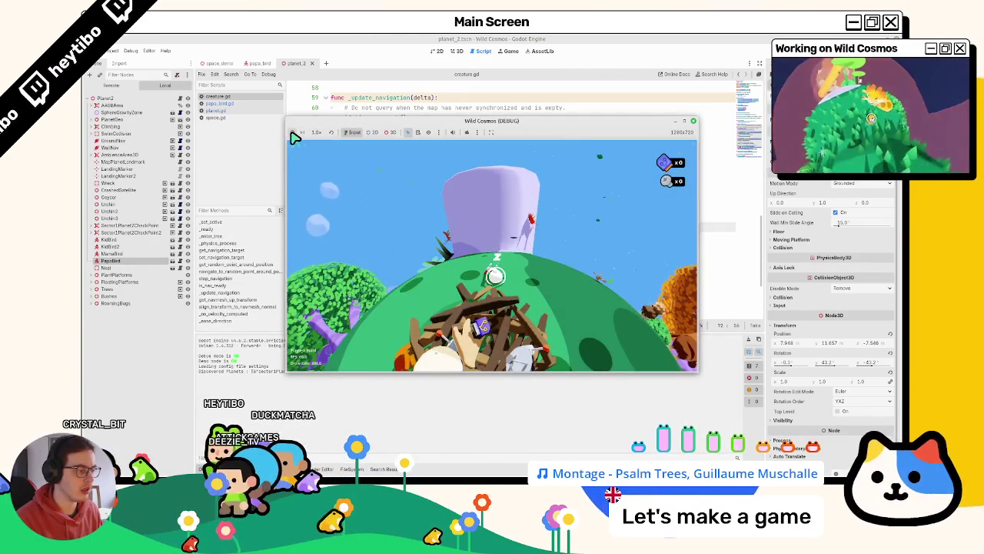
Step: Rerun the game, switch its view to 3D with the camera override, then stop it
key("F8")
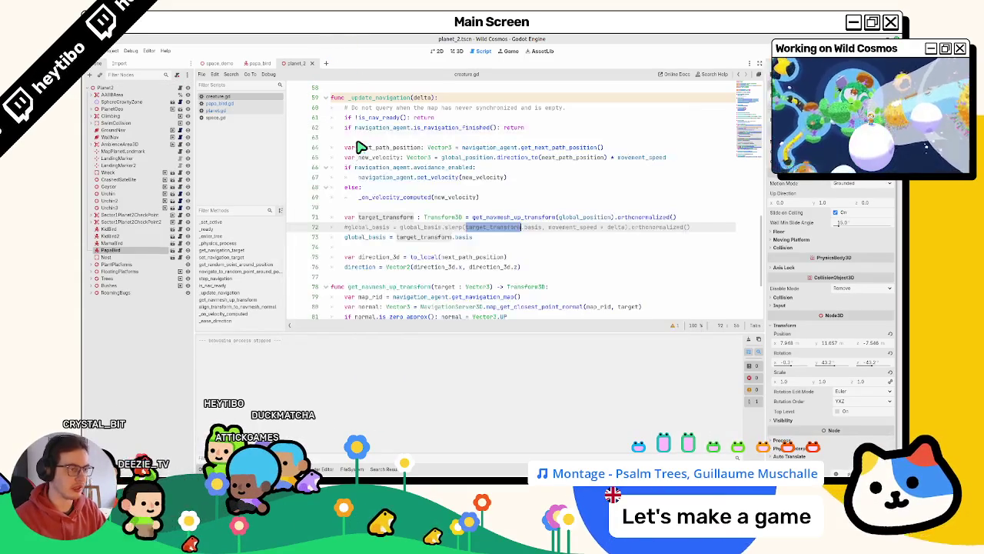
key("F5")
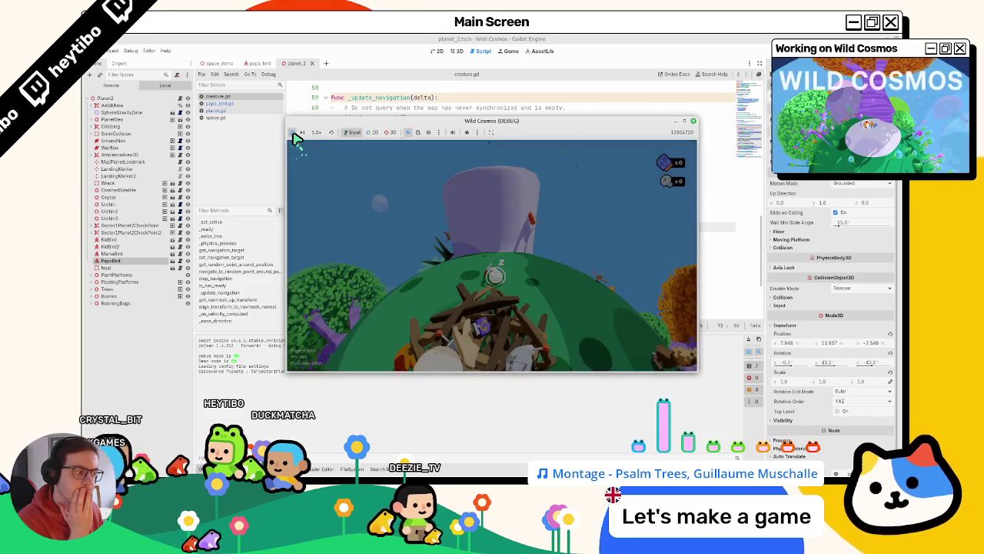
left_click(391, 131)
left_click(466, 131)
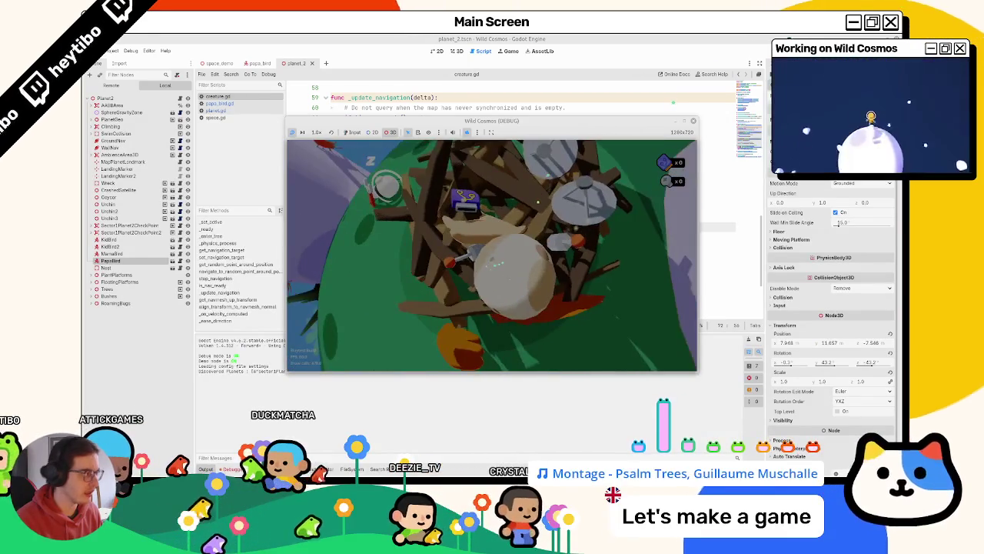
key("F8")
double_click(586, 216)
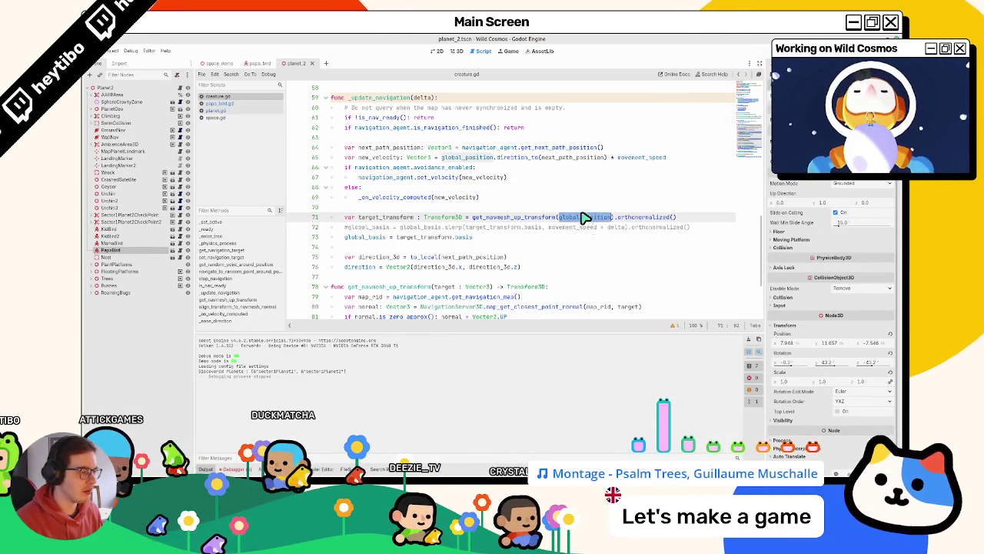
Step: Inspect lines 64–75, uncomment the slerp on line 72, select lines 75–76, and run the game
double_click(385, 159)
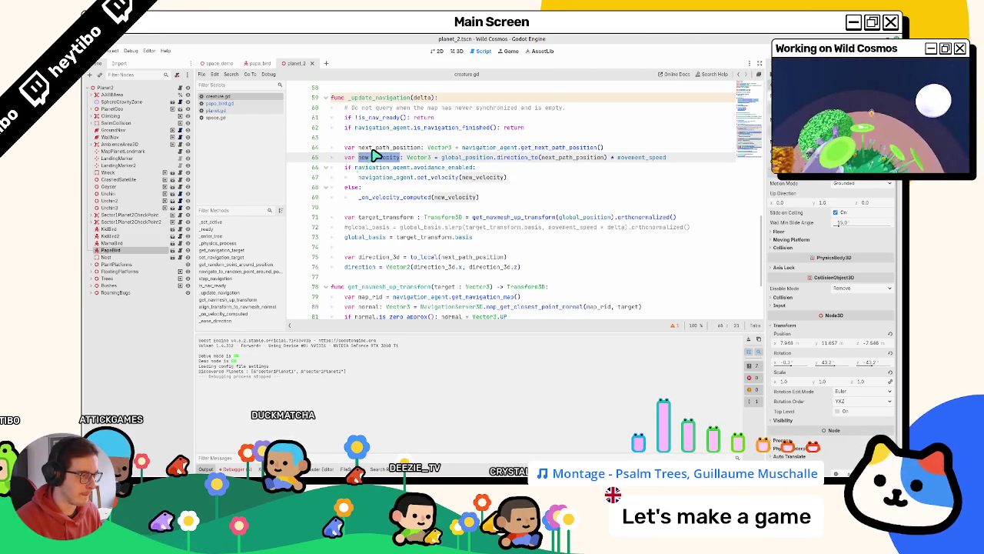
double_click(372, 149)
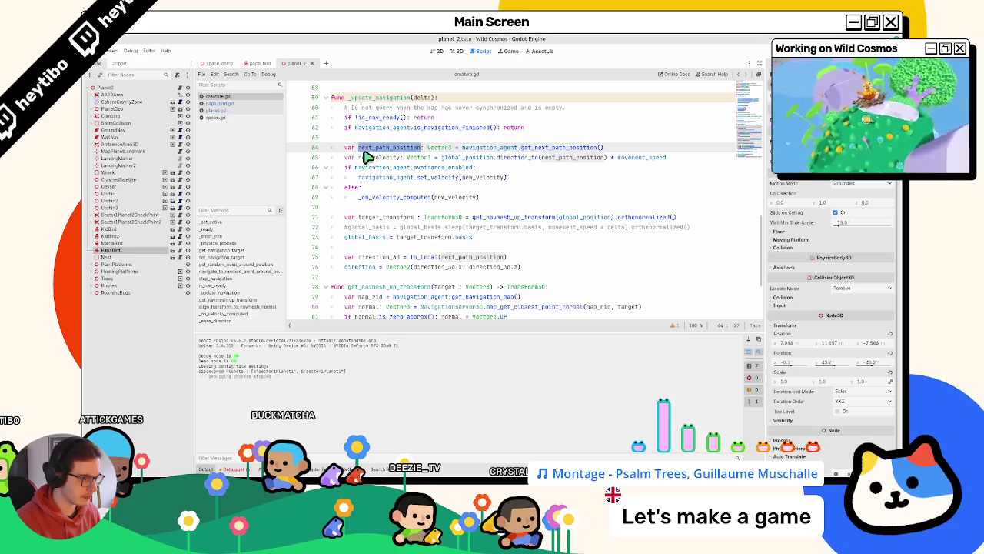
double_click(381, 256)
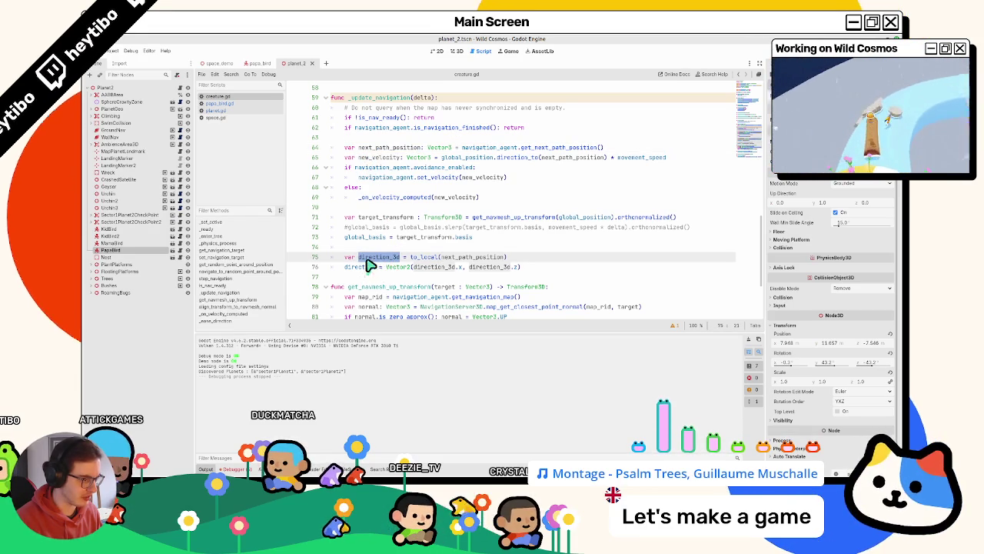
left_click(372, 229)
key("ctrl+k")
left_click_drag(359, 257, 364, 266)
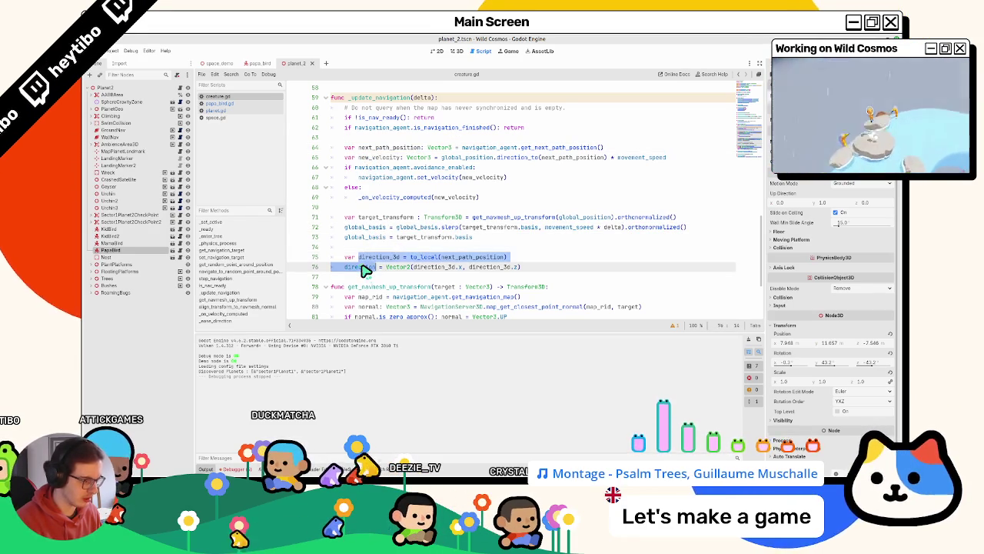
key("F5")
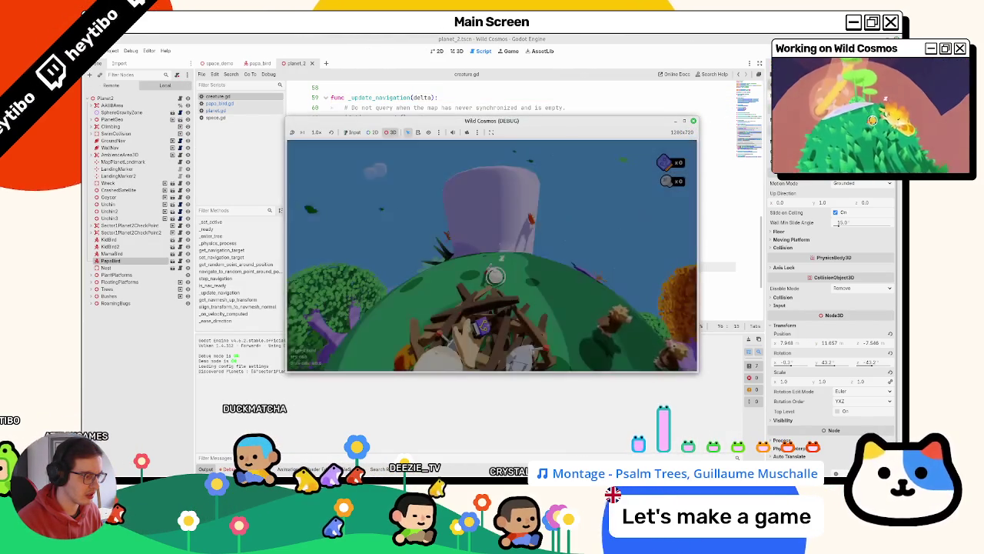
Step: Move normal = Vector3.UP onto its own line, add print(normal) above it, and run the game
key("F8")
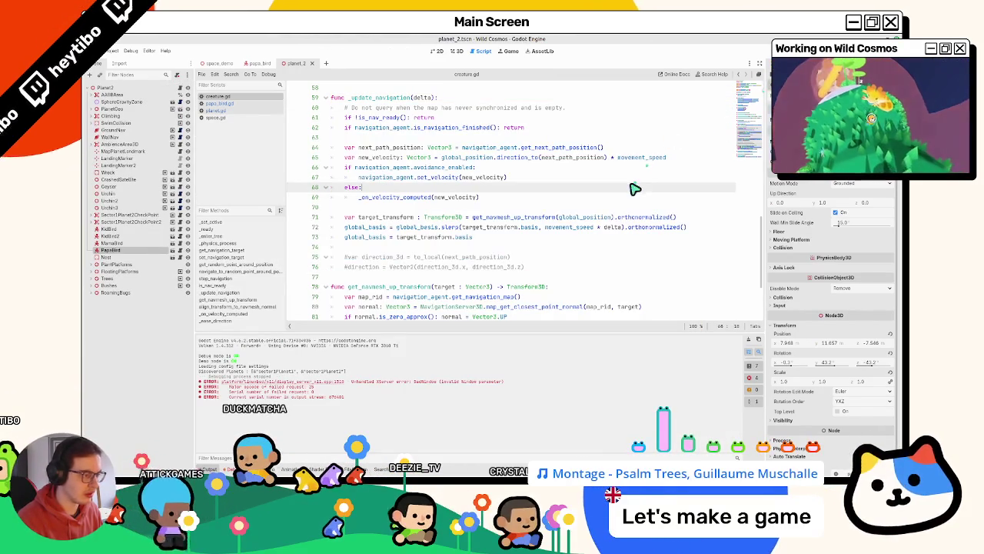
scroll(507, 255, "down", 2)
scroll(507, 256, "down", 2)
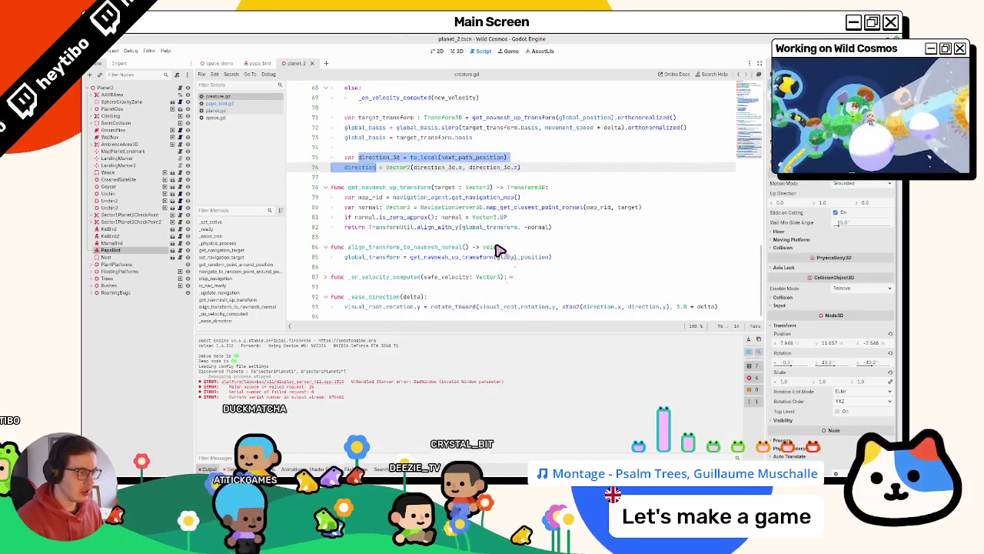
left_click(471, 218)
double_click(451, 219)
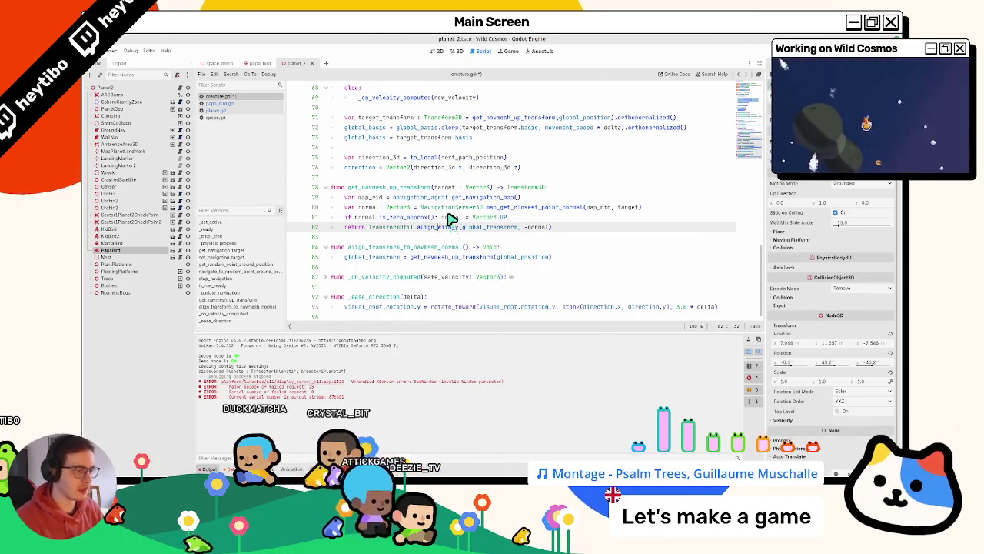
key("Return")
key("Return")
key("Up")
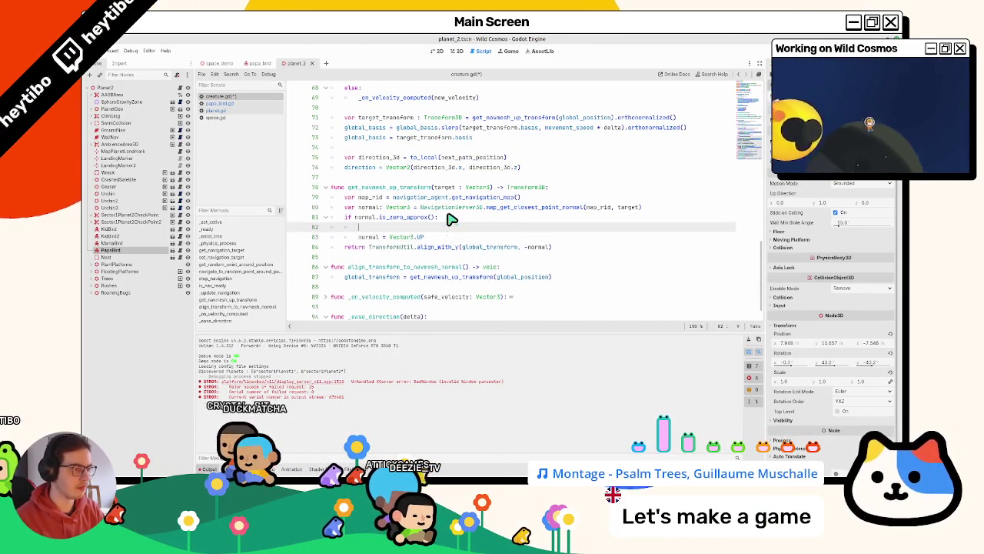
type("al")
key("ctrl+shift+F5")
key("Return")
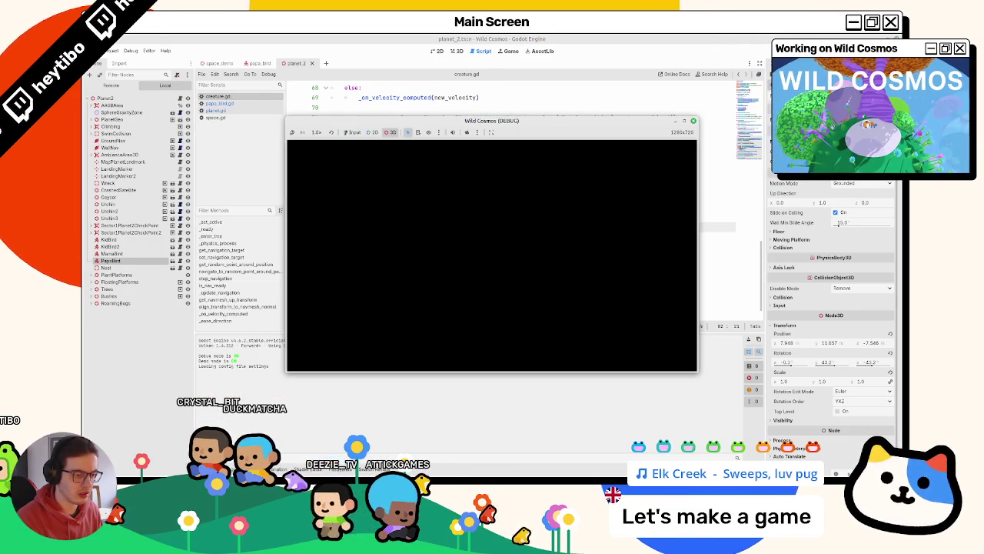
Step: Duplicate the print line for print(name), rerun to see KidBird's zero normals, then stop
key("F8")
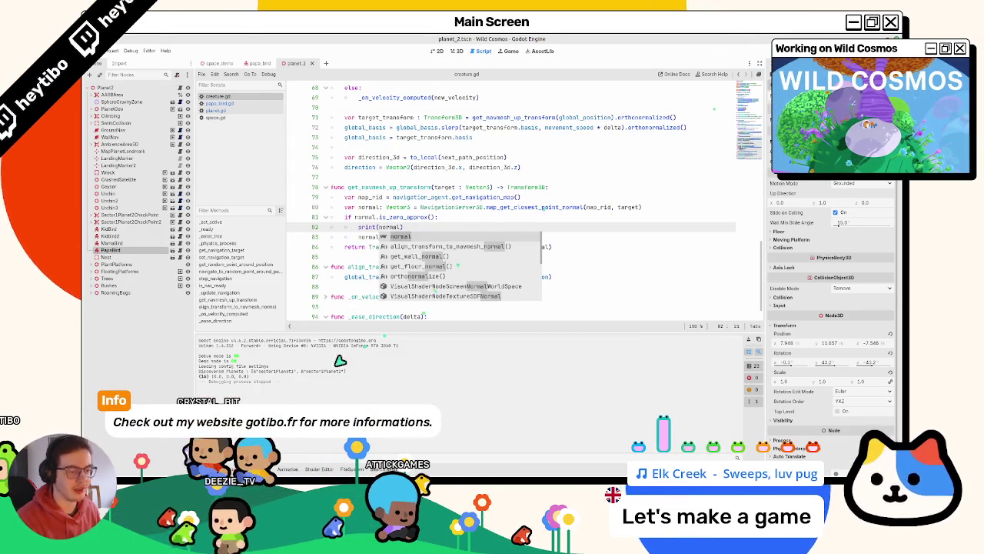
left_click(350, 237)
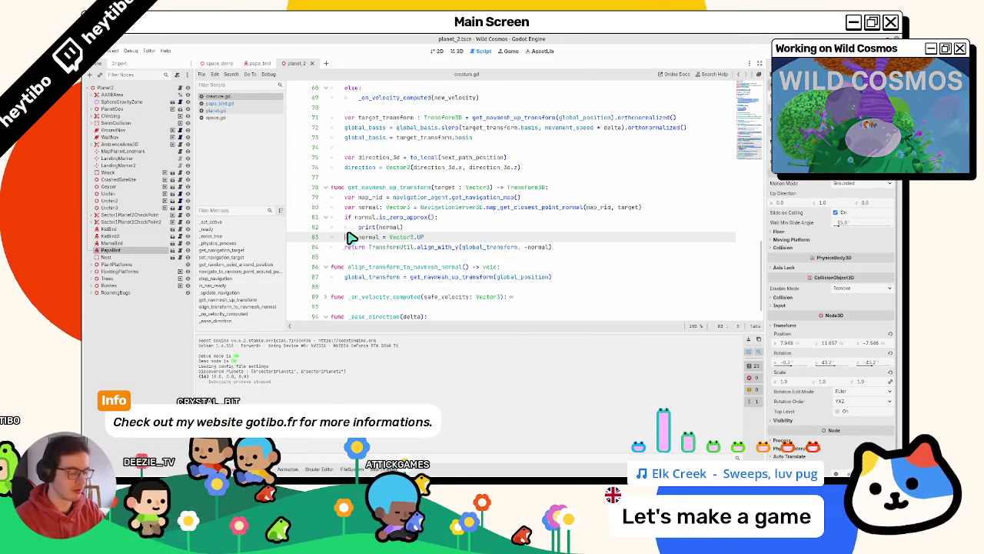
key("Up")
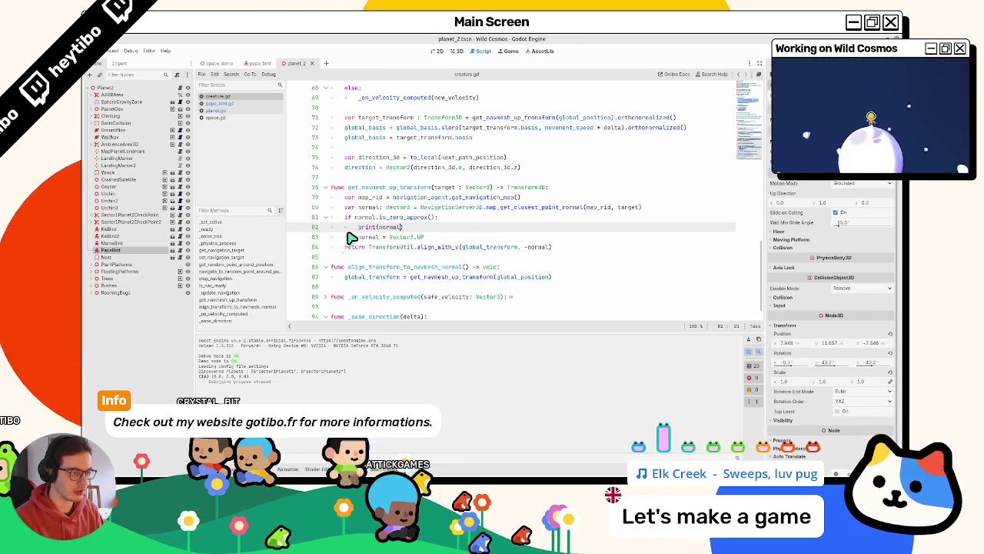
key("ctrl+shift+d")
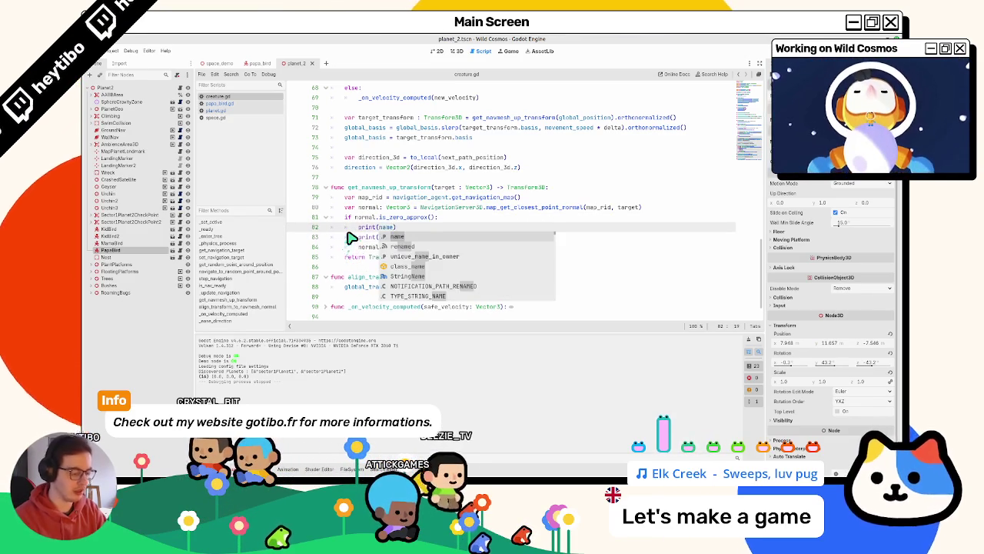
key("F5")
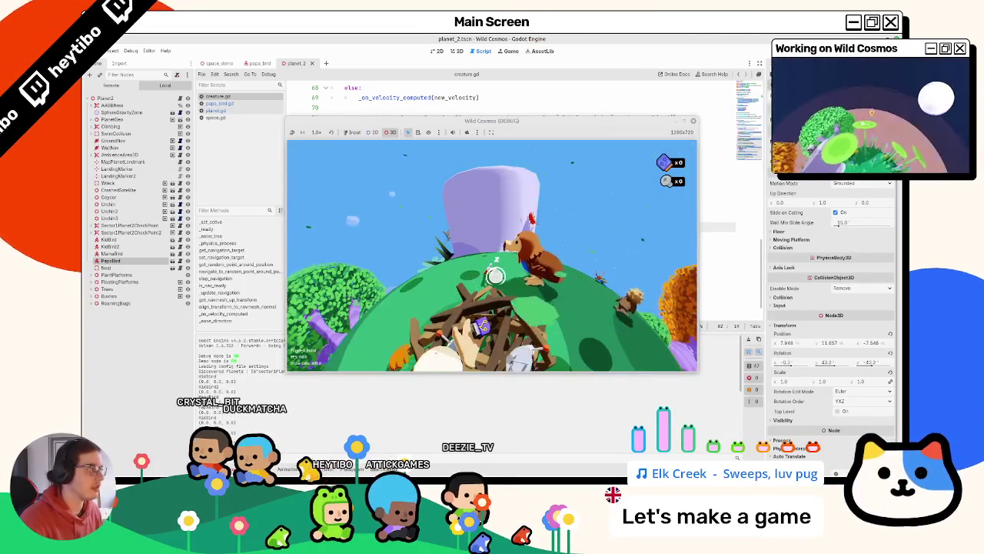
key("F8")
key("ctrl+z")
key("ctrl+z")
key("ctrl+z")
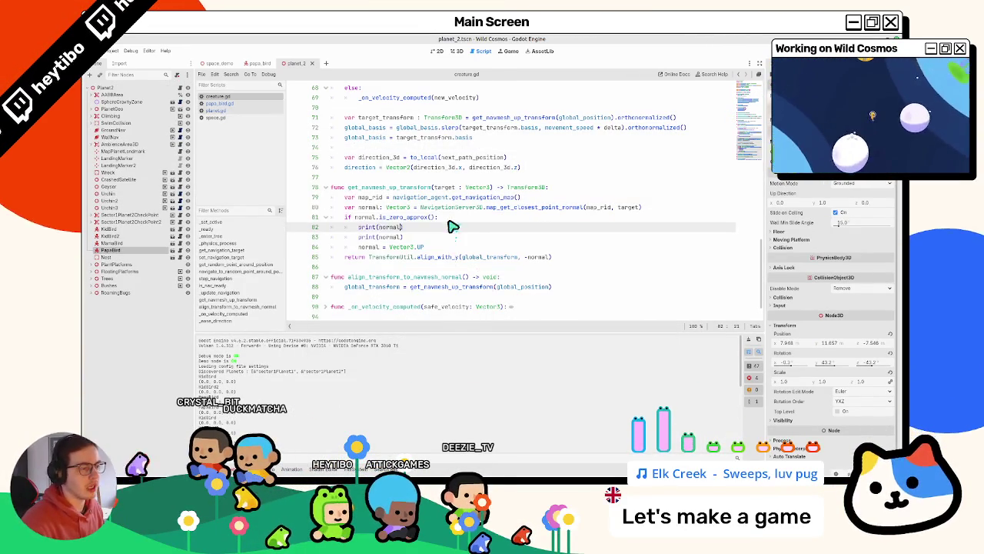
Step: Rejoin the fallback onto line 81 and review the navigation map lookup and is_nav_ready
key("ctrl+z")
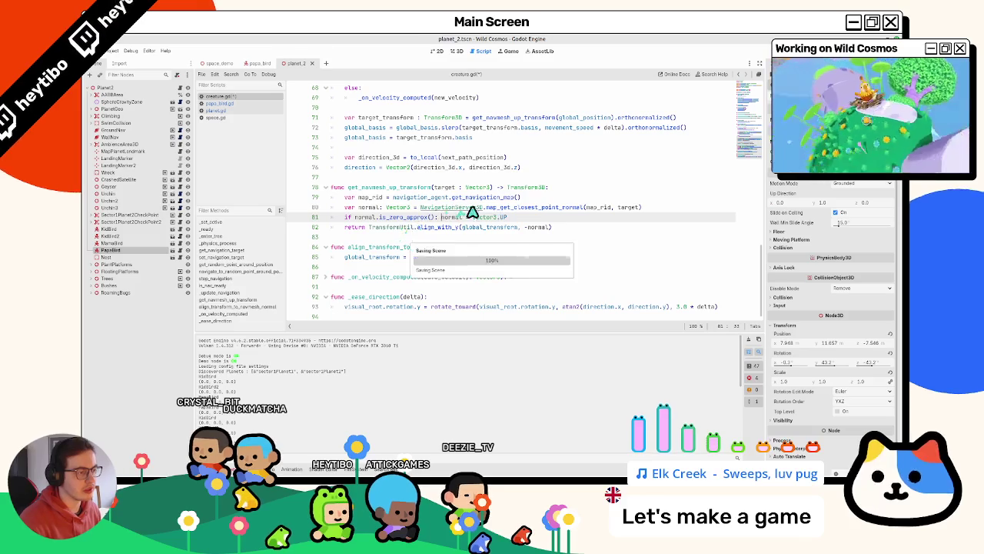
left_click_drag(465, 198, 467, 206)
left_click(466, 206)
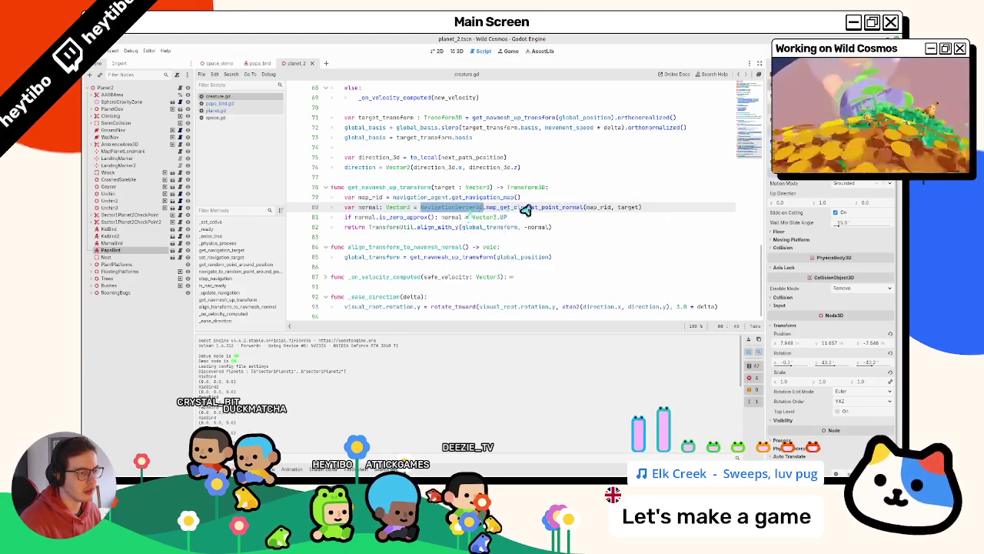
scroll(508, 223, "up", 4)
scroll(504, 226, "up", 1)
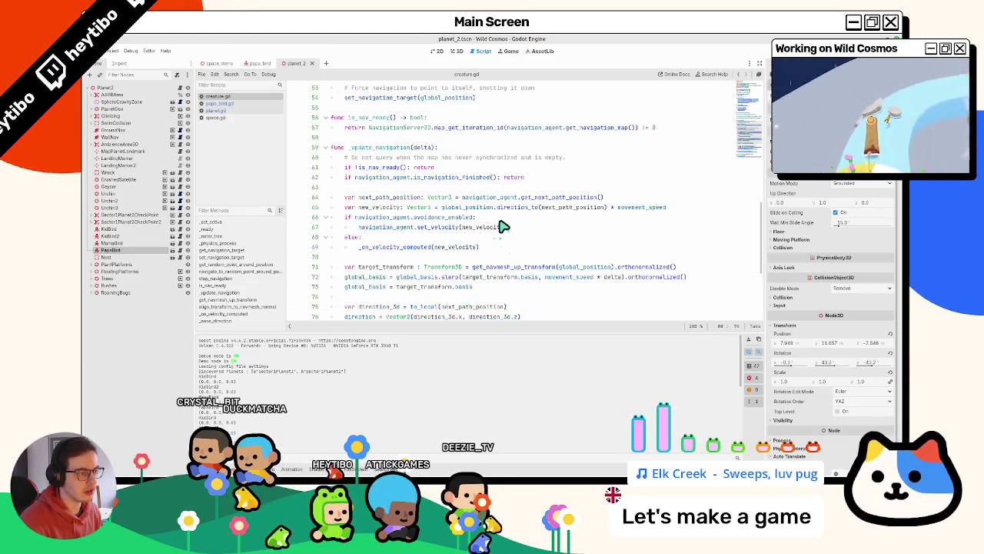
scroll(504, 226, "down", 4)
scroll(476, 244, "up", 1)
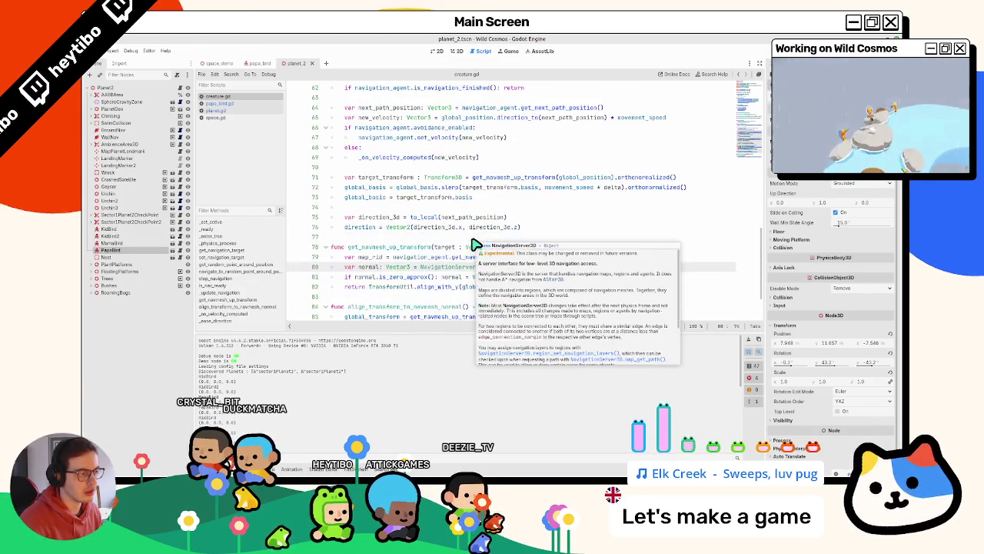
scroll(476, 245, "up", 2)
double_click(375, 138)
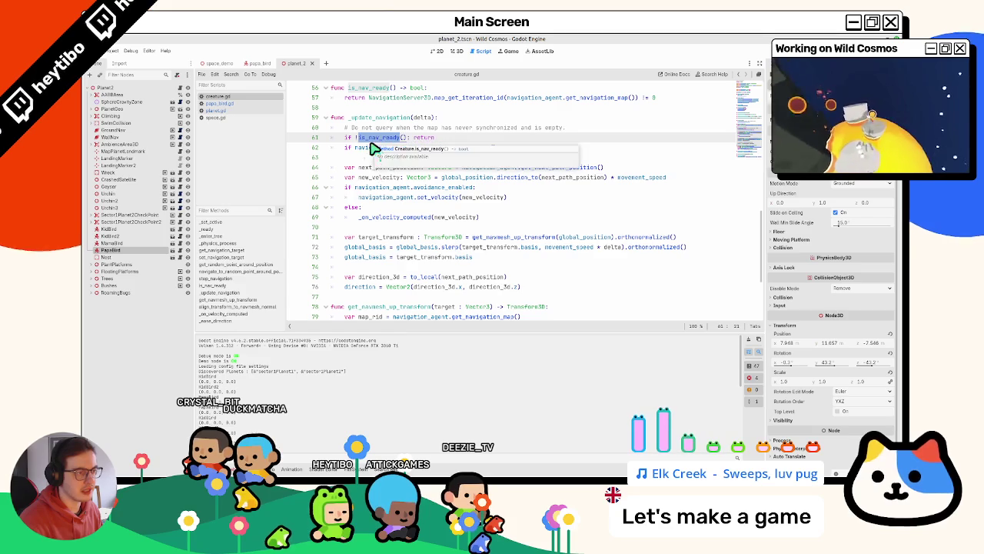
left_click(354, 188)
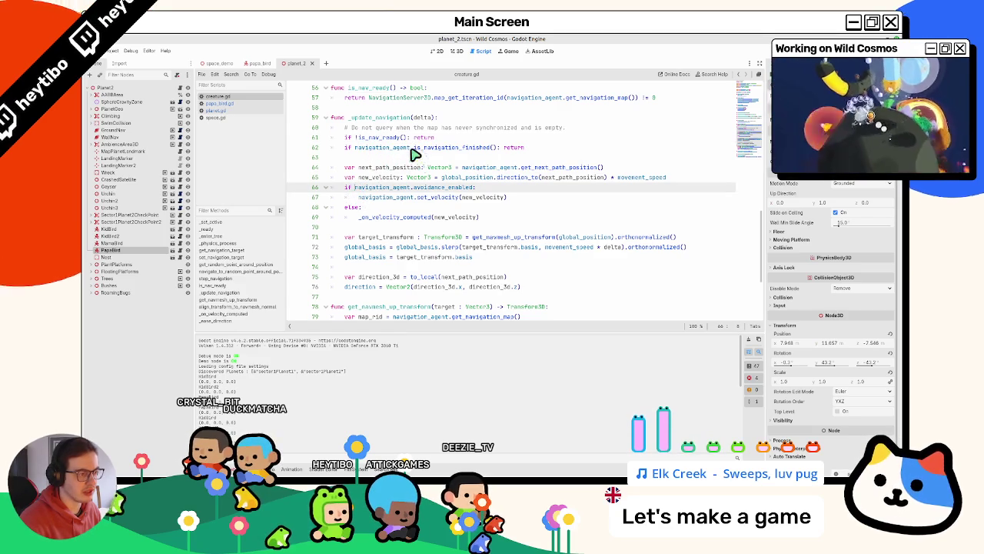
Step: Highlight get_navmesh_up_transform uses and read the NavigationServer3D documentation tooltip
double_click(493, 238)
scroll(504, 240, "down", 1)
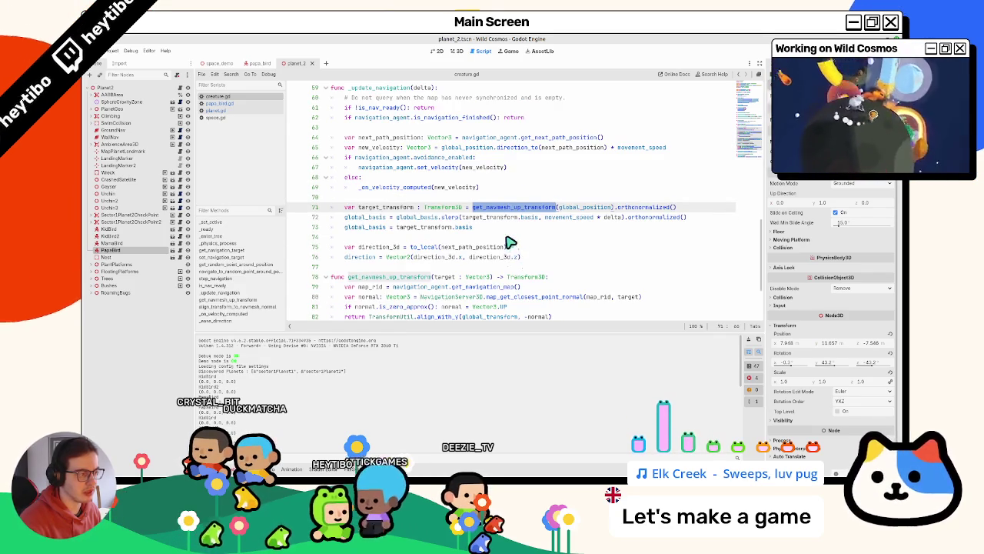
scroll(500, 240, "down", 2)
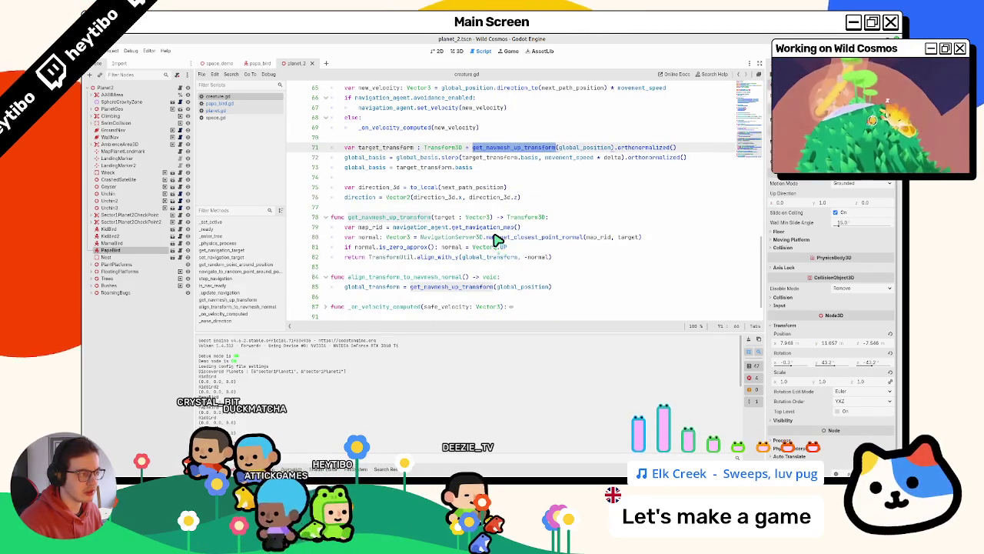
double_click(467, 238)
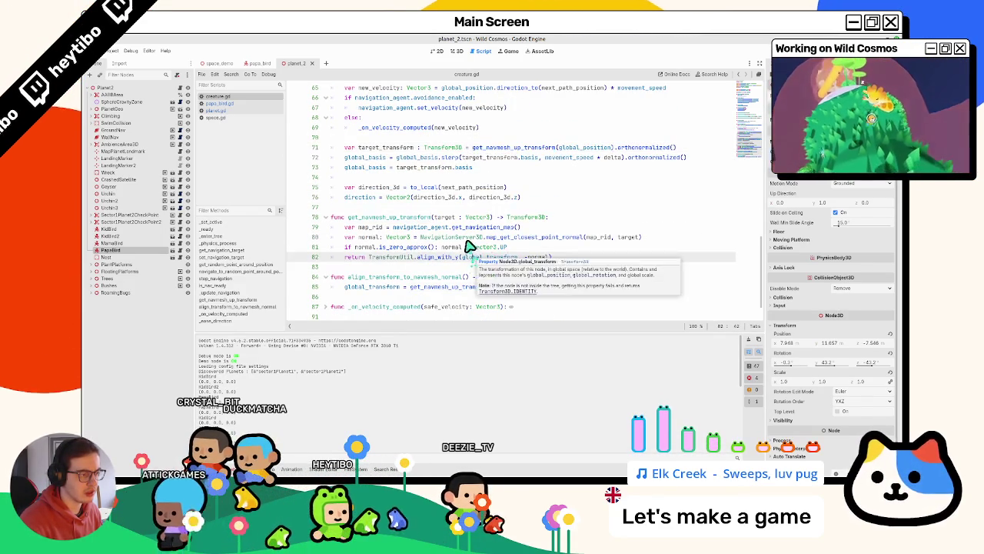
mouse_move(466, 239)
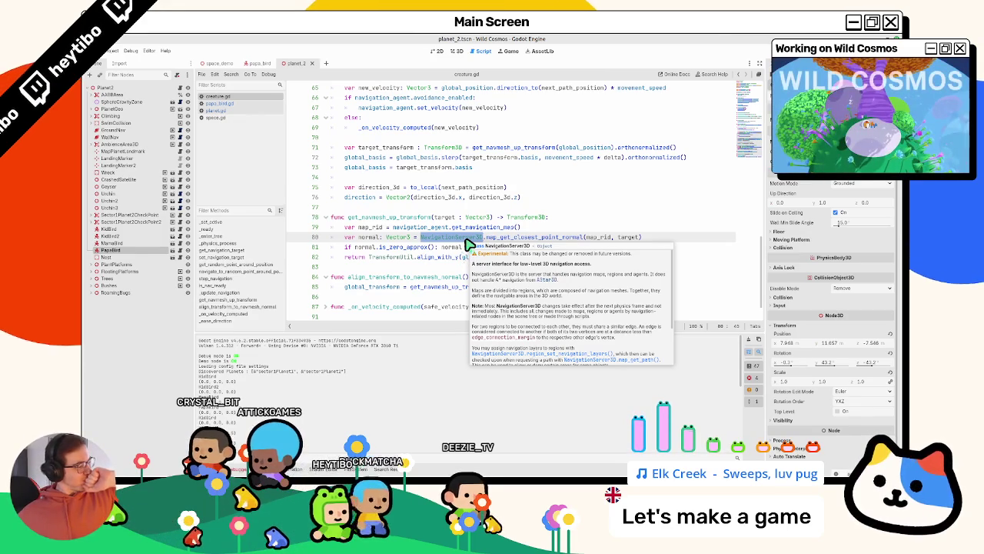
left_click(440, 250)
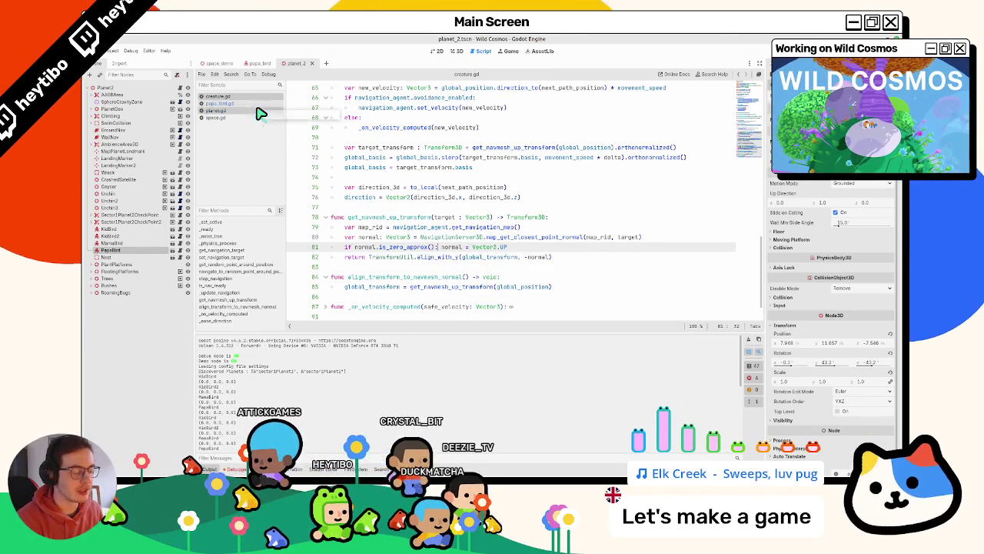
left_click(339, 455)
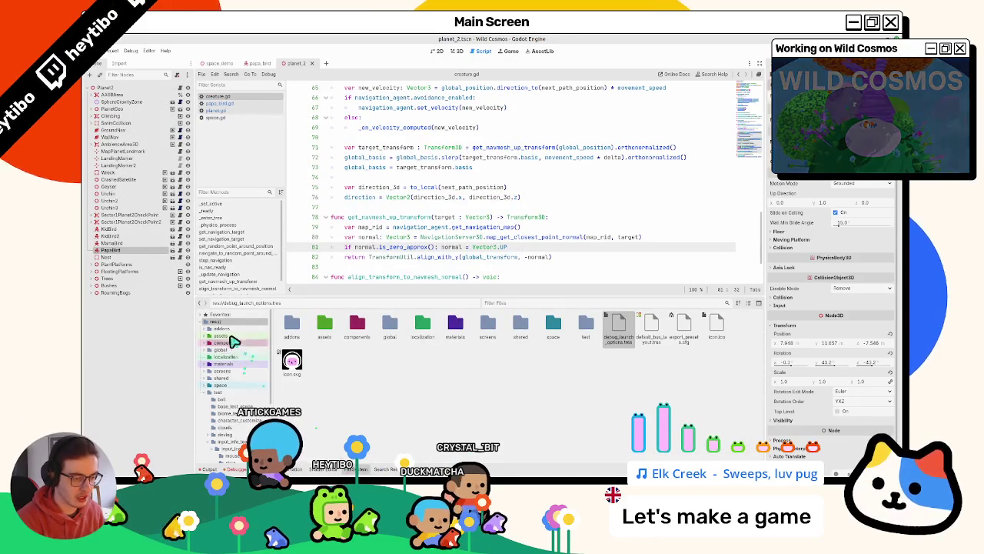
Step: Open a terminal in the project folder and review git status and git diff
right_click(230, 386)
key("Escape")
type("git status")
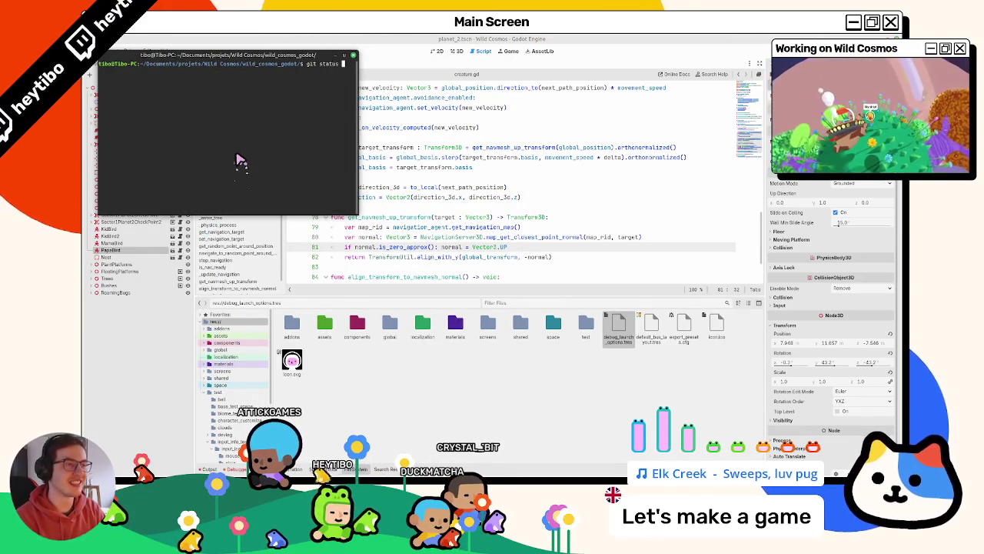
key("Return")
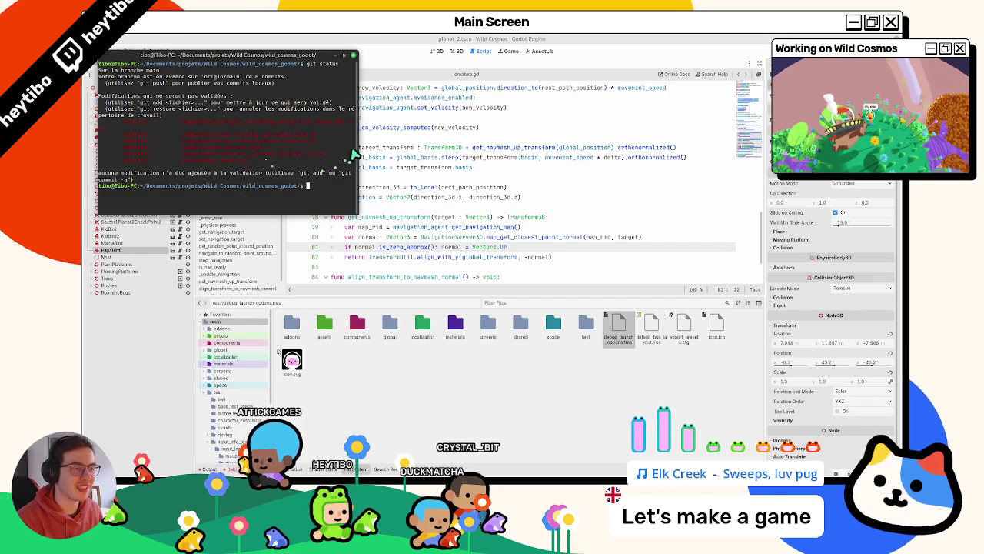
left_click_drag(358, 154, 618, 153)
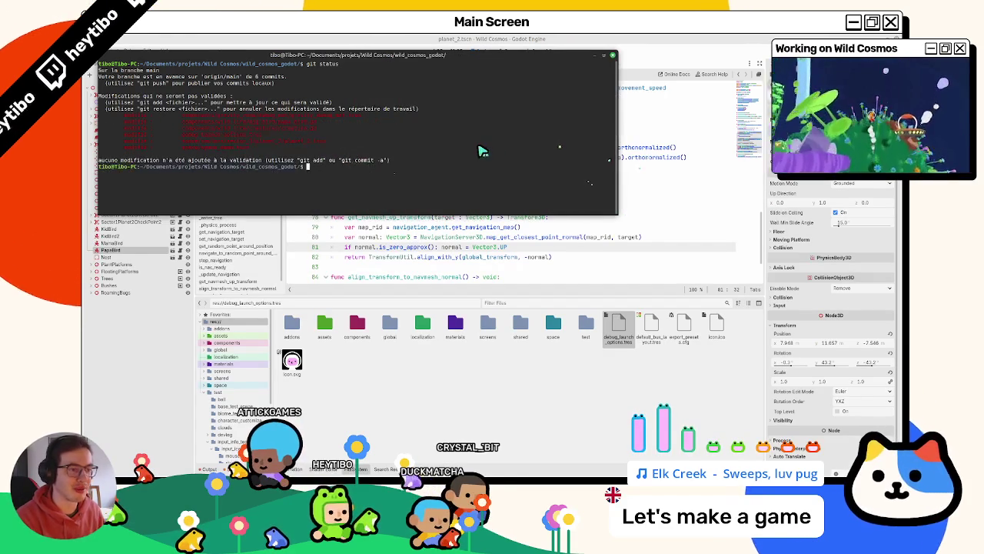
type("git diff")
key("Return")
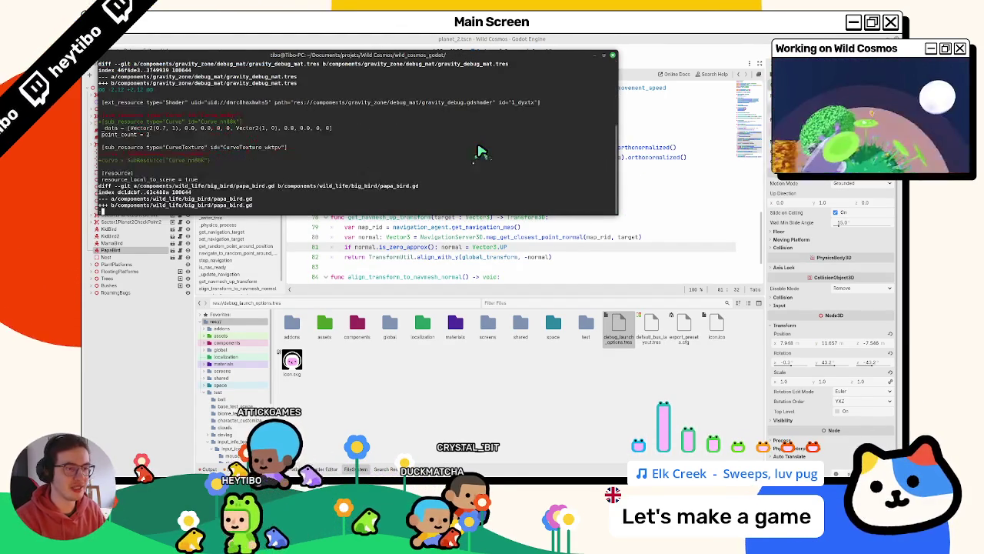
scroll(480, 151, "down", 15)
Step: Discard all changes with git restore ., confirm a clean status, and reload the scripts in Godot
type("qgit status")
key("Return")
type("git r")
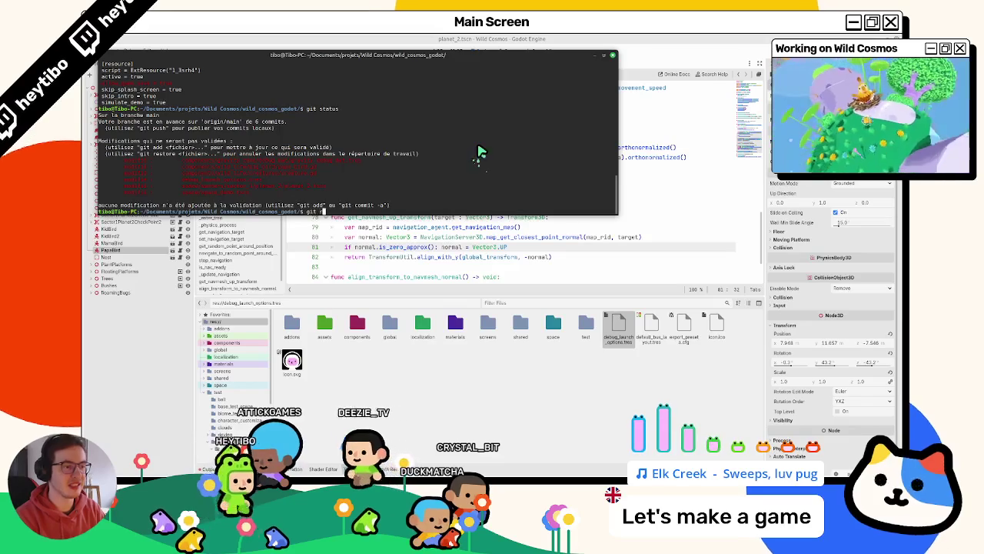
type("estore .")
key("Return")
type("git status")
key("Return")
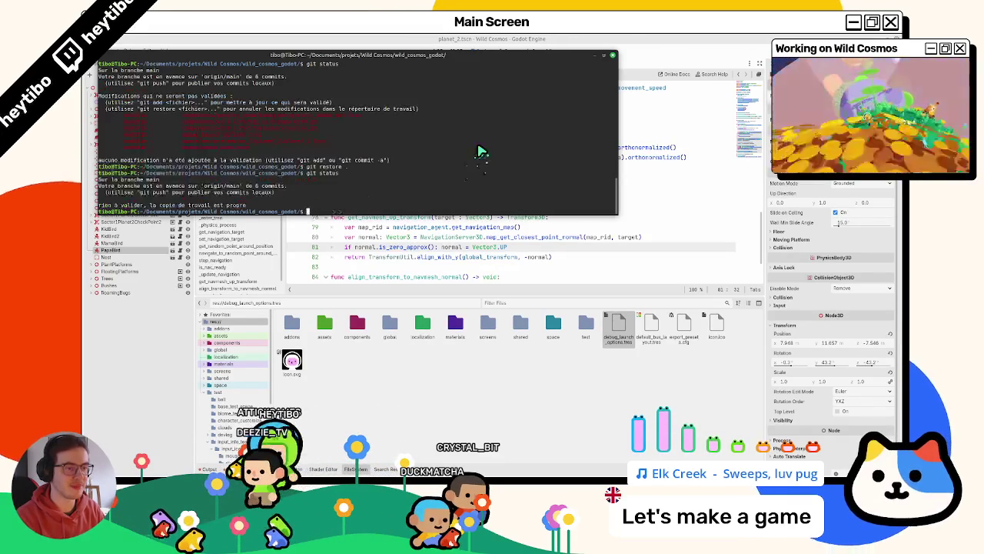
left_click(497, 39)
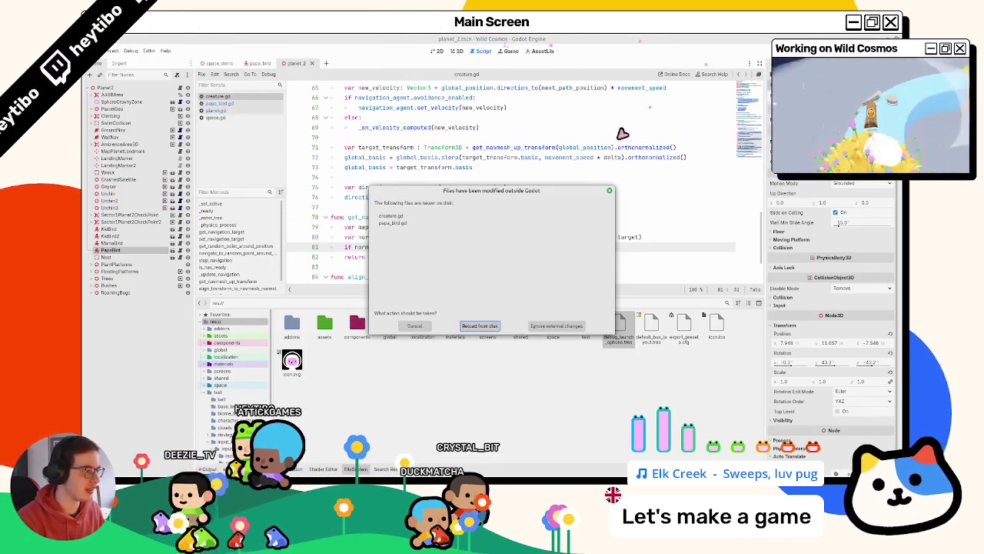
left_click(490, 326)
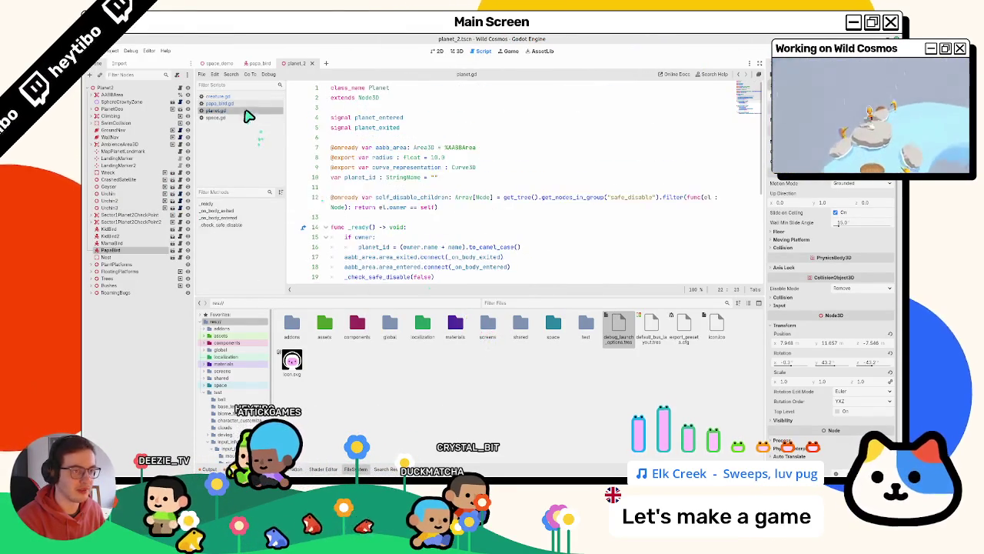
left_click(246, 96)
scroll(423, 193, "down", 5)
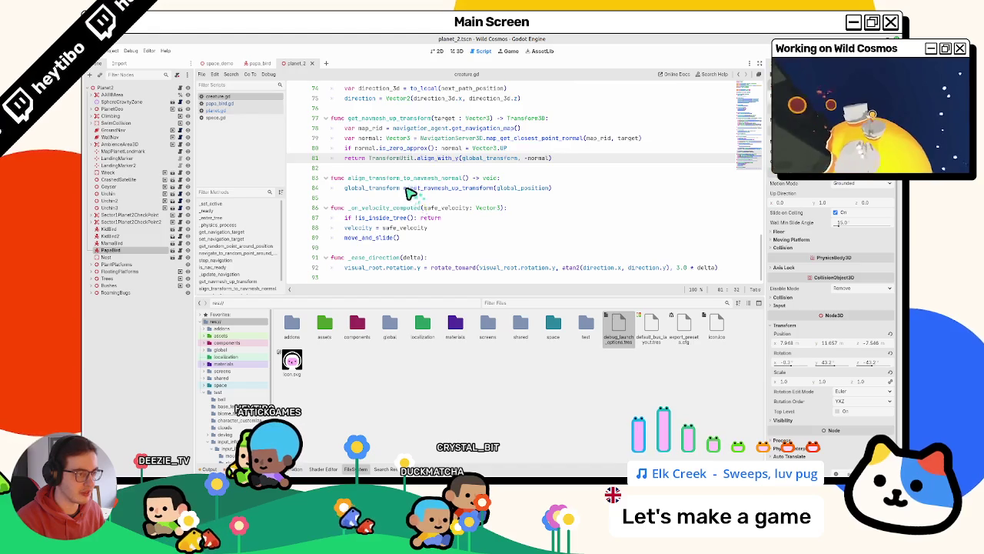
scroll(423, 192, "up", 1)
left_click_drag(508, 178, 298, 183)
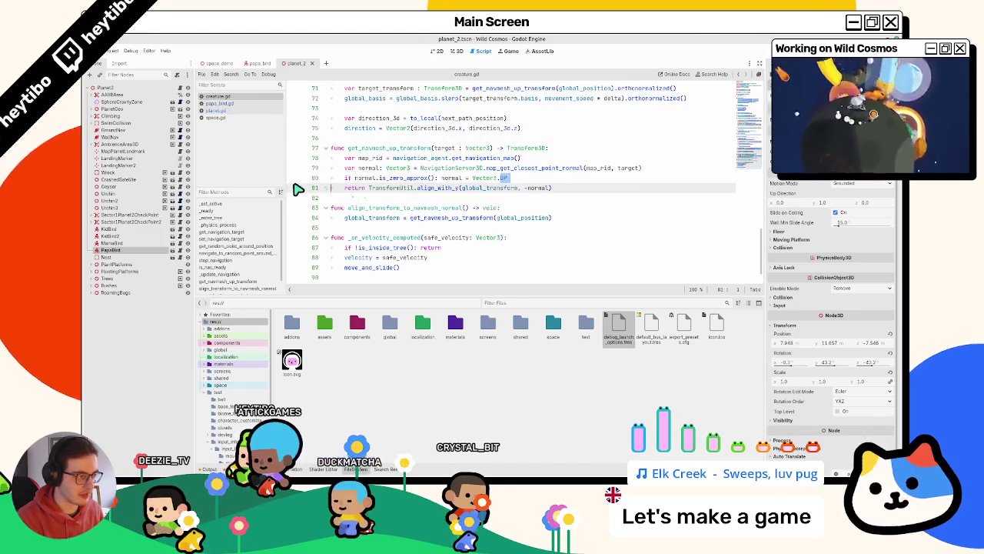
scroll(408, 190, "up", 3)
scroll(407, 191, "down", 1)
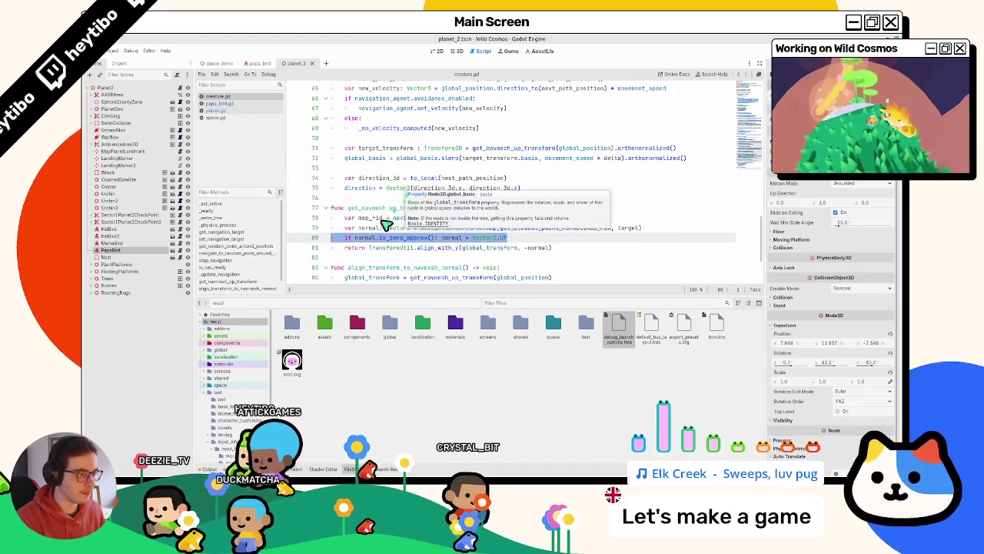
double_click(390, 209)
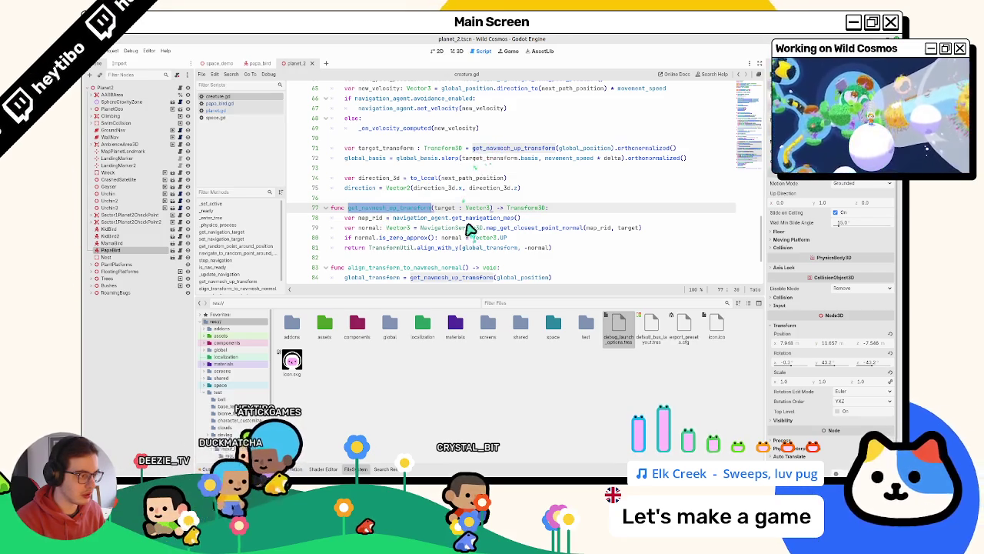
left_click(400, 210)
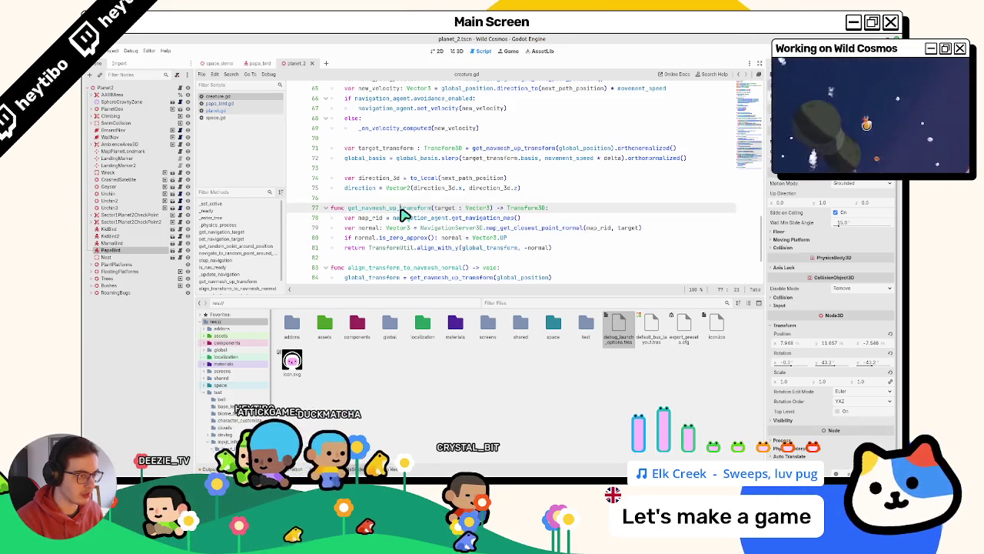
scroll(404, 213, "up", 3)
left_click_drag(400, 150, 389, 150)
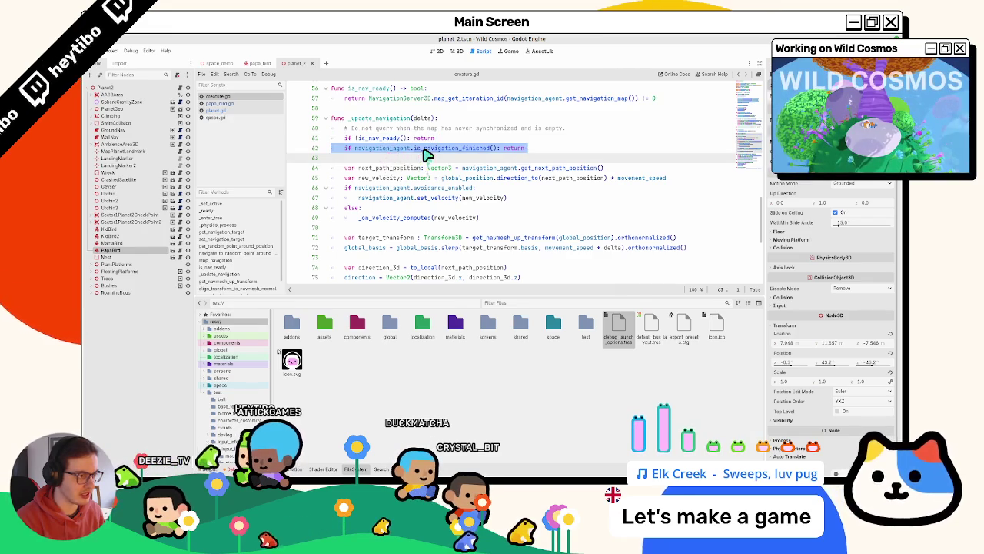
left_click(423, 149, "ctrl")
key("ctrl+w")
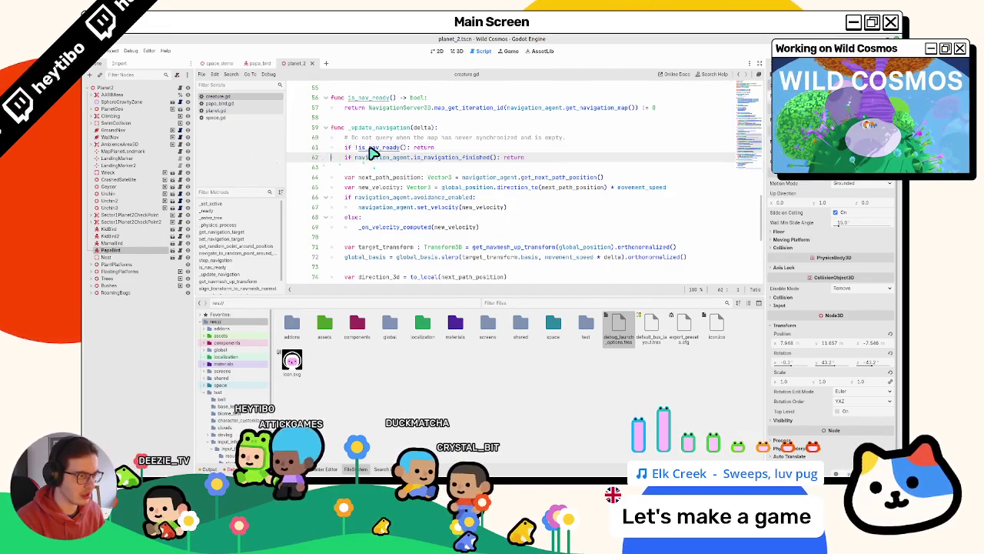
left_click(369, 148, "ctrl")
left_click(463, 198)
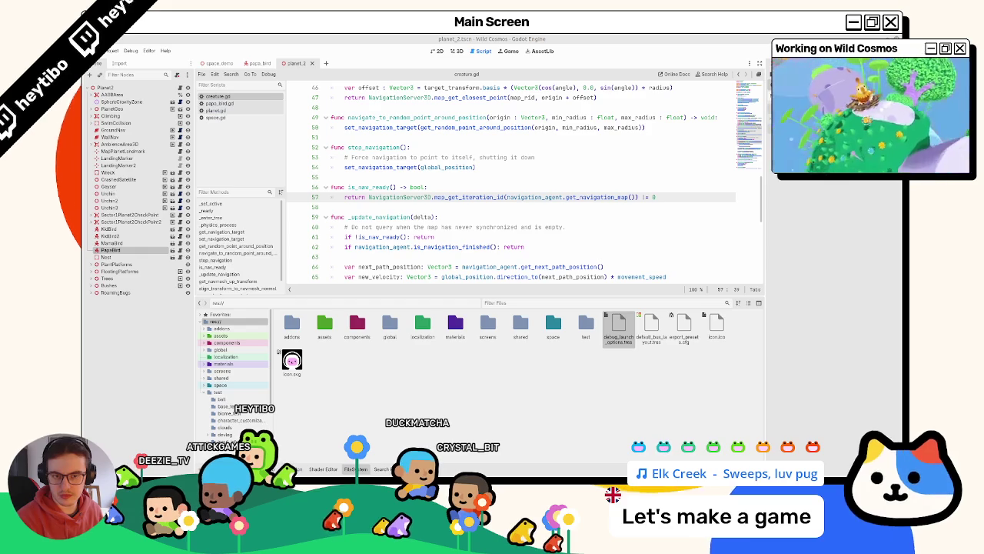
scroll(323, 164, "up", 6)
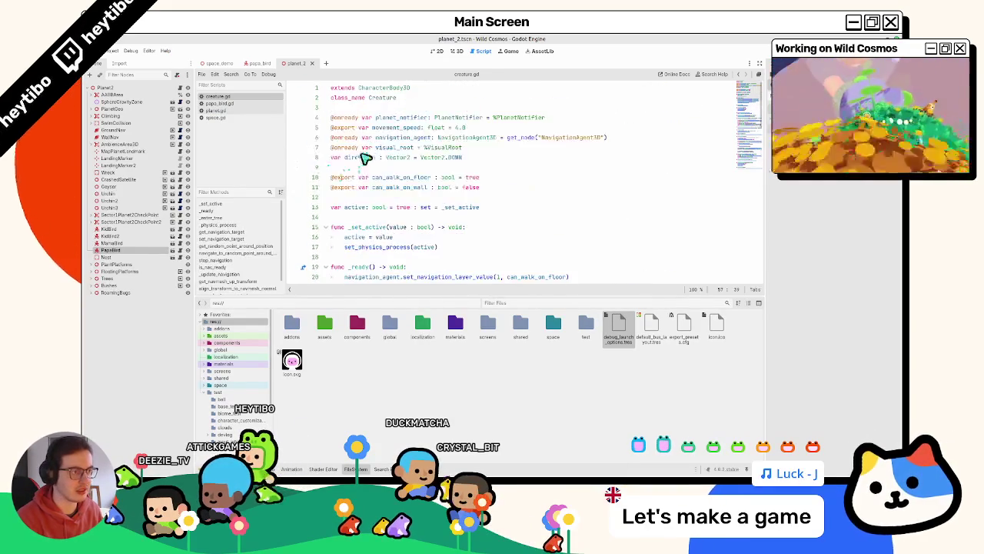
left_click(447, 141, "ctrl")
Step: Scroll through the NavigationAgent3D documentation, reading its properties and methods
scroll(449, 150, "down", 10)
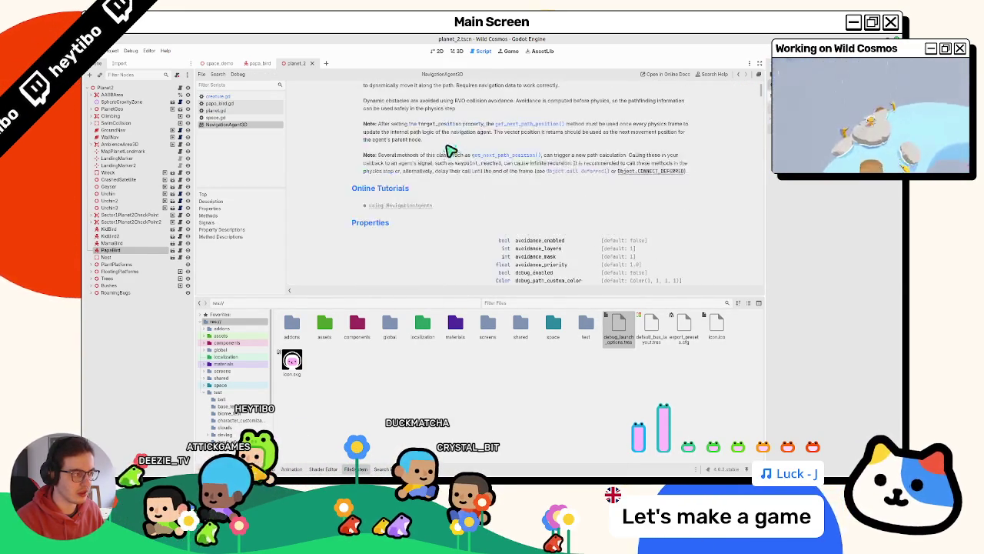
scroll(447, 154, "down", 10)
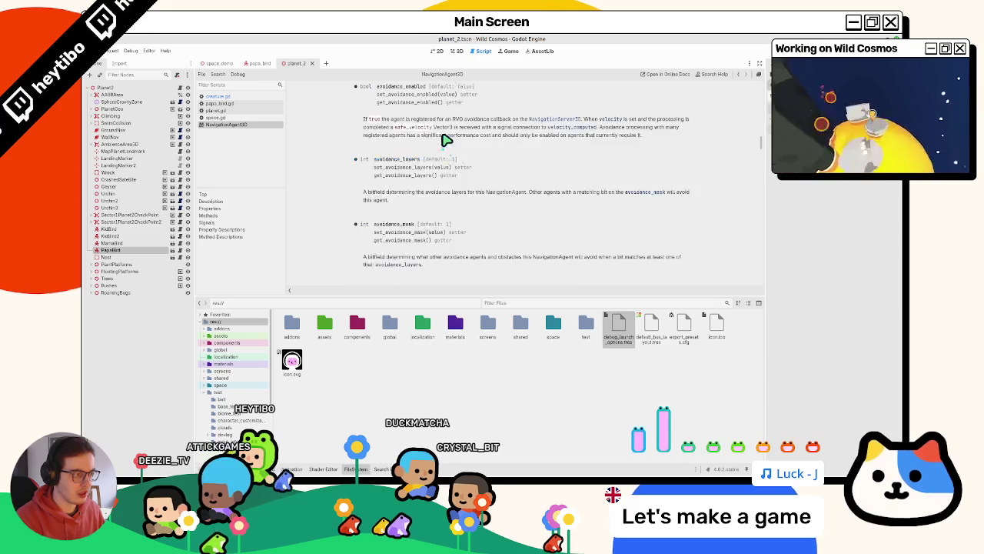
scroll(593, 159, "down", 15)
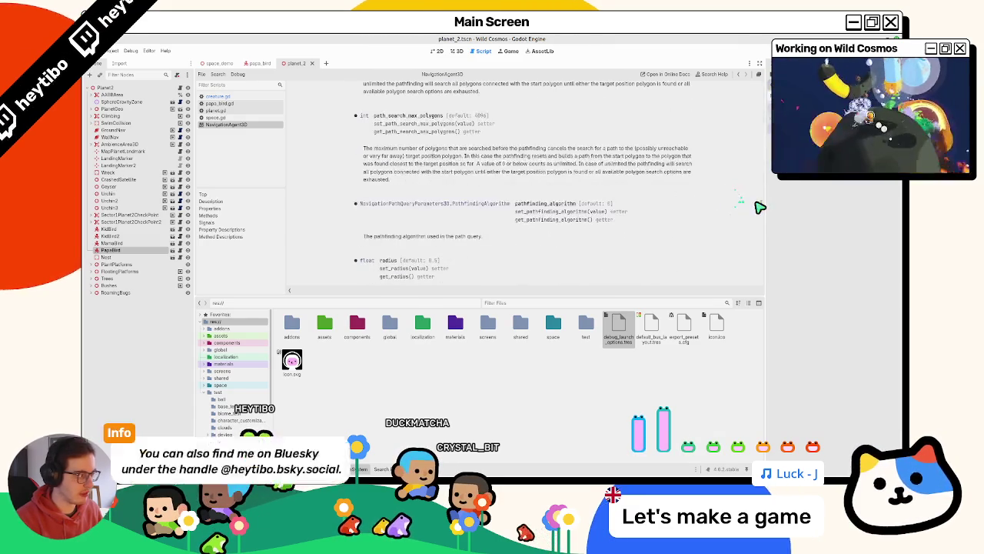
mouse_move(761, 216)
left_mouse_down()
mouse_move(752, 266)
mouse_move(736, 282)
mouse_move(719, 83)
left_mouse_up()
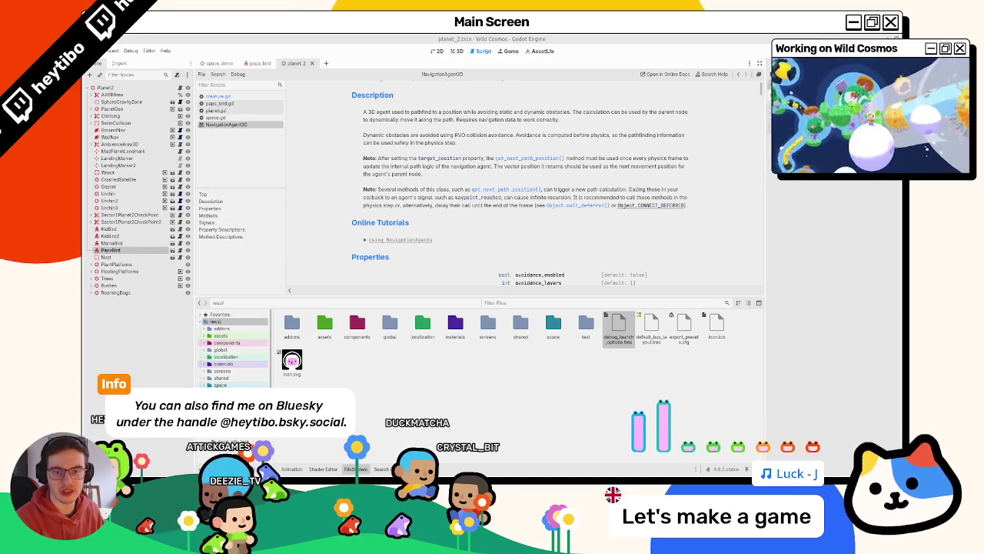
scroll(452, 178, "down", 10)
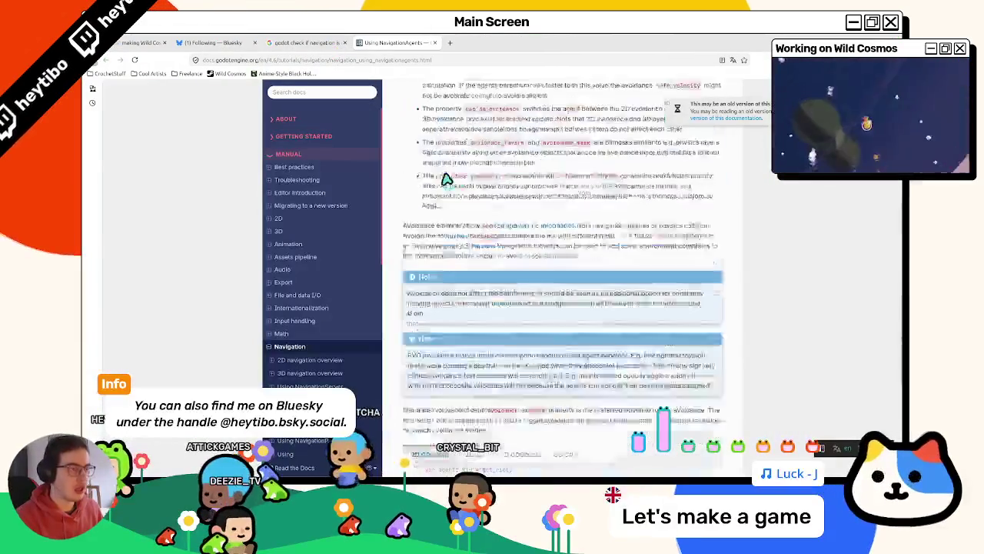
Step: Show the 3D GDScript CharacterBody3D navigation template in the Firefox NavigationAgents docs
scroll(512, 143, "down", 1)
scroll(508, 154, "up", 3)
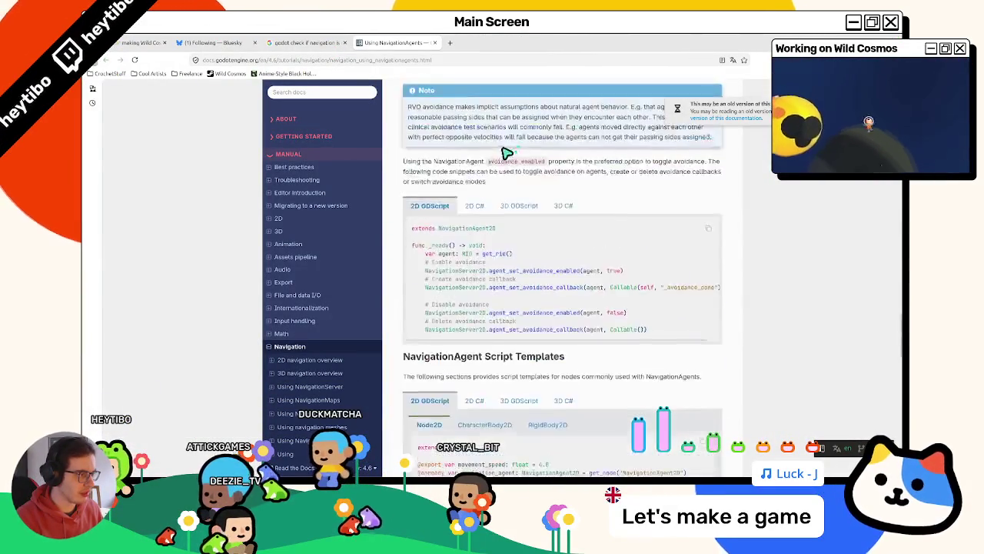
scroll(490, 164, "down", 15)
scroll(490, 163, "up", 15)
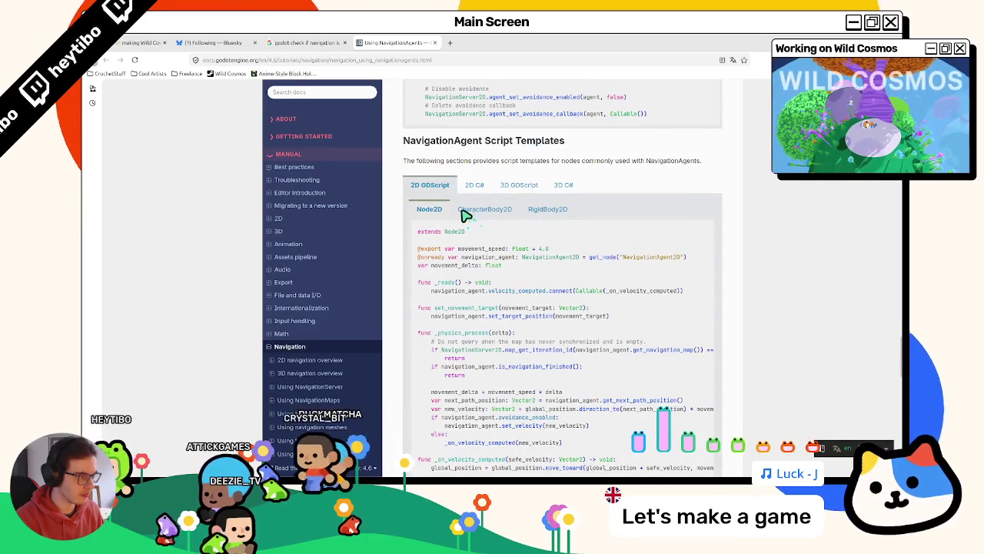
left_click(530, 189)
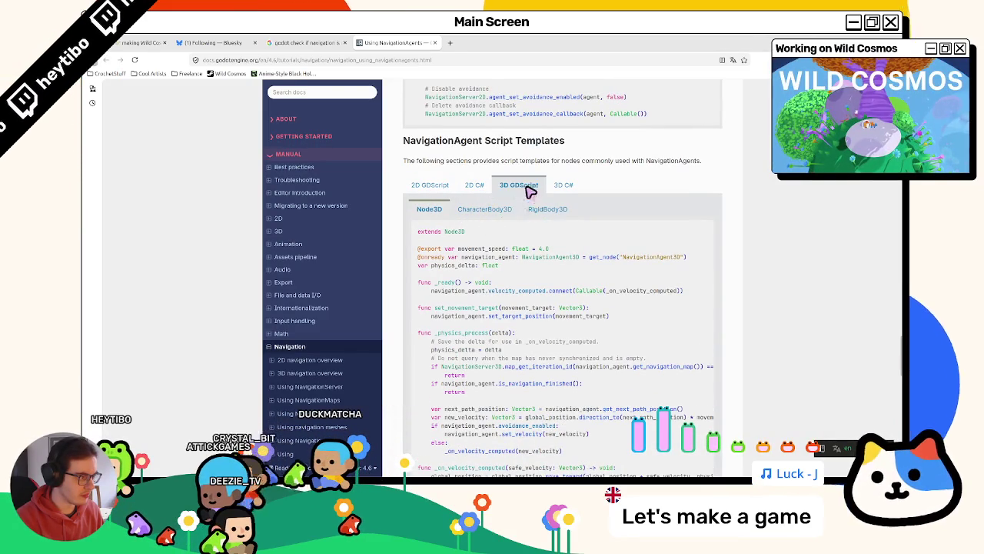
left_click(485, 209)
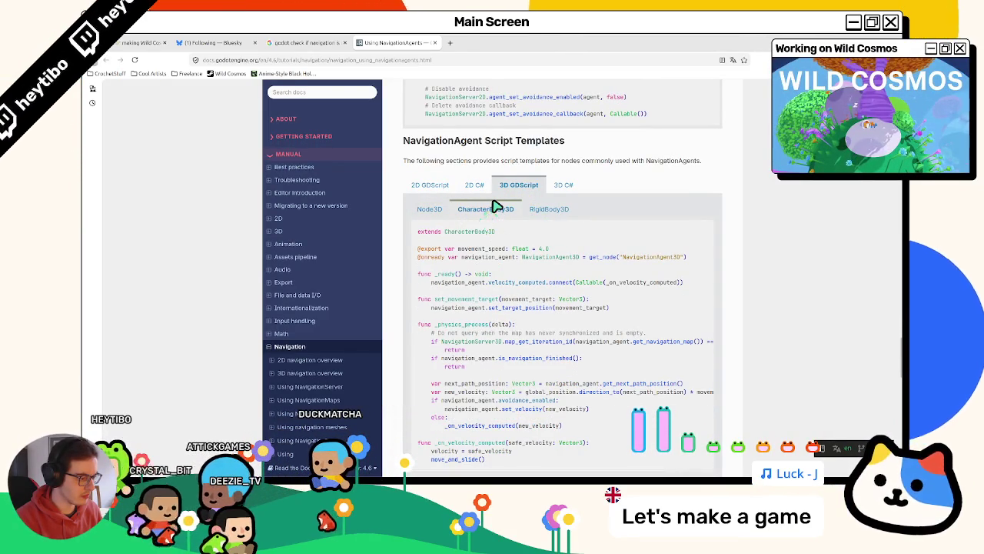
Step: Return to Godot and close the NavigationAgent3D help page
scroll(494, 207, "down", 3)
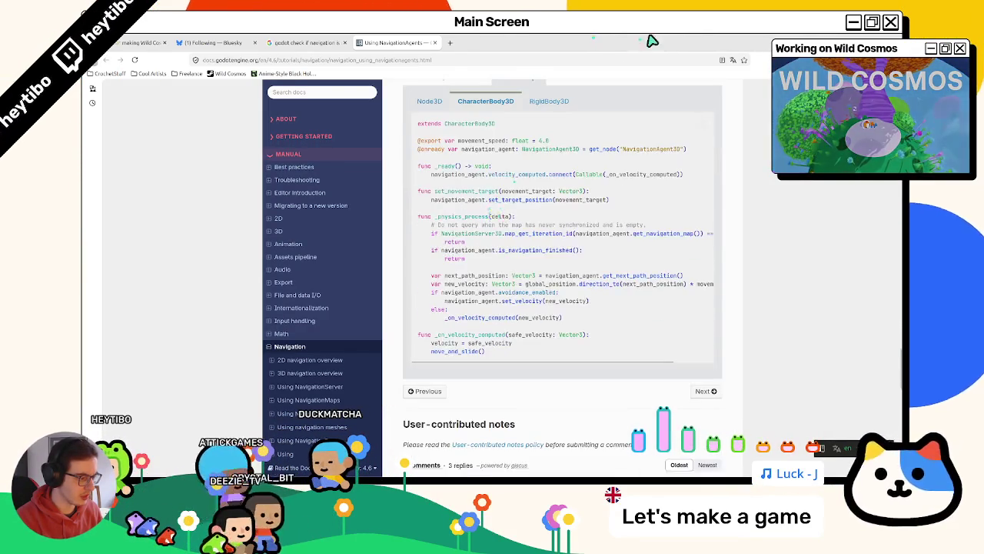
key("alt+Tab")
middle_click(239, 125)
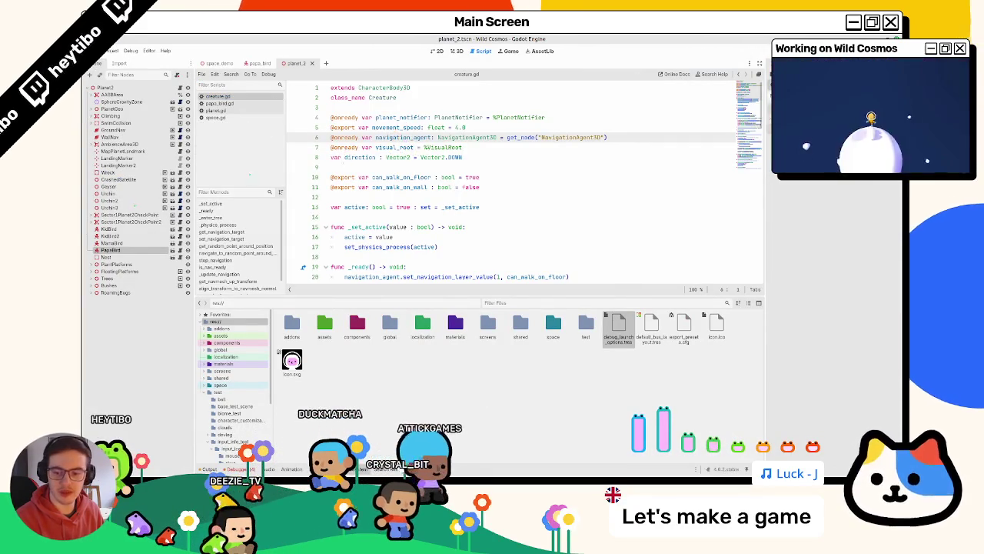
Step: Inspect move_and_slide, the is_inside_tree check and the iteration-id query on line 57
scroll(349, 214, "down", 15)
scroll(351, 215, "down", 8)
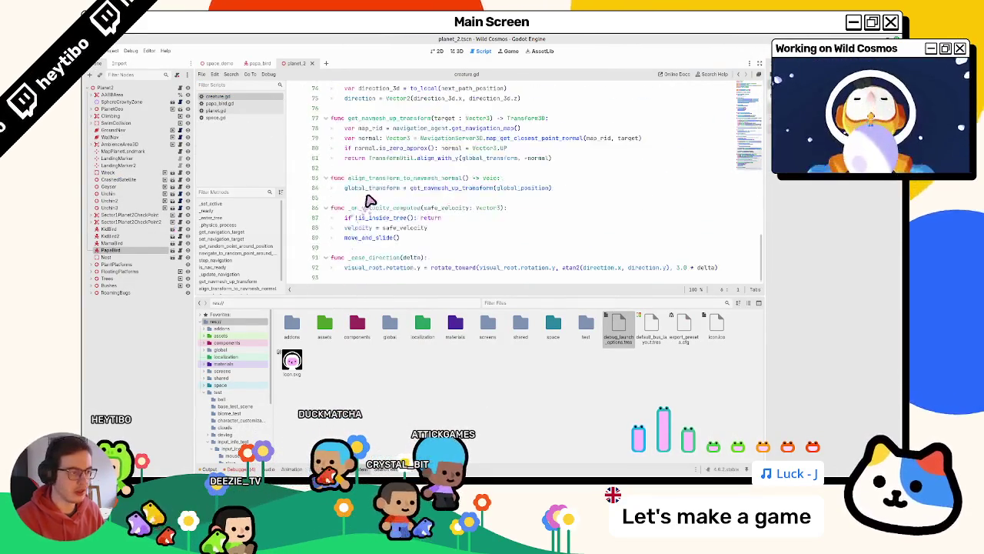
double_click(371, 237)
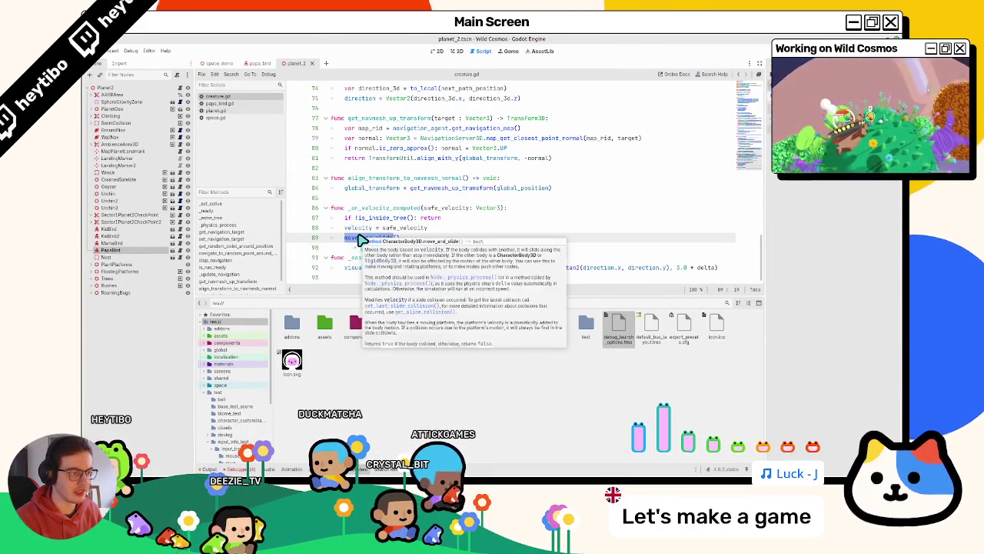
double_click(378, 218)
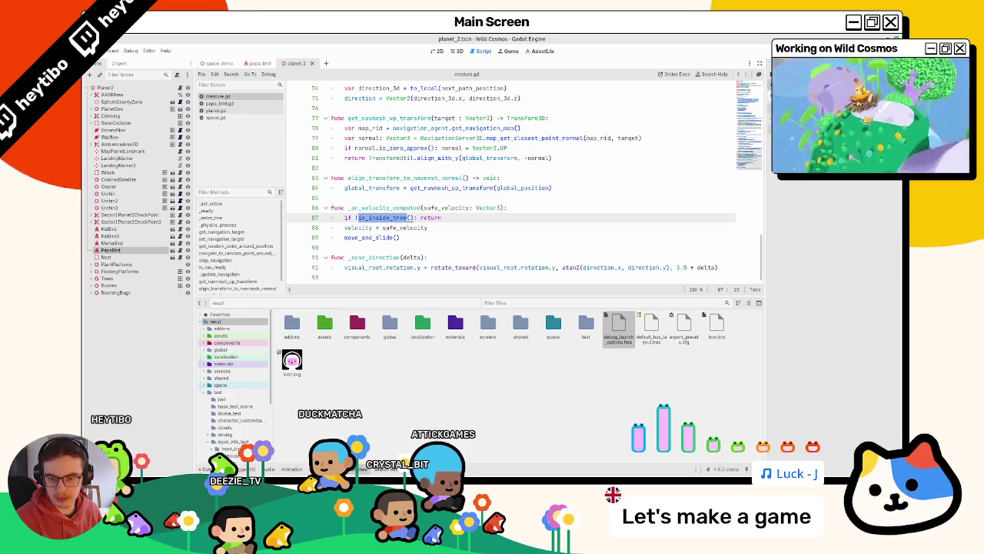
scroll(292, 208, "up", 8)
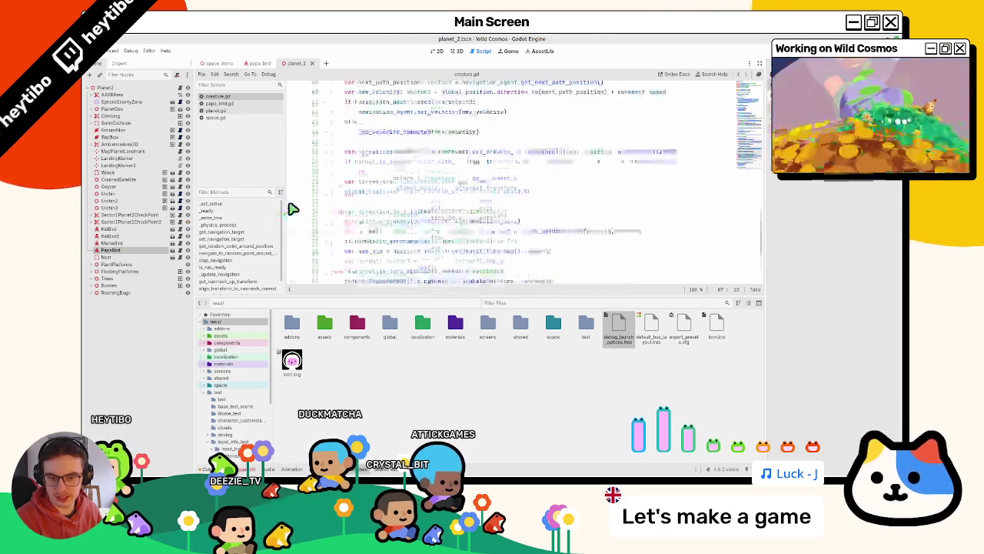
scroll(340, 218, "up", 2)
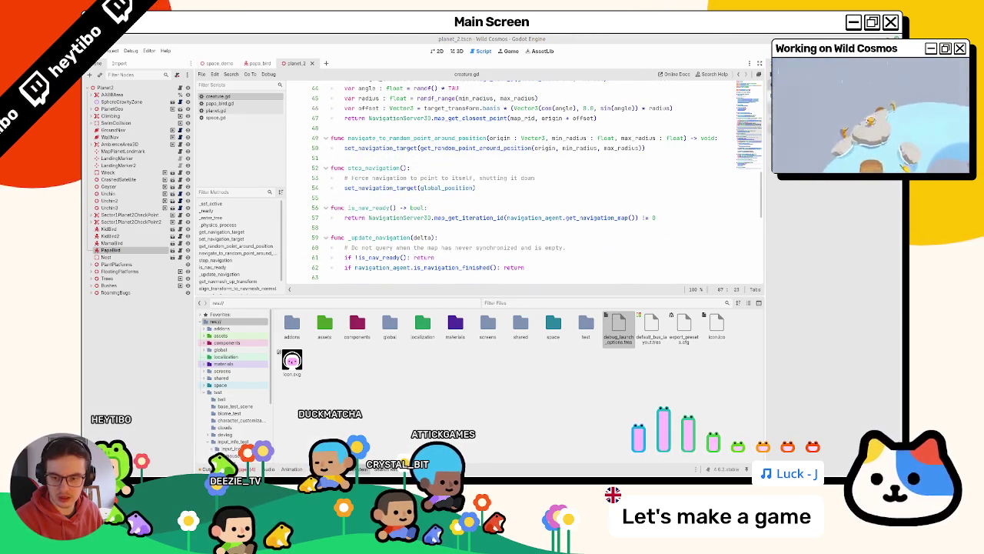
left_click_drag(369, 219, 638, 219)
left_click(670, 223)
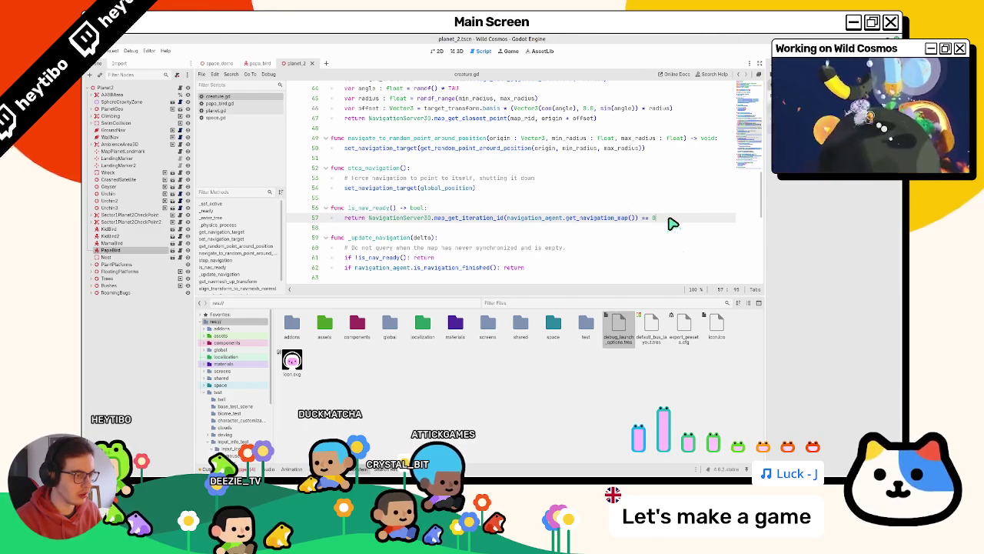
key("ctrl+z")
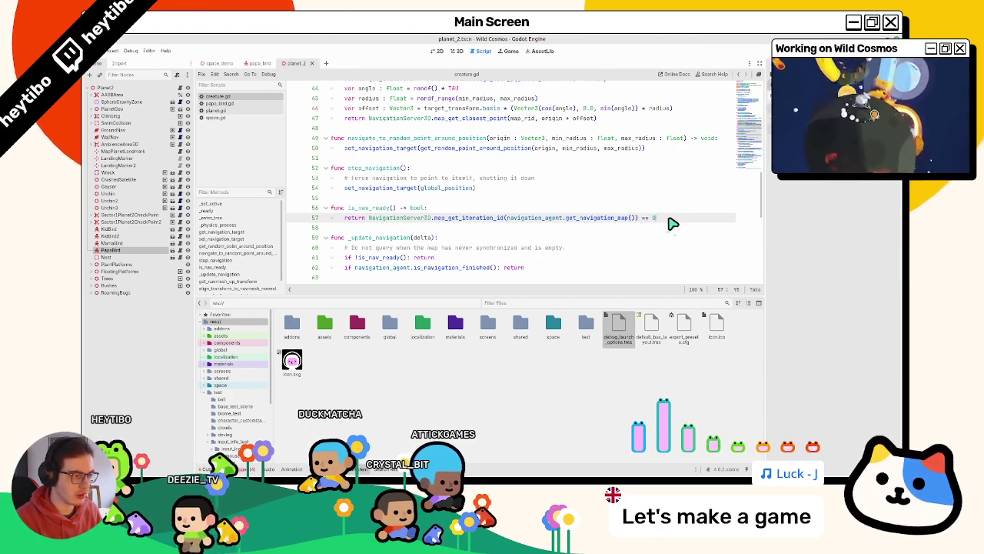
Step: Delete the leftover global_basis = target_transform.basis line near line 81 in creature.gd
scroll(449, 186, "down", 10)
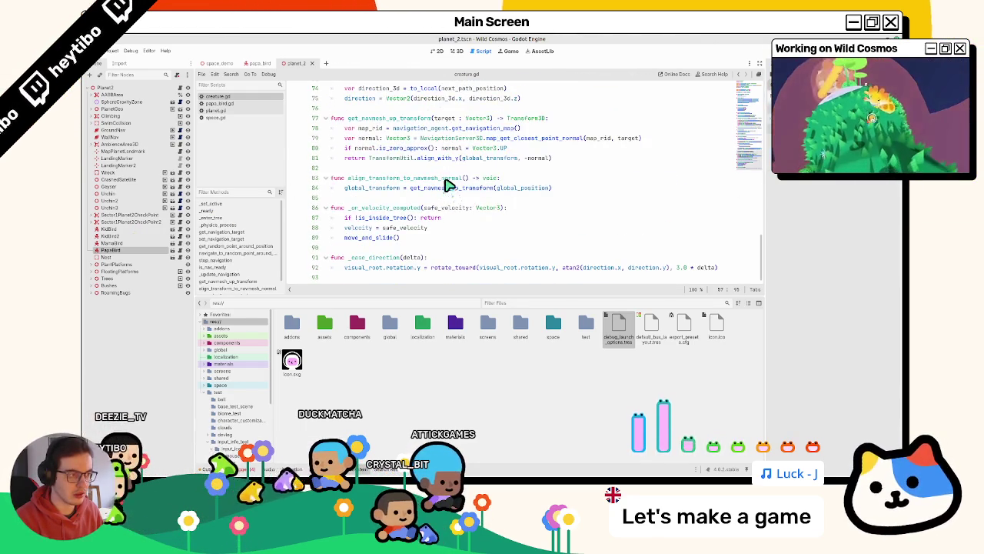
scroll(448, 187, "up", 7)
scroll(449, 186, "up", 4)
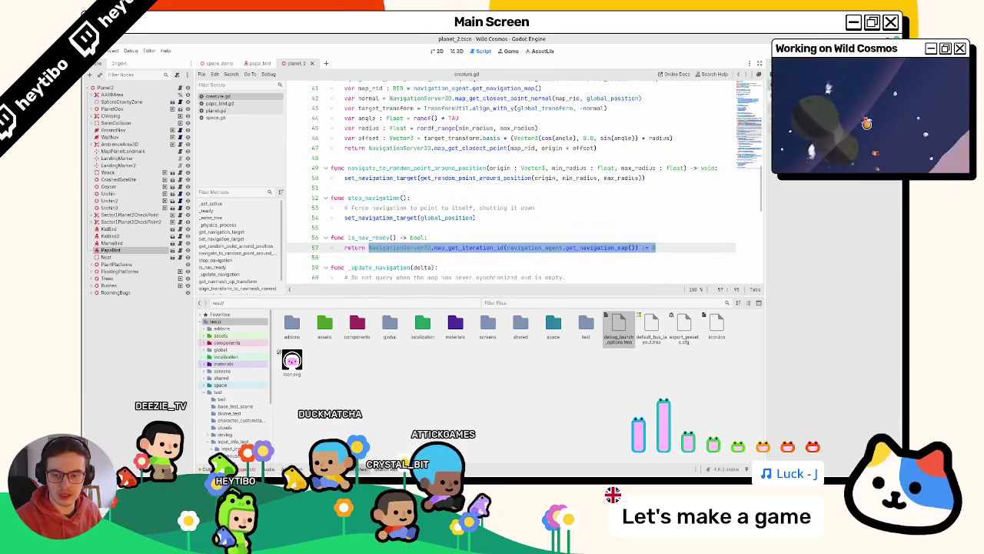
scroll(411, 164, "down", 2)
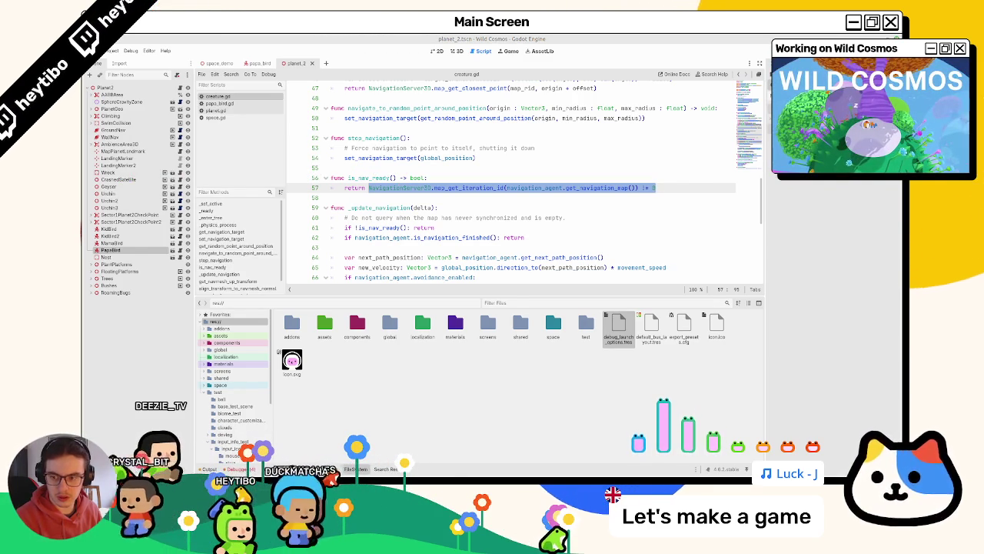
key("ctrl+Home")
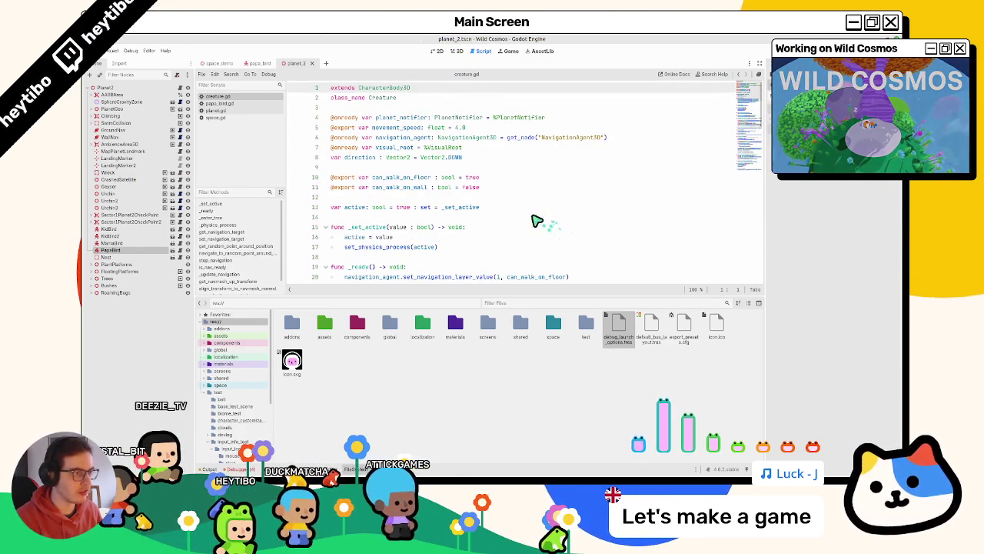
key("Page_Down")
key("Page_Down")
key("Page_Down")
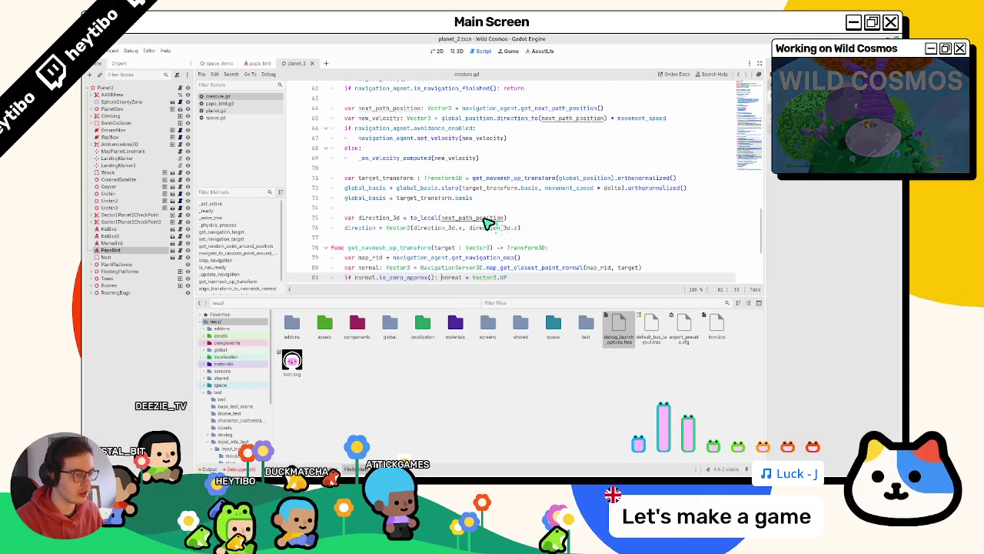
left_click(493, 197)
key("Delete")
scroll(450, 233, "down", 1)
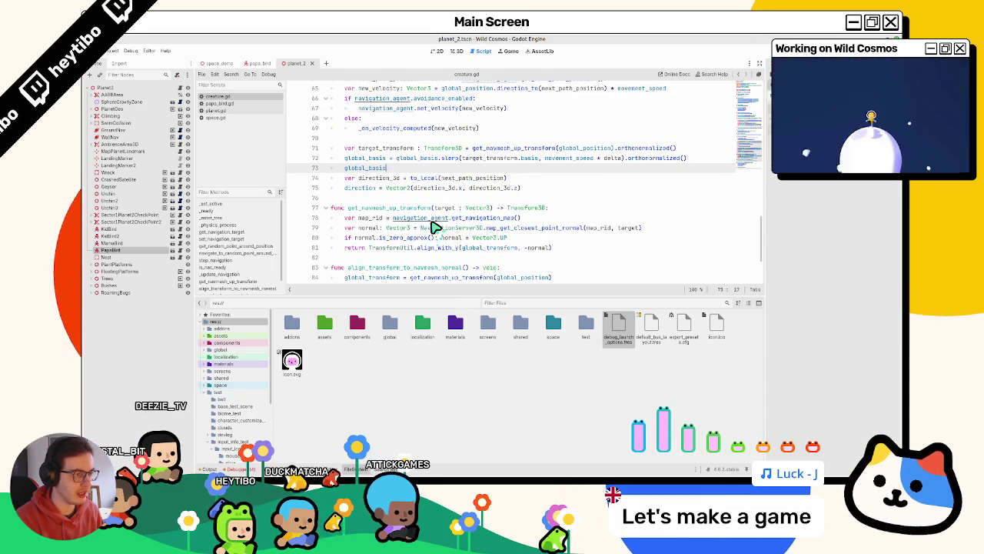
Step: Review the script, run git status in the terminal, and return to Godot
key("Page_Up")
key("Page_Up")
key("Page_Up")
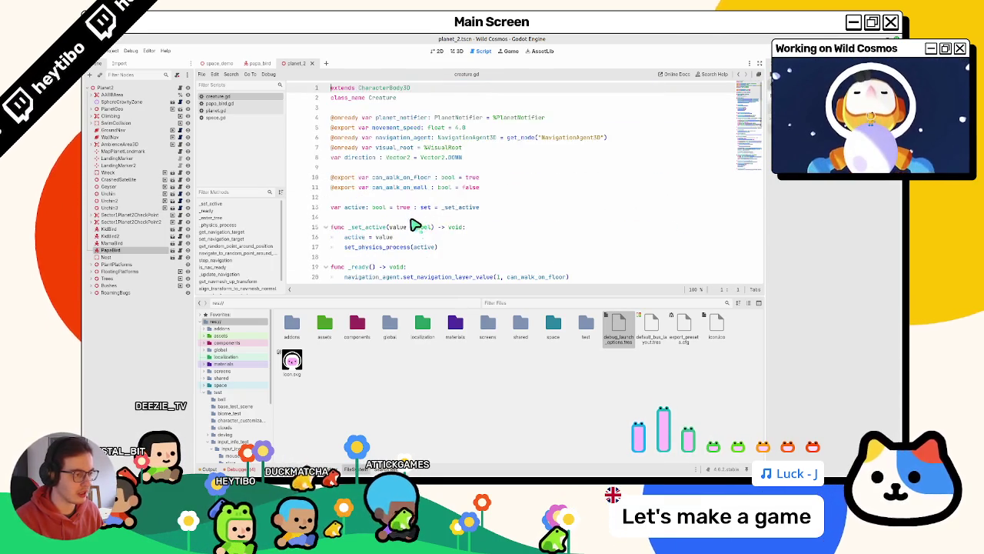
scroll(411, 225, "down", 12)
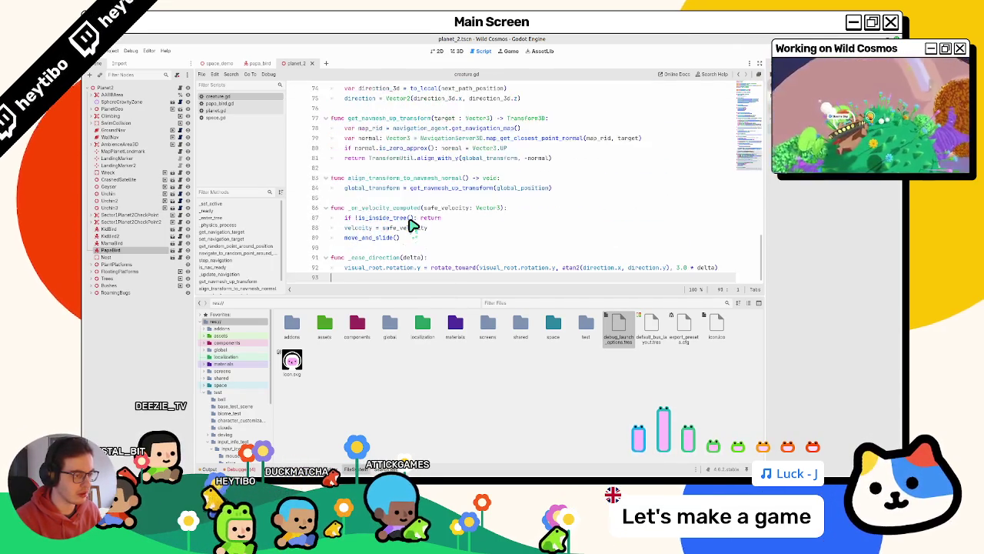
scroll(412, 225, "up", 12)
scroll(408, 224, "down", 5)
key("ctrl+End")
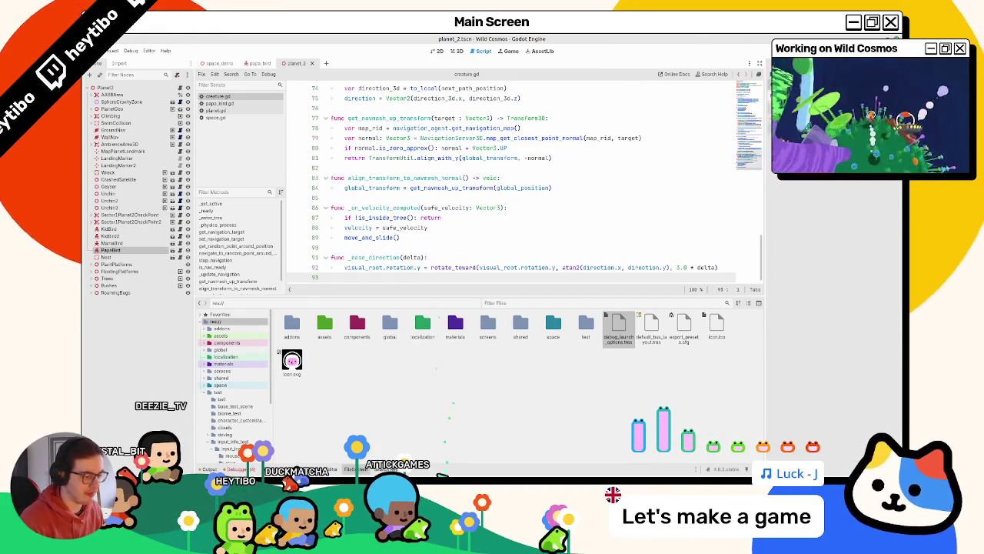
key("alt+Tab")
key("Return")
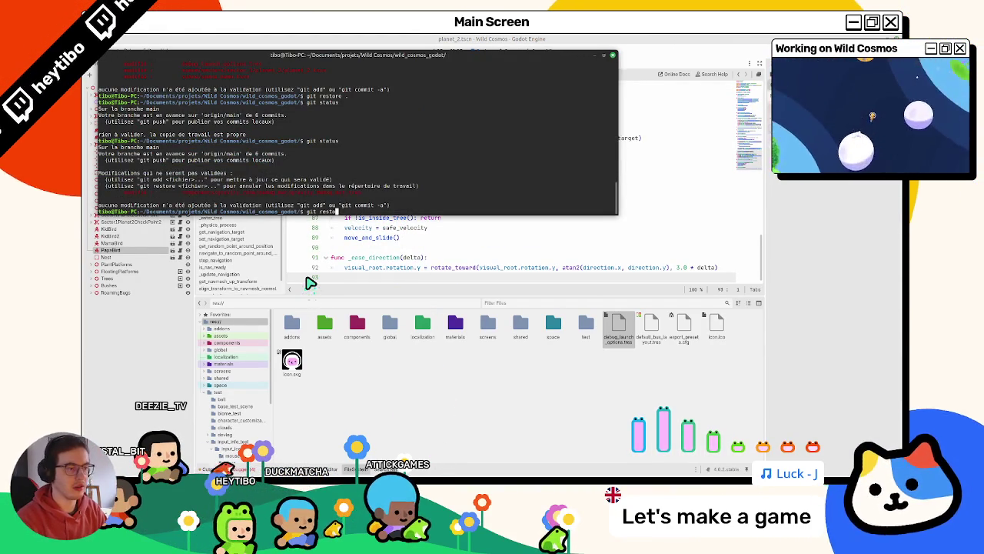
left_click(402, 397)
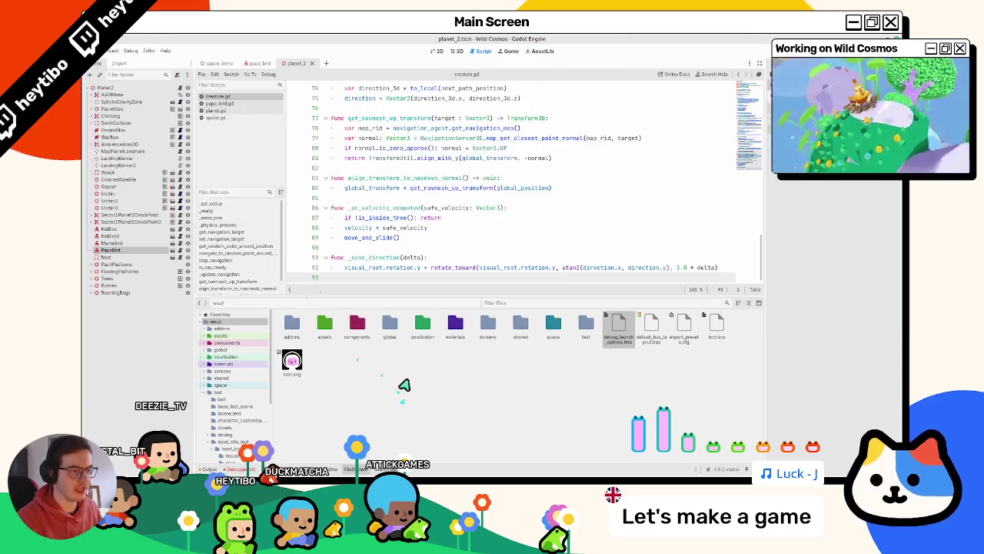
left_click(472, 219)
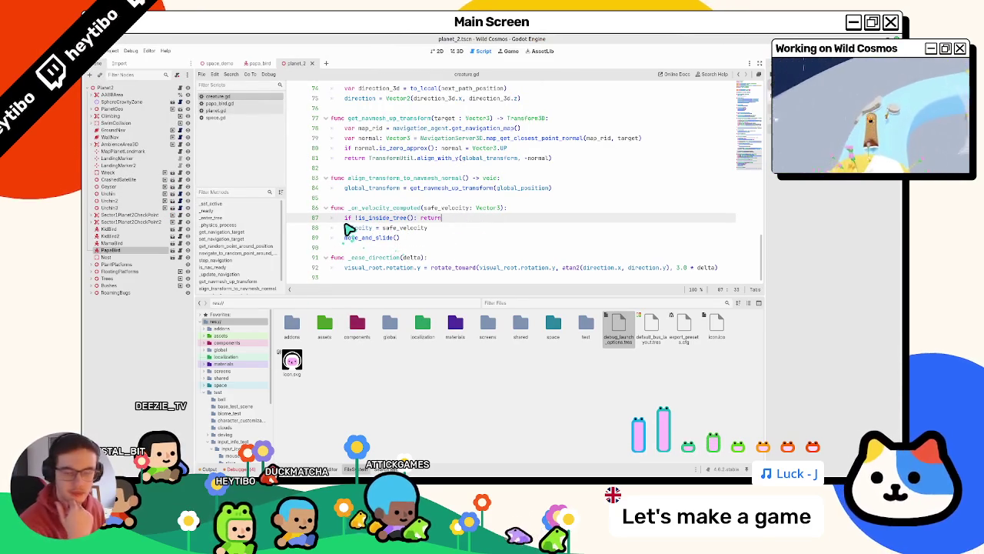
left_click(516, 145, "ctrl")
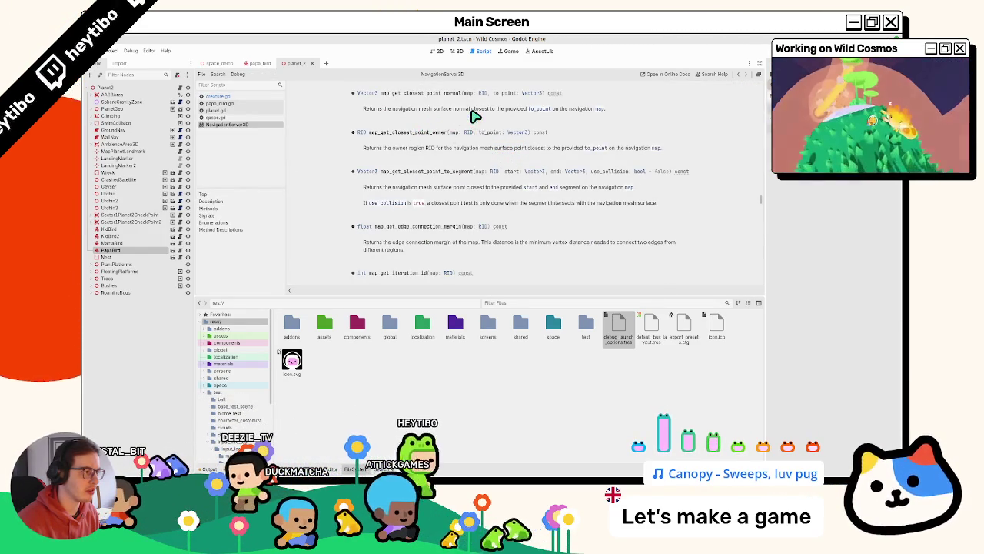
middle_click(264, 125)
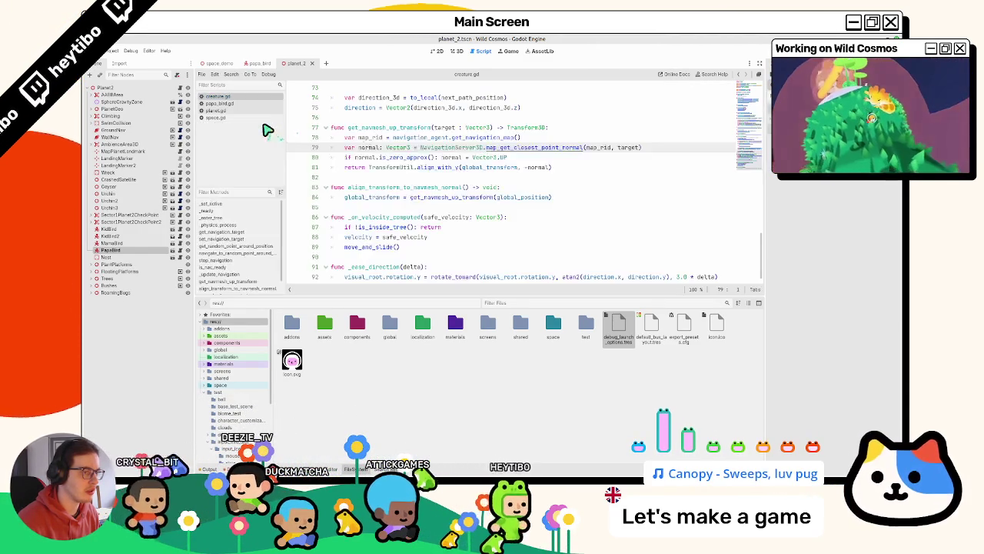
Step: Review the target argument, get_navmesh_up_transform and global_position in creature.gd
double_click(627, 147)
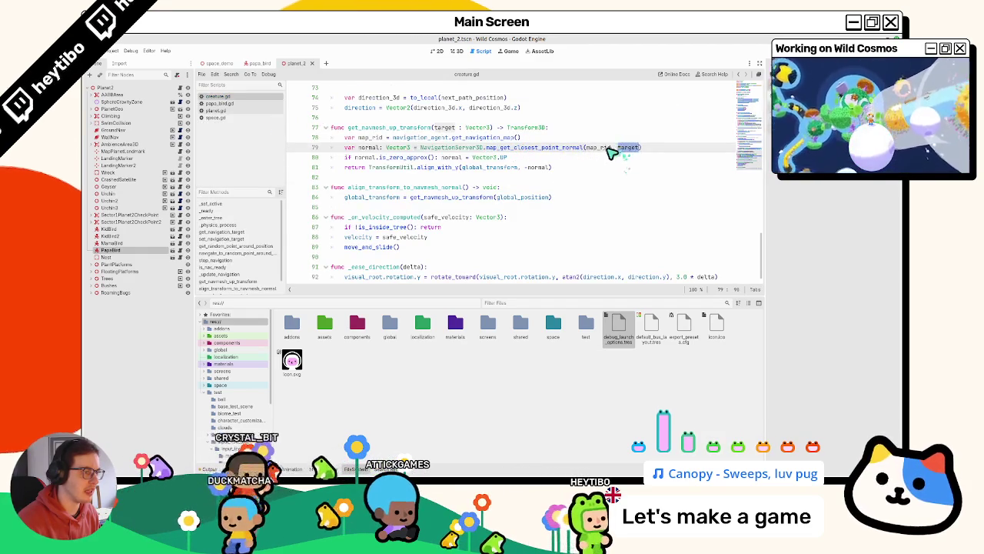
scroll(601, 157, "up", 4)
scroll(601, 156, "up", 5)
scroll(539, 192, "down", 6)
double_click(418, 196)
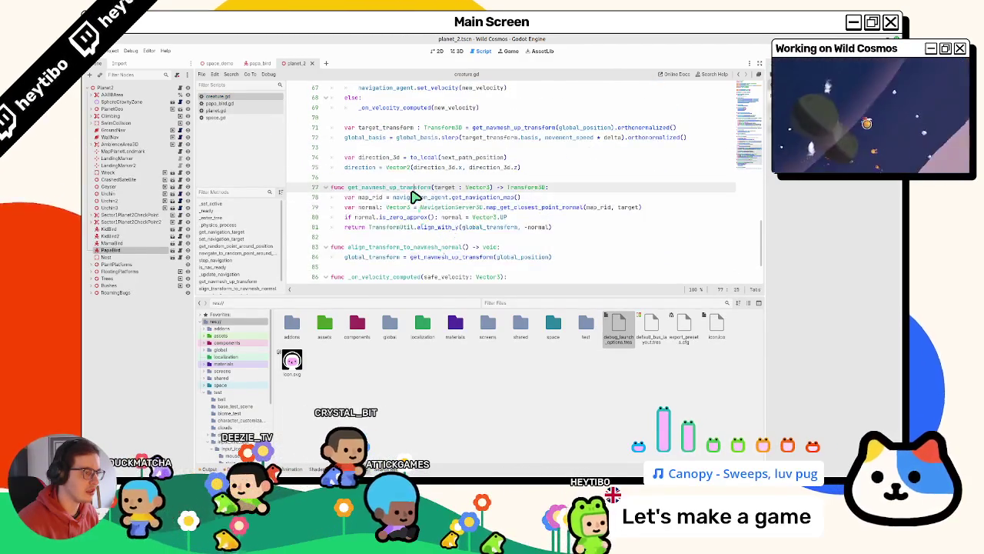
scroll(415, 197, "up", 1)
double_click(588, 157)
scroll(542, 181, "up", 2)
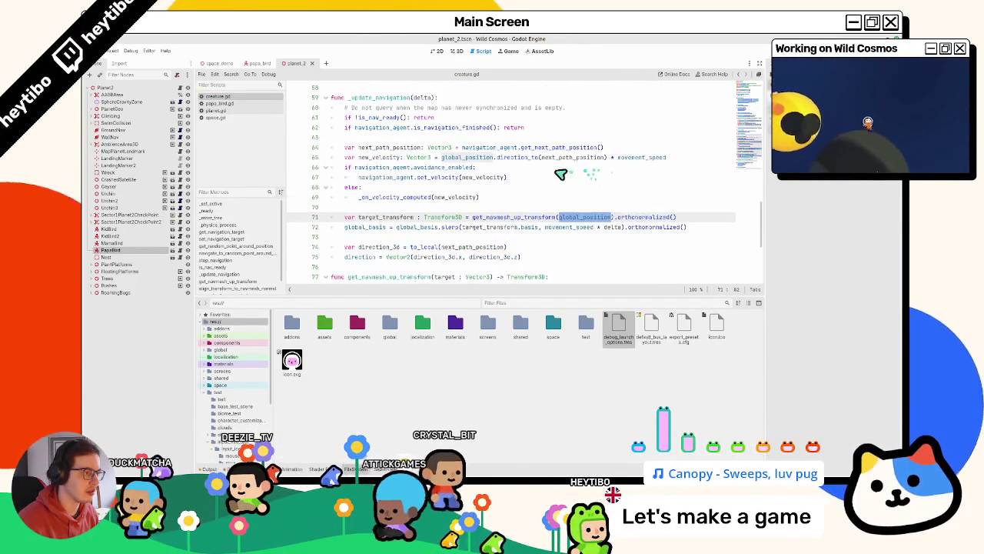
left_click(528, 203)
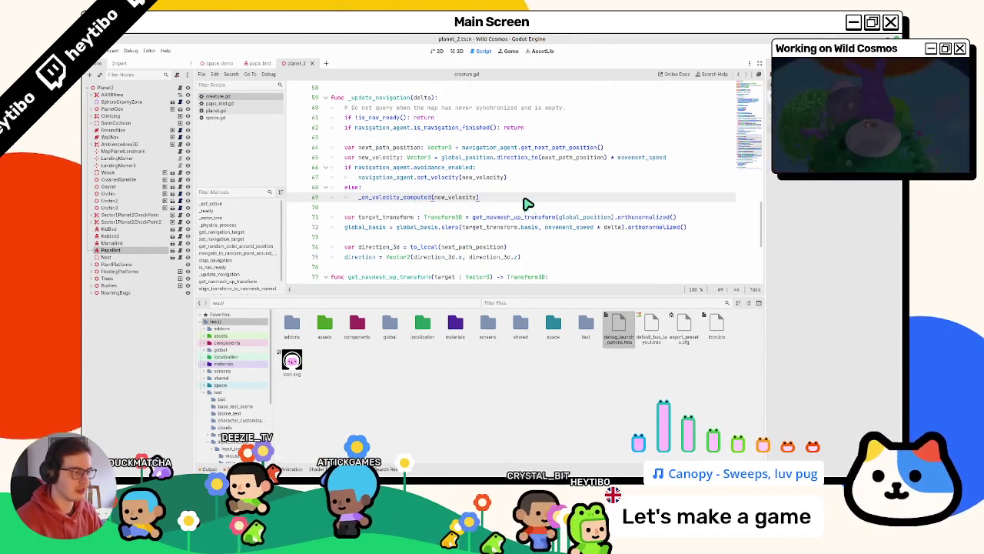
scroll(515, 220, "down", 2)
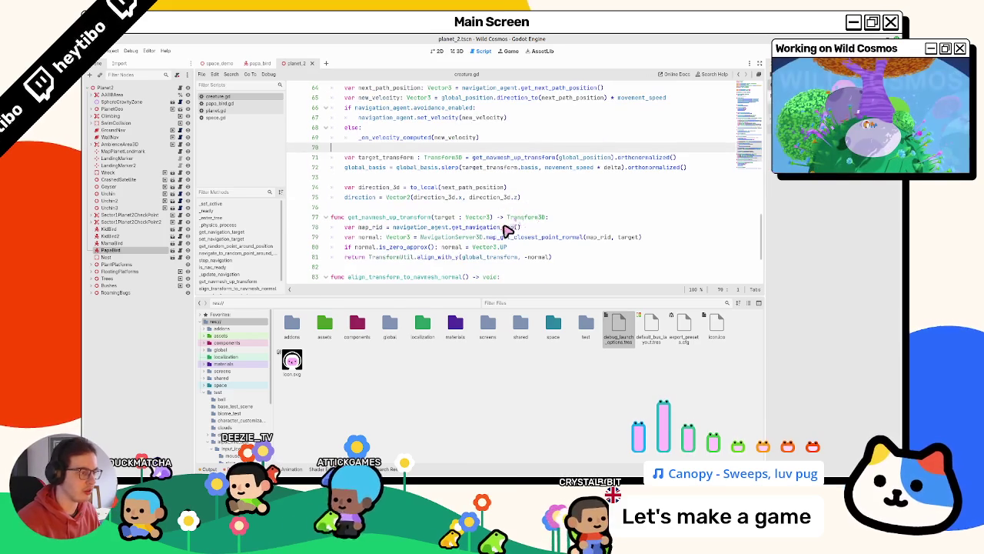
Step: Put the normal fallback after is_zero_approx on its own line and run the scene
left_click(441, 248)
key("Return")
type("print(target)")
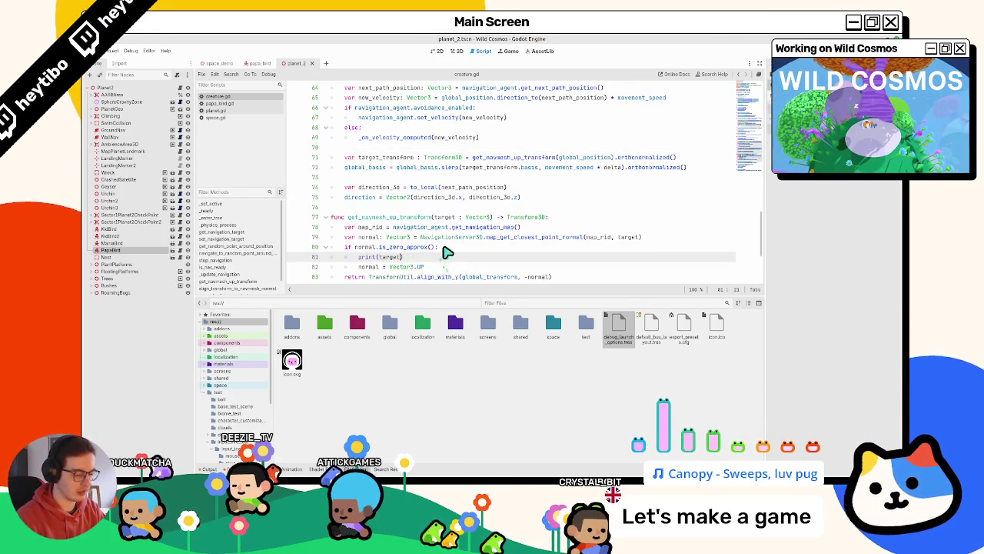
key("ctrl+shift+F5")
key("Return")
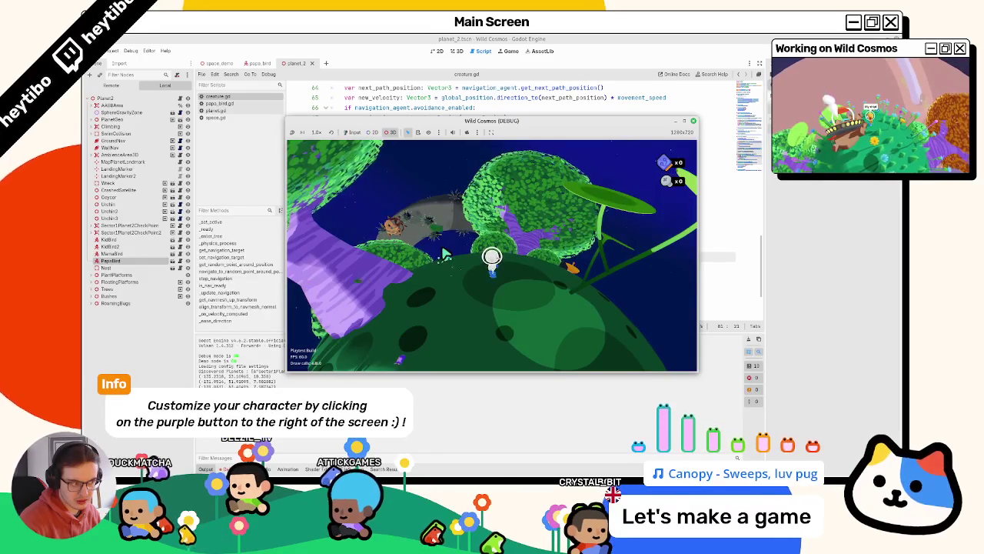
Step: Pick a node in the running game, switch to the editor camera, then stop with F8
left_click(484, 316)
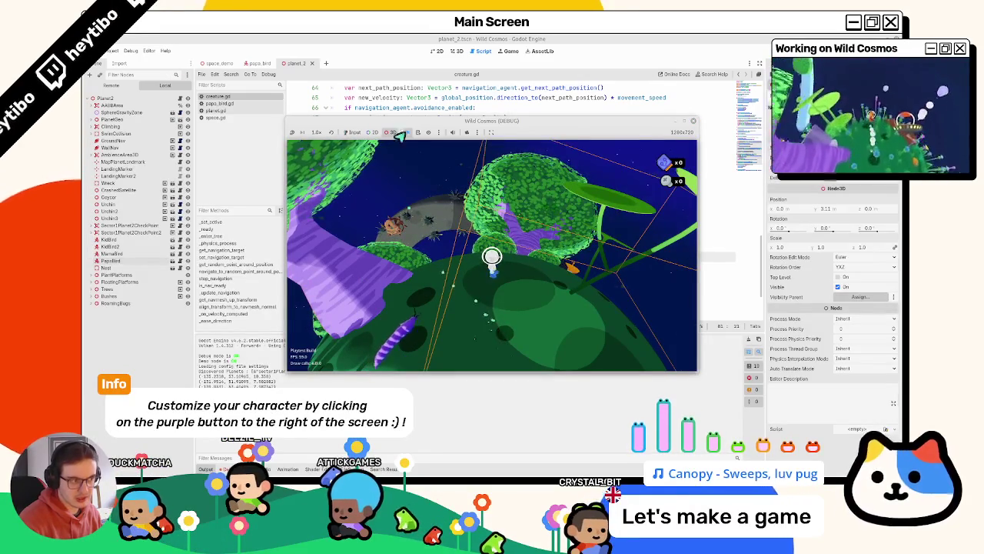
left_click(464, 132)
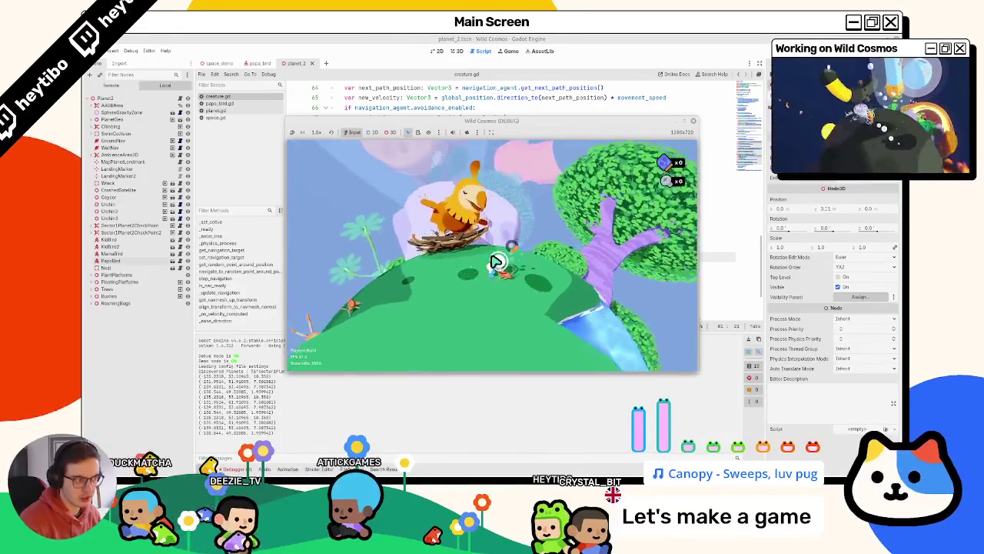
key("F8")
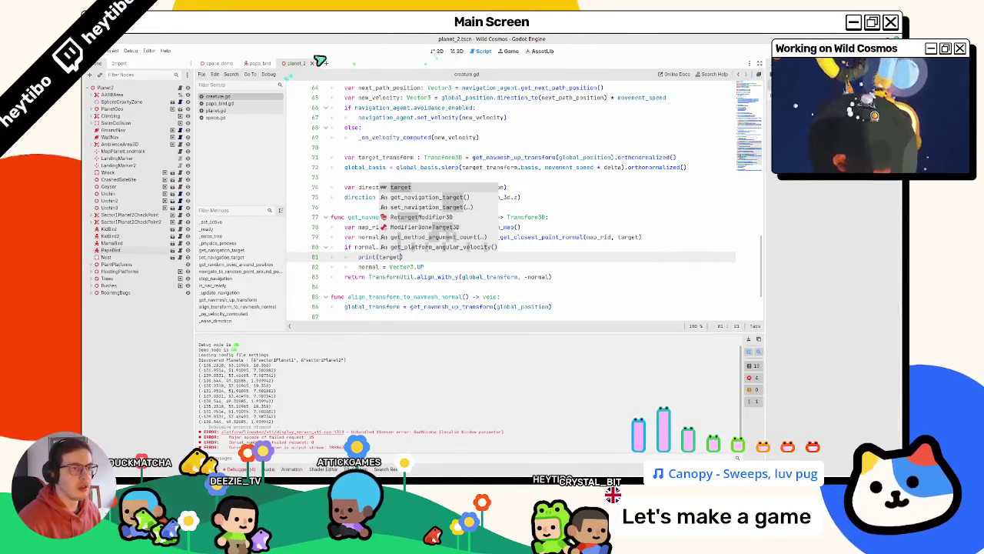
Step: Back in creature.gd, inspect get_navigation_map and the map_rid variable on line 78
left_click(456, 51)
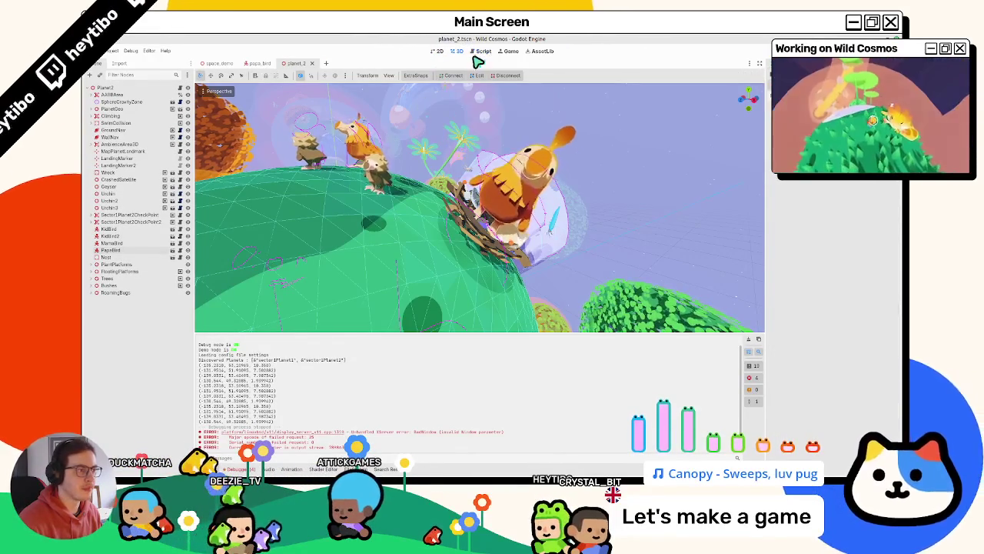
left_click(479, 54)
left_click(496, 110)
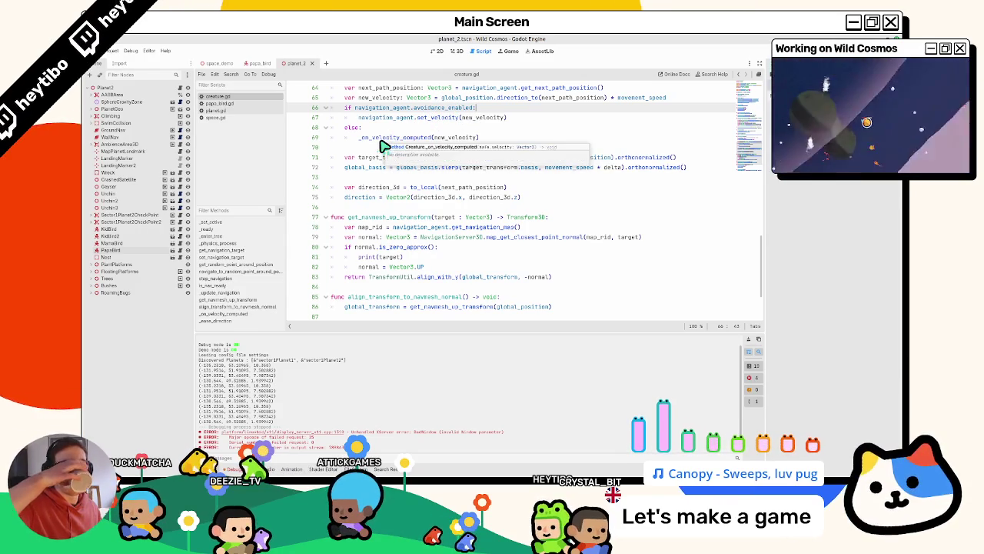
double_click(475, 227)
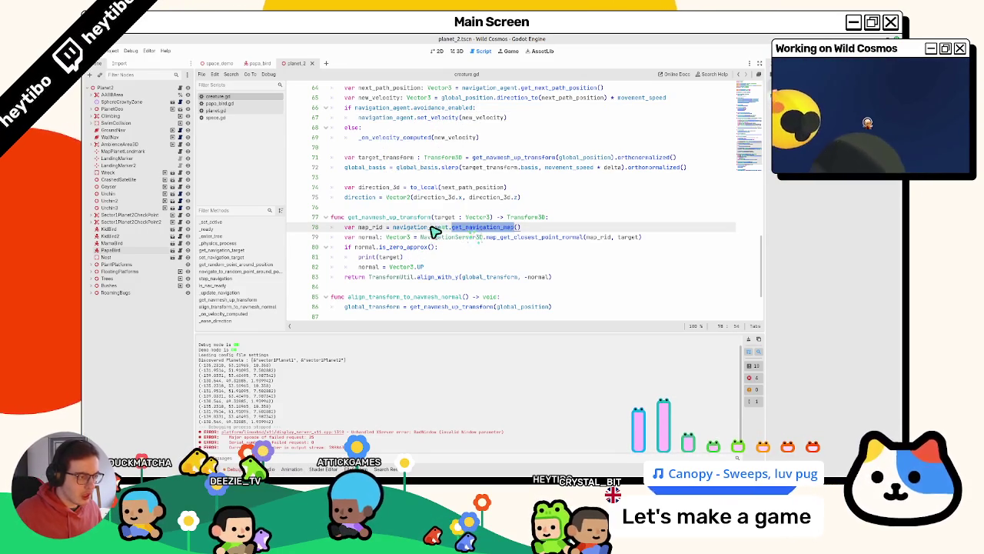
double_click(368, 229)
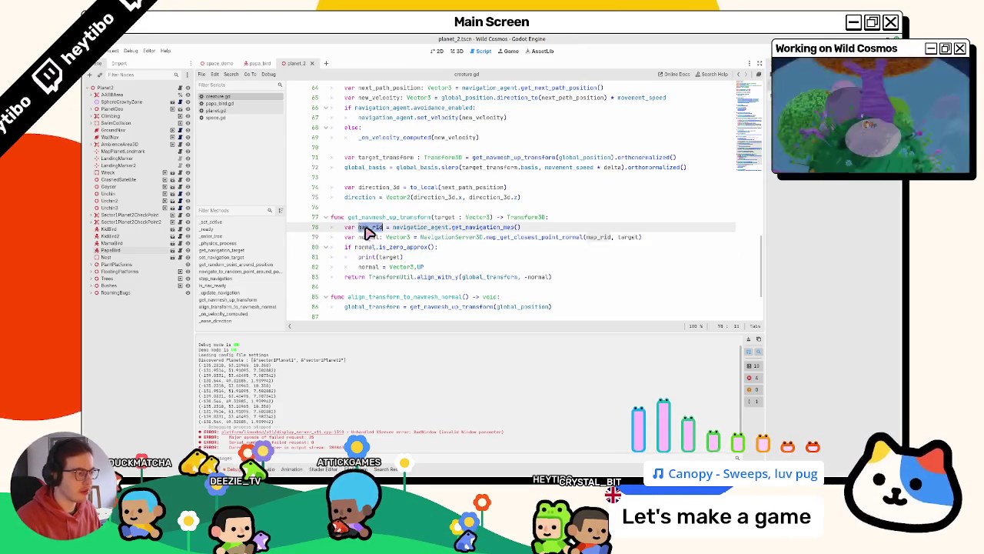
Step: Clear the output log and show the planet_2 scene in the 3D view
left_click(751, 349)
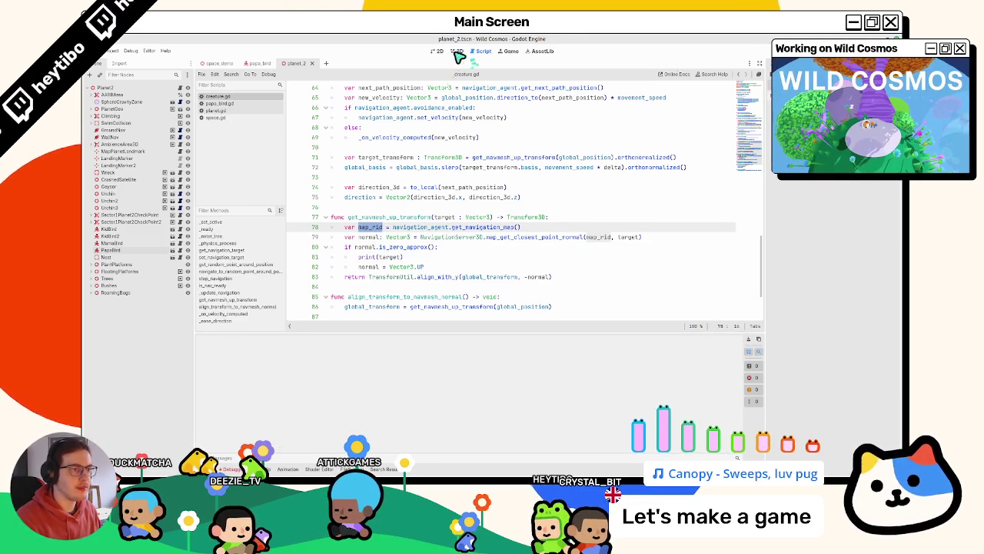
left_click(458, 52)
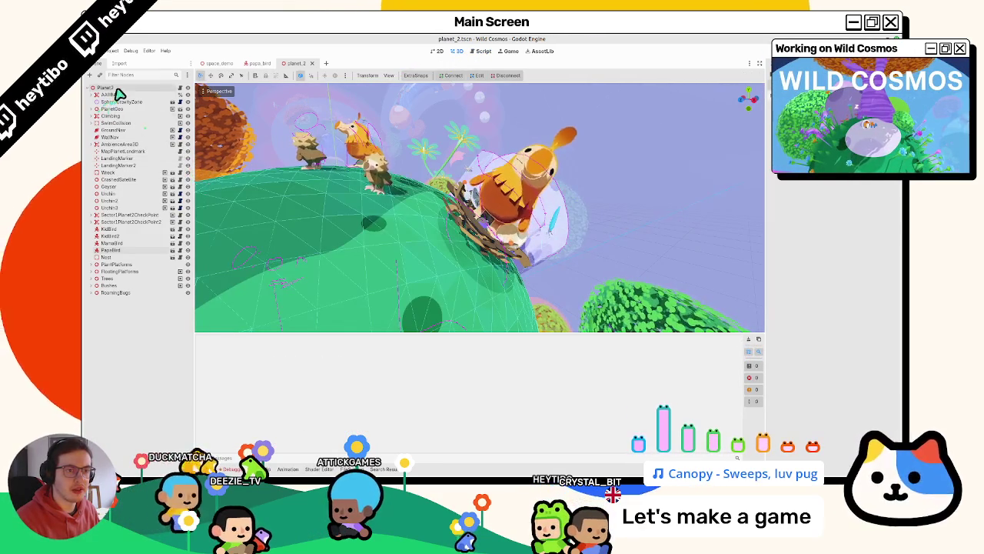
key("ctrl+shift+o")
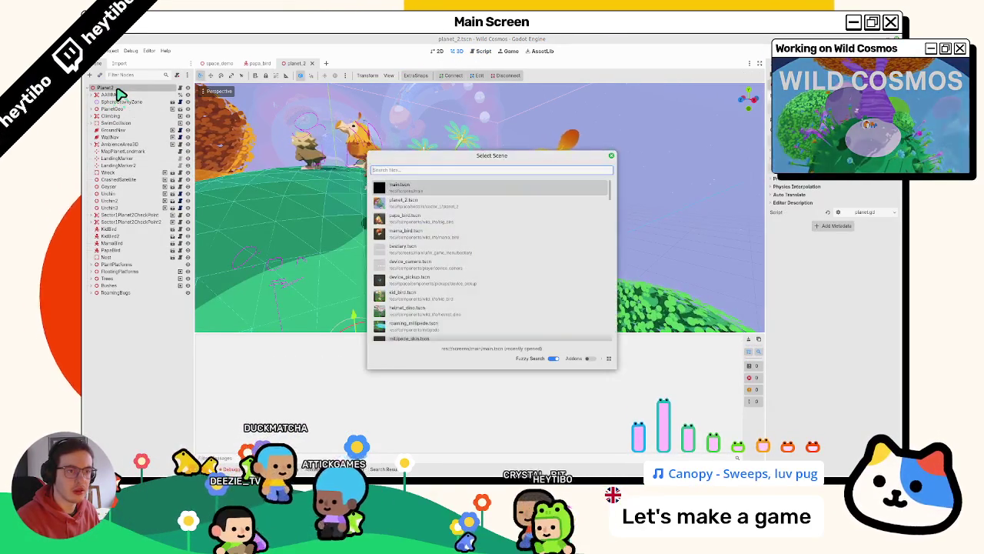
Step: Search Create New Node for 'navig', 'overrideoverriplanet' and 'nav', cancel, and show the FileSystem dock
key("Escape")
key("ctrl+a")
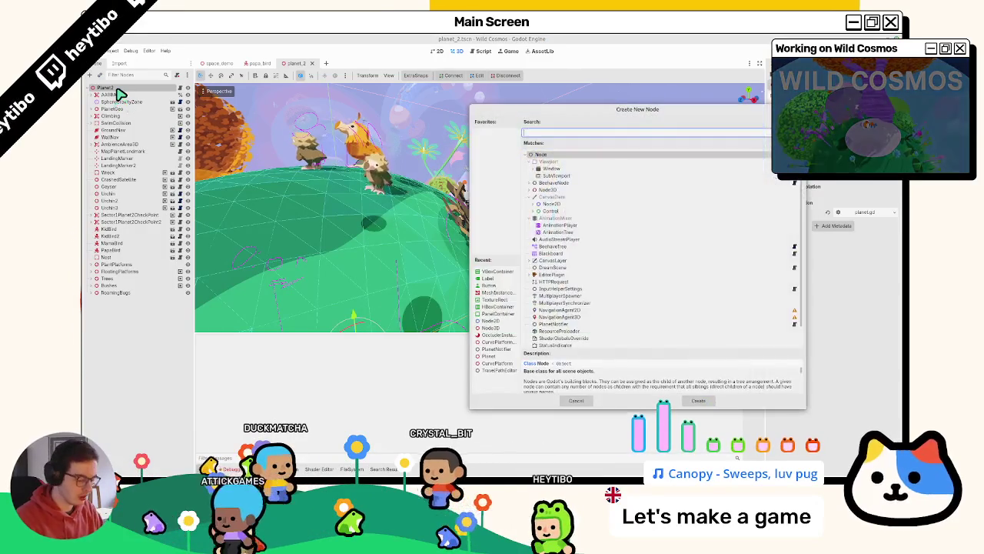
type("nav")
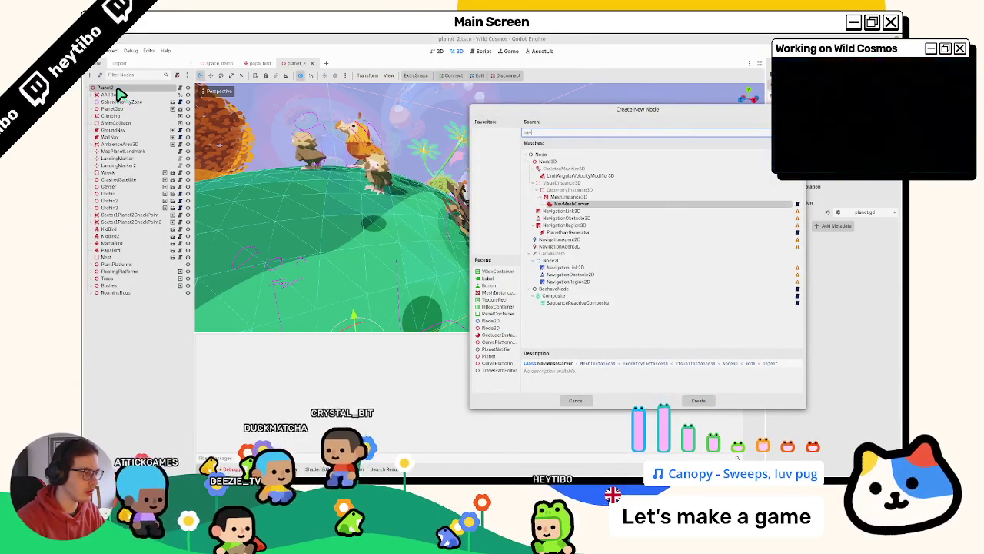
type("ig")
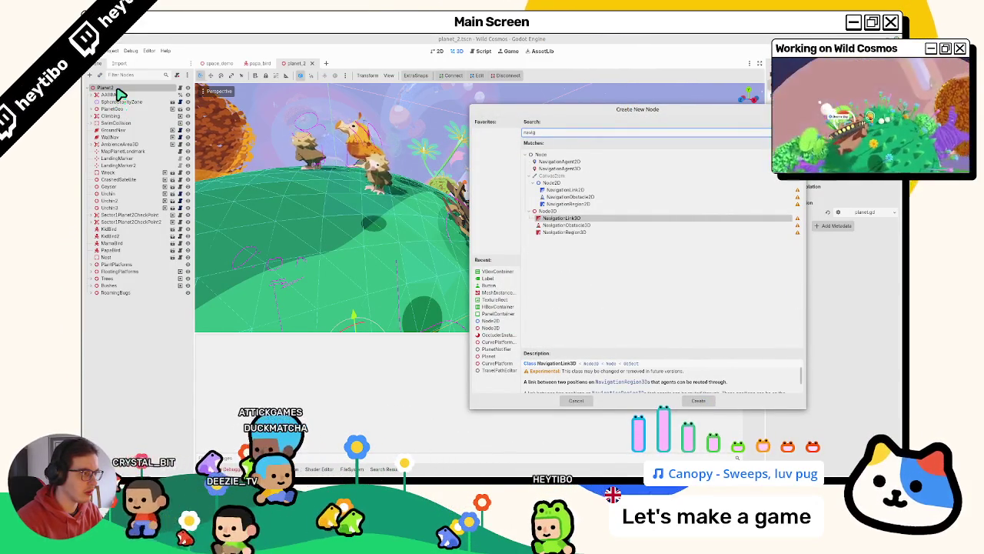
key("ctrl+a")
type("overr")
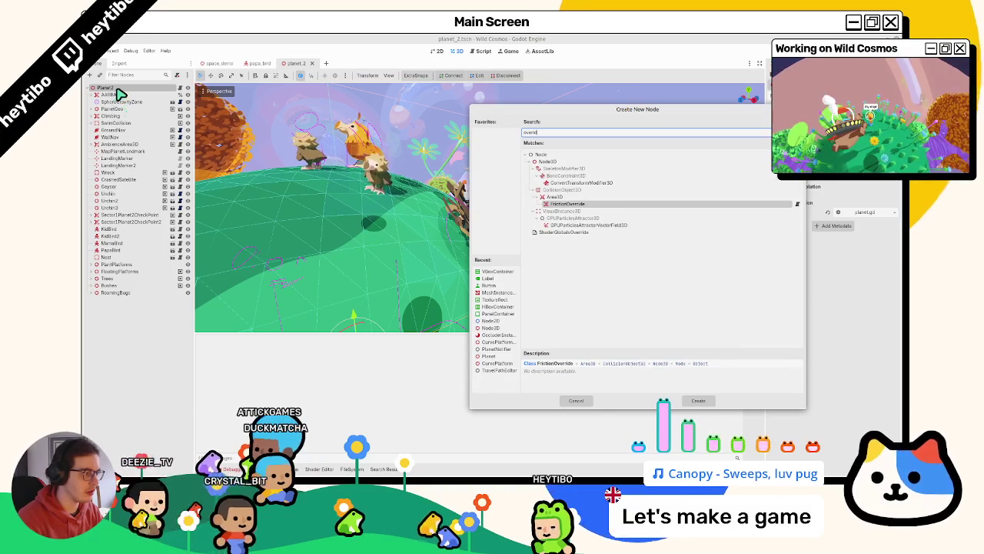
type("ideoverri")
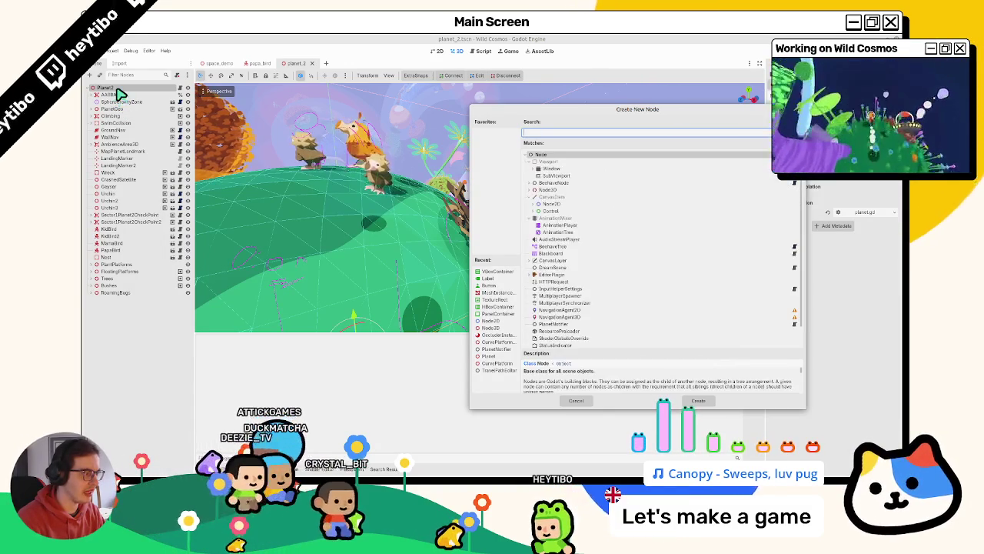
type("planet")
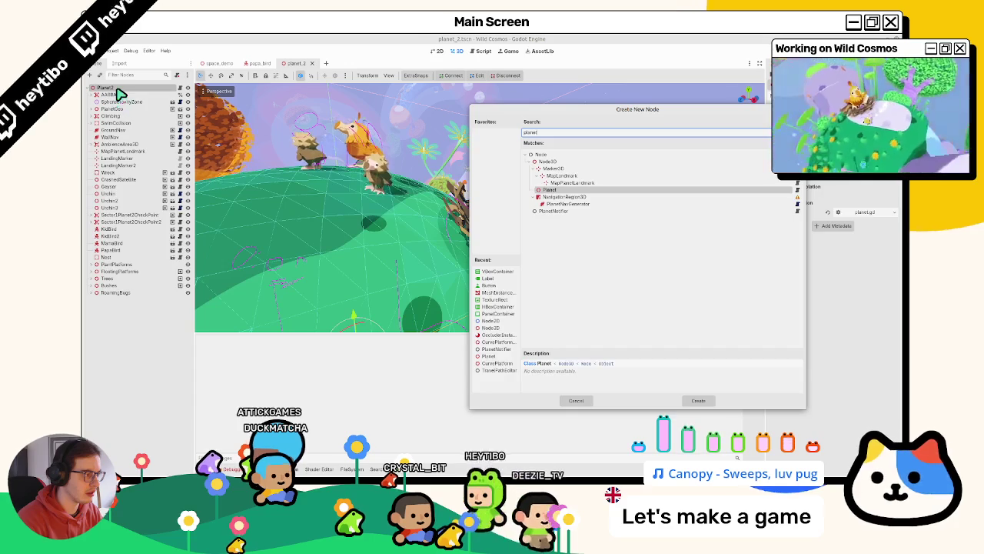
key("ctrl+a")
type("nav")
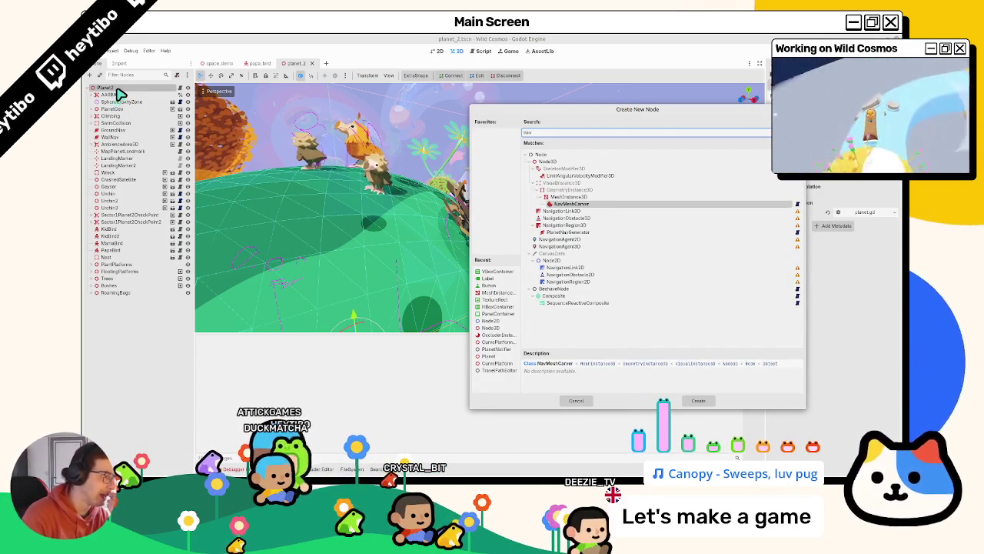
key("Escape")
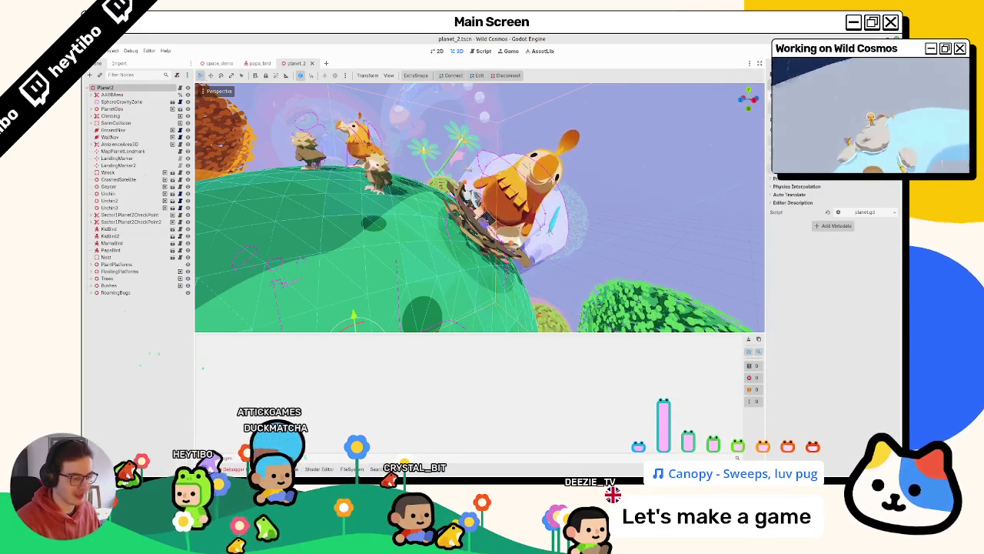
left_click(351, 469)
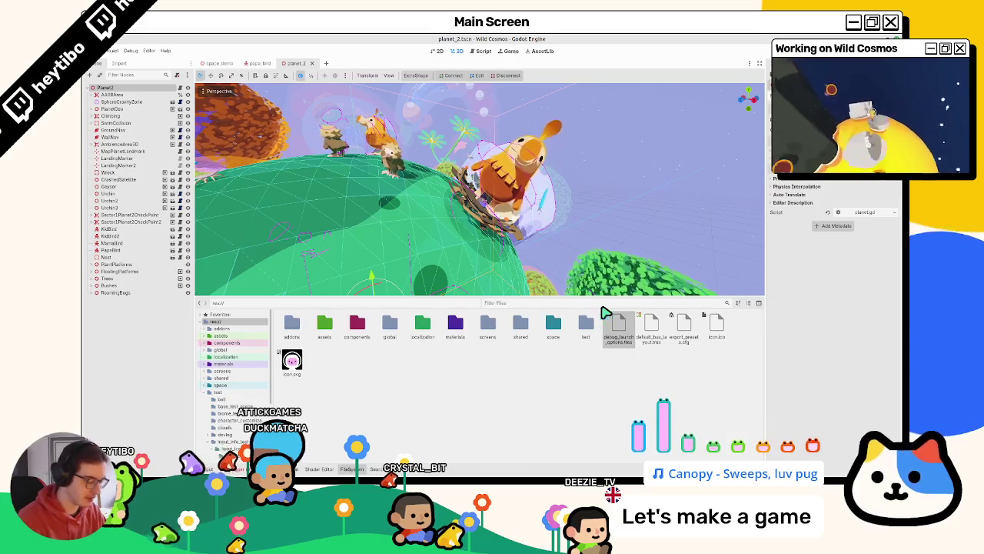
Step: Filter FileSystem for 'navig' and open navigation_map_override.gd as a script
type("navig")
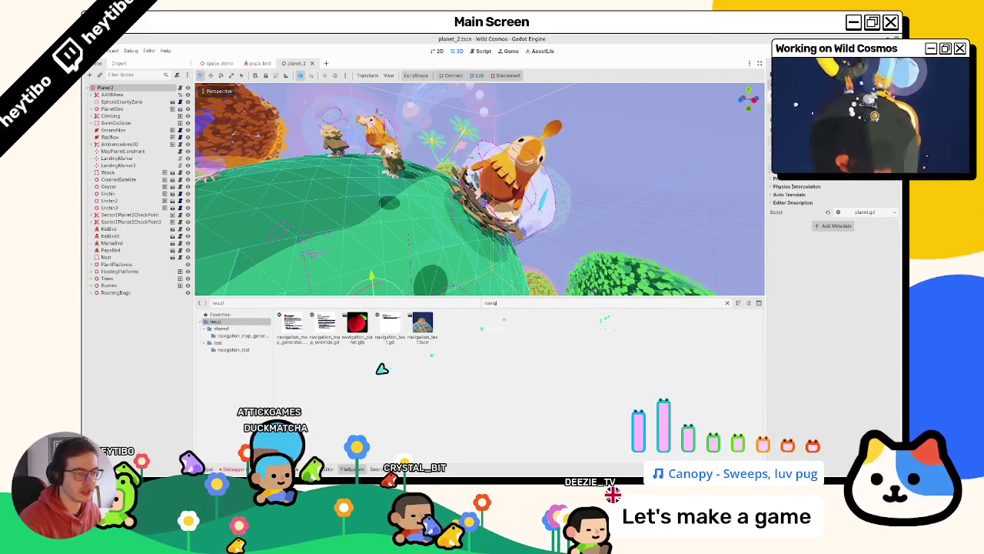
double_click(337, 336)
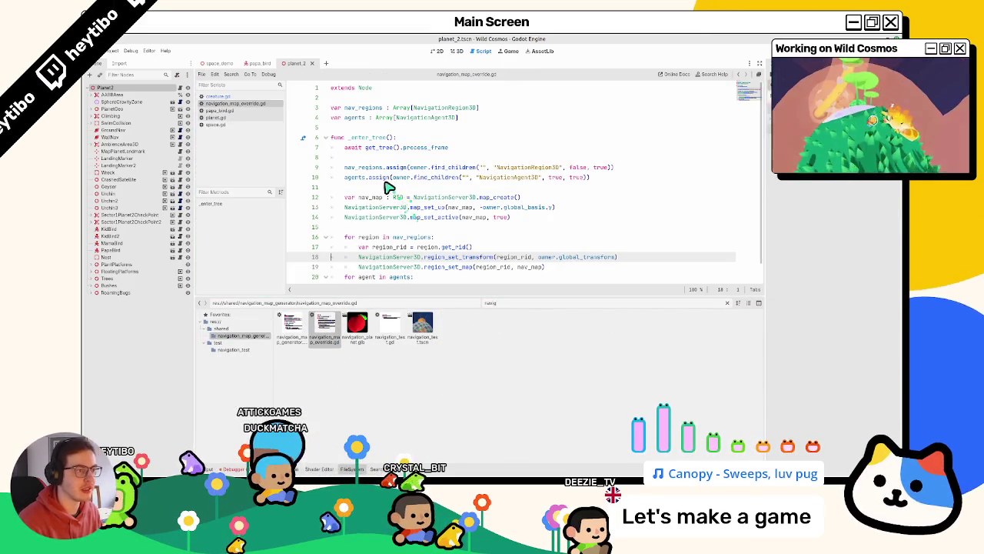
scroll(385, 184, "down", 1)
Step: Select the Planet2 root node and start adding a new child node
left_click(146, 90)
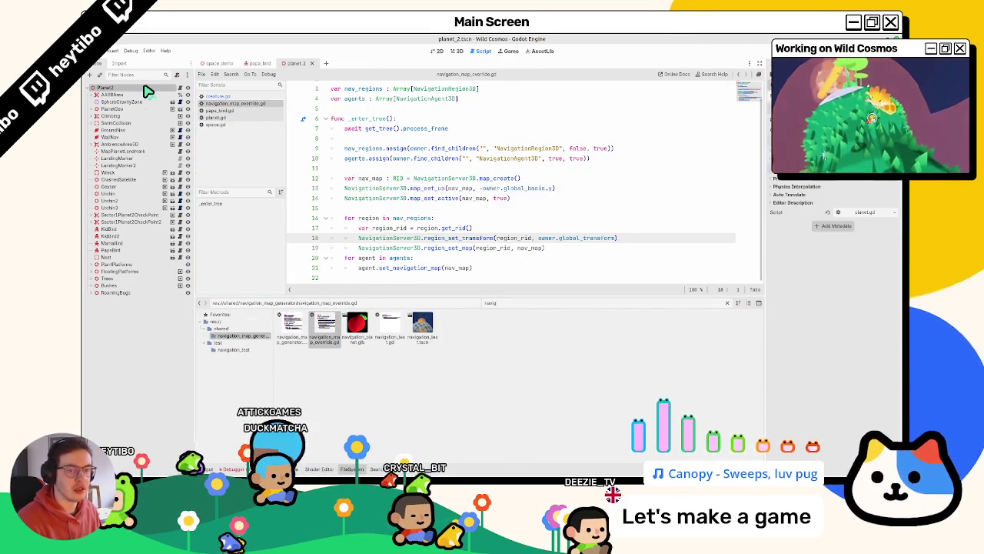
key("ctrl+shift+o")
scroll(424, 213, "down", 2)
key("Escape")
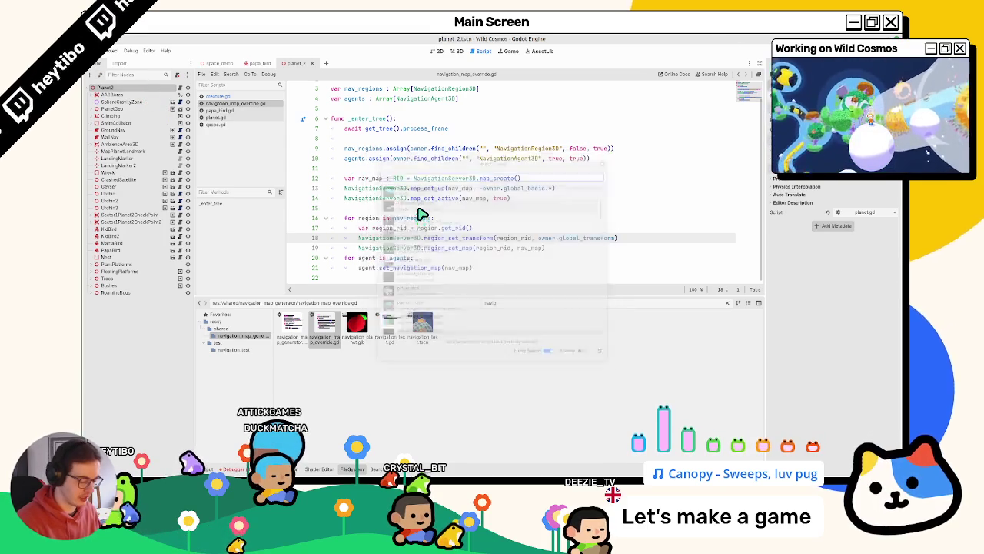
key("ctrl+a")
Step: Add a plain Node named NavOverride, move it to the top under Planet2, and view 3D
type("node")
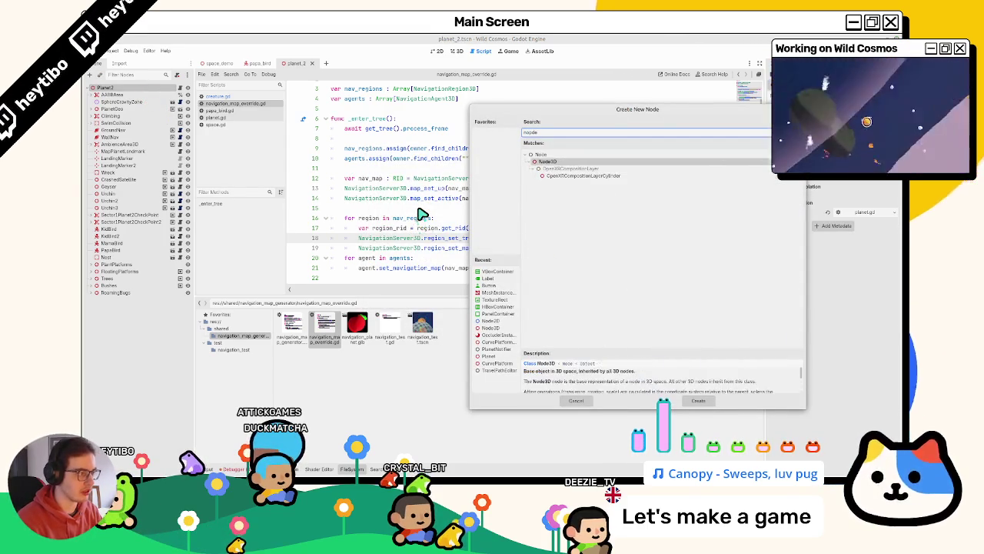
key("Return")
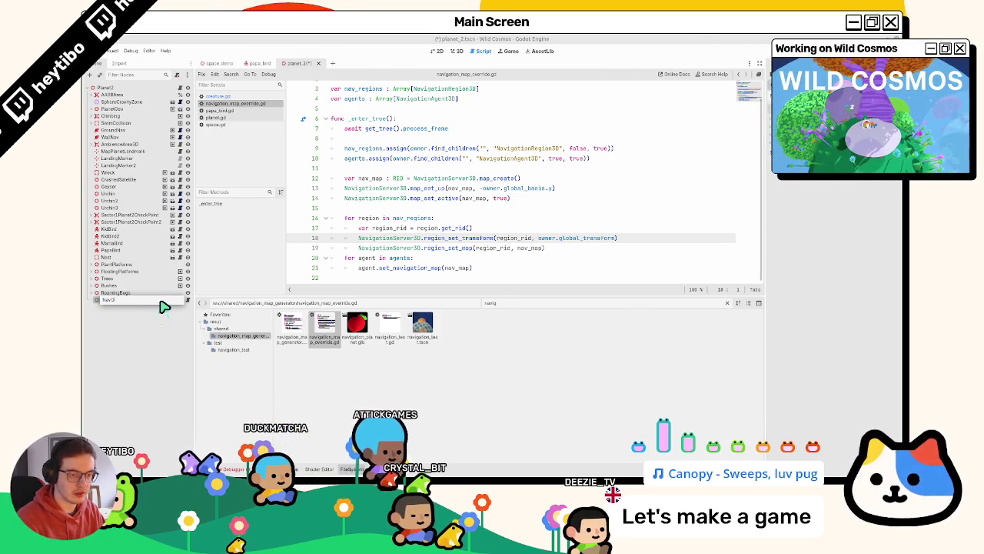
type("Ma")
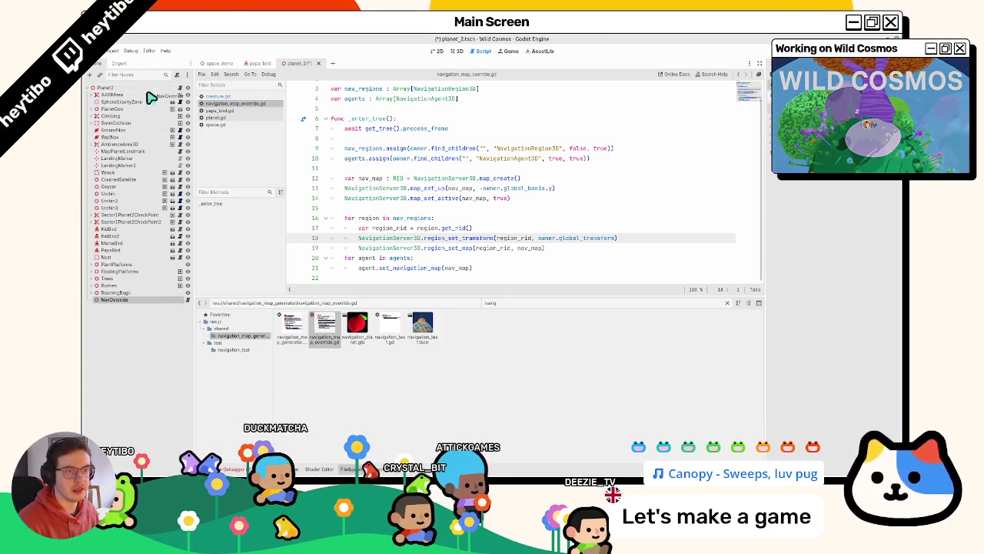
left_click_drag(152, 97, 152, 95)
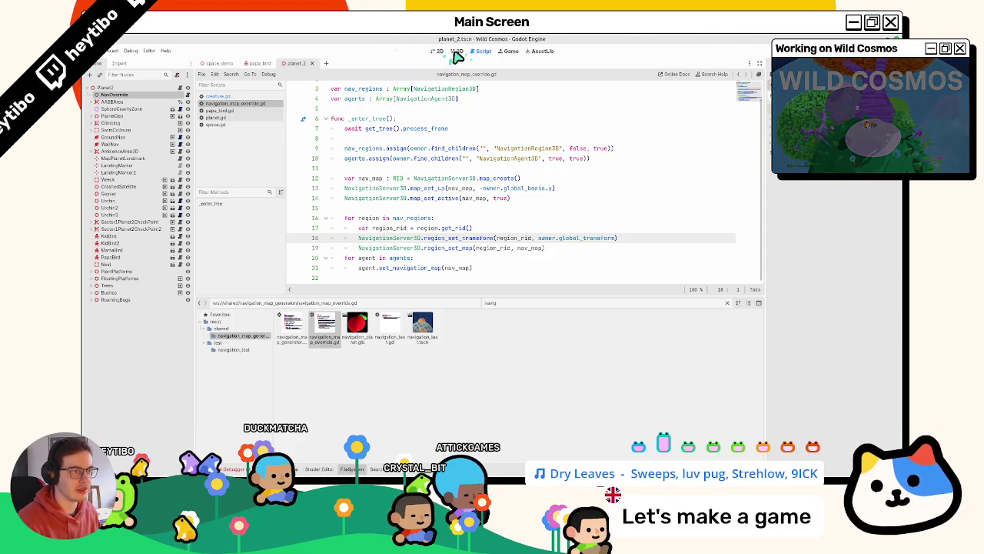
left_click(460, 51)
key("ctrl+shift+F5")
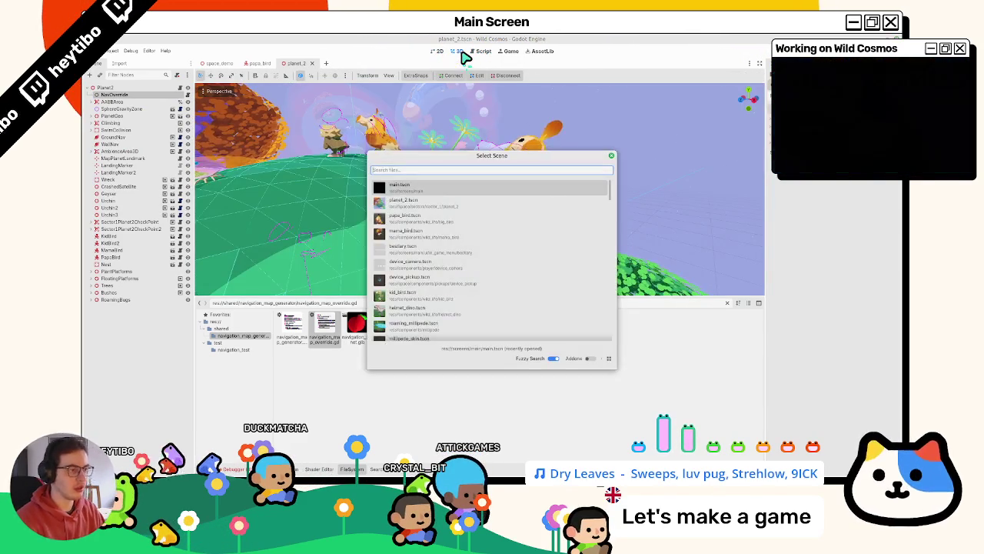
Step: Confirm the test run, then show the space_demo scene in the 3D view
key("Return")
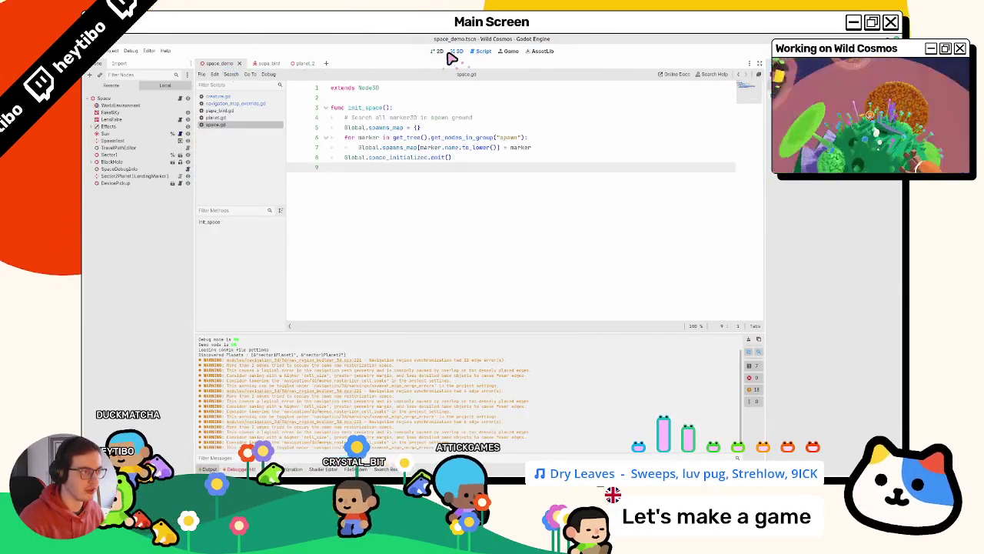
left_click(455, 52)
left_click(438, 51)
left_click(455, 52)
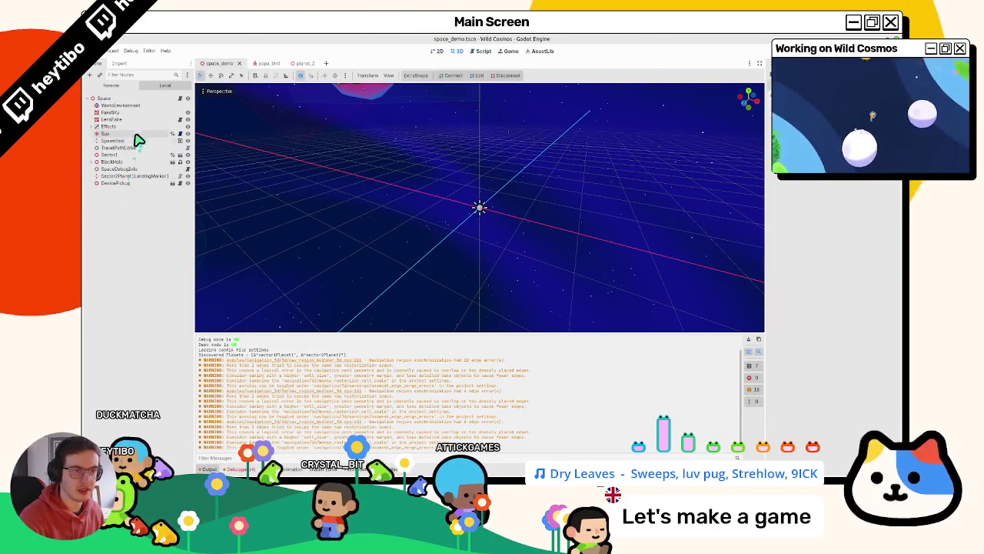
Step: Frame SpawnTest on the planet surface, clear the output, run the scene, and show project files
scroll(323, 158, "down", 10)
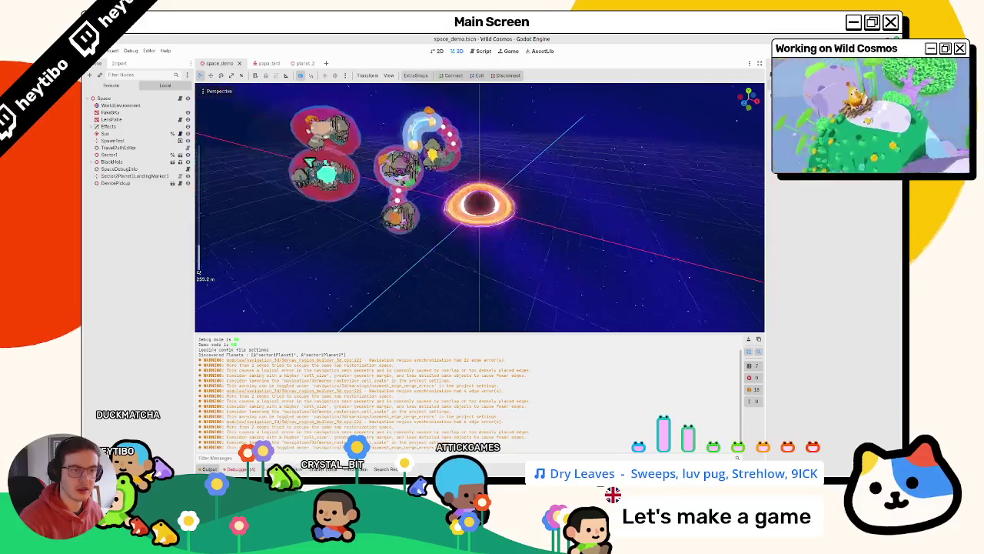
double_click(112, 140)
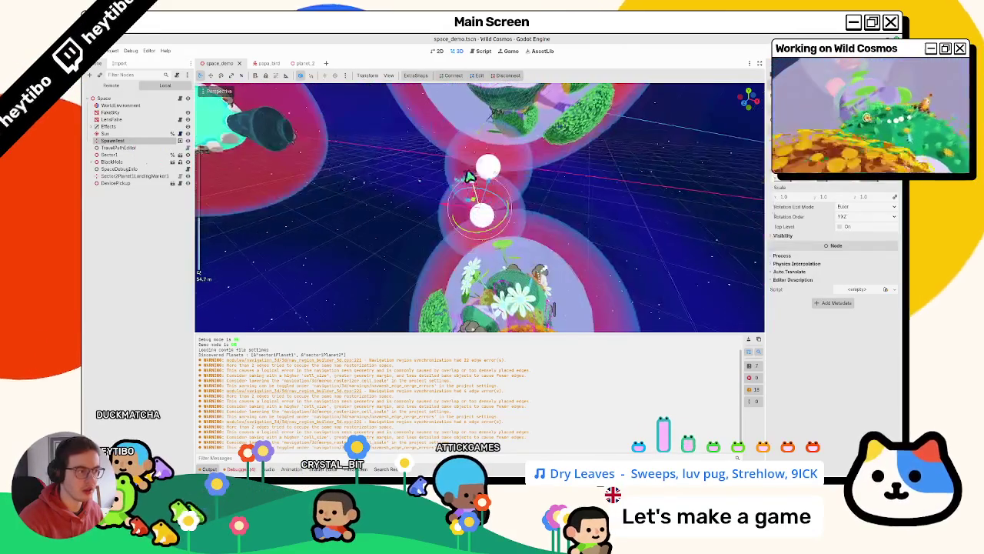
mouse_move(483, 260)
left_mouse_down()
mouse_move(459, 214)
mouse_move(323, 220)
mouse_move(351, 218)
left_mouse_up()
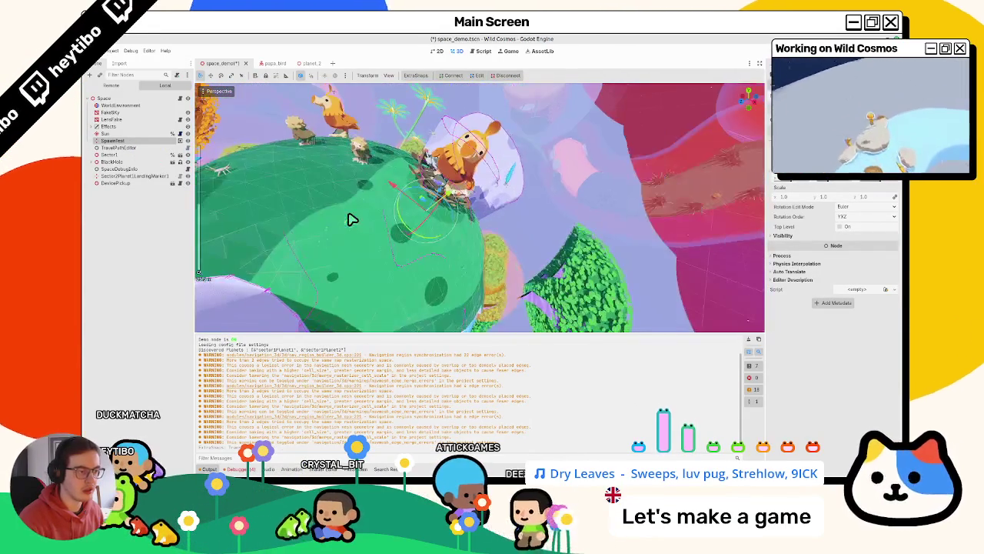
left_click(753, 345)
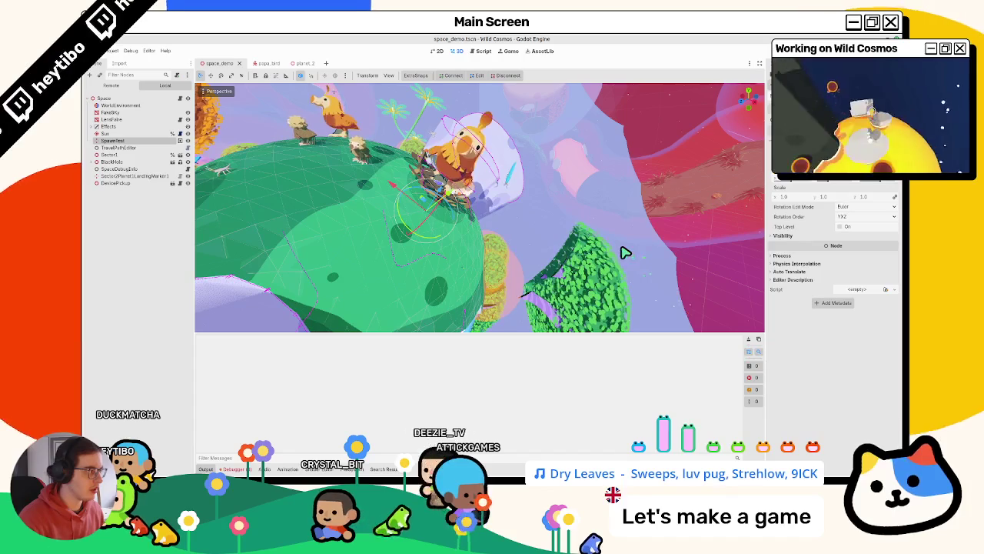
key("F5")
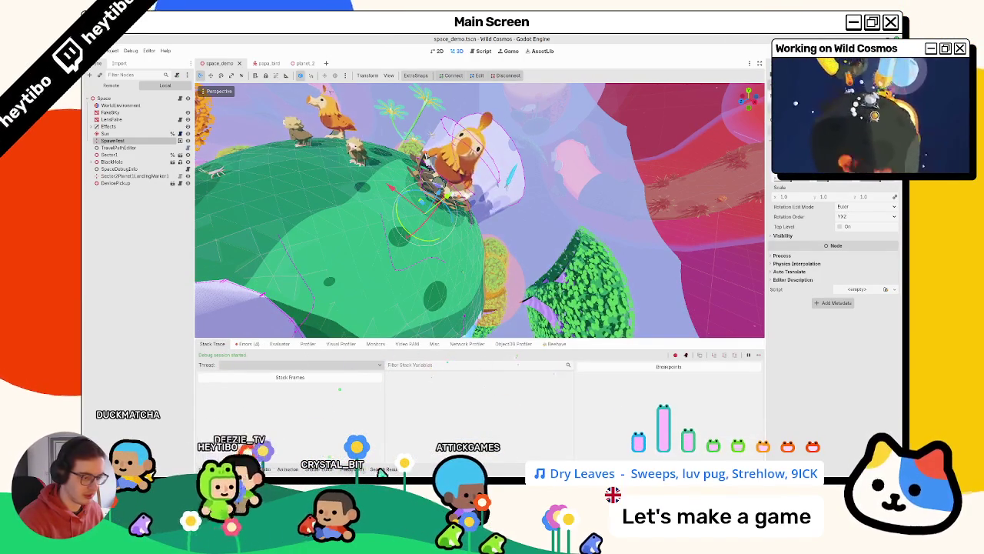
key("alt+f")
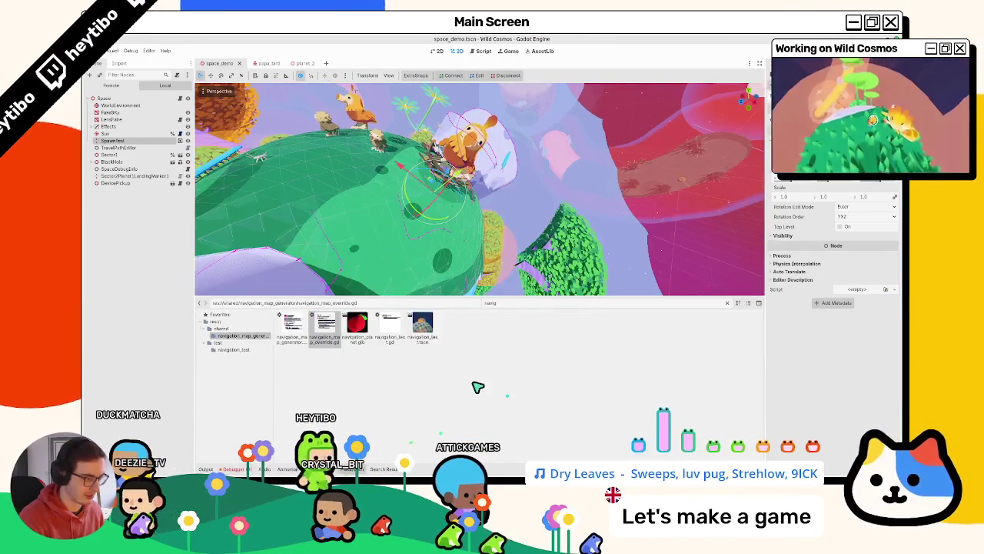
Step: Show all FileSystem files, inspect debug_launch_options.tres's spawntest override, then save and run the game
left_click(730, 303)
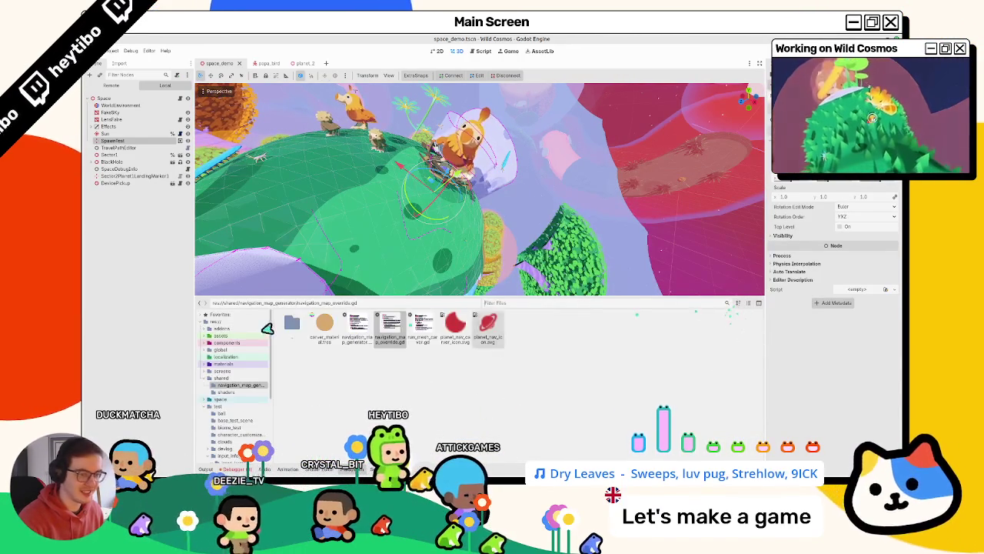
left_click(619, 342)
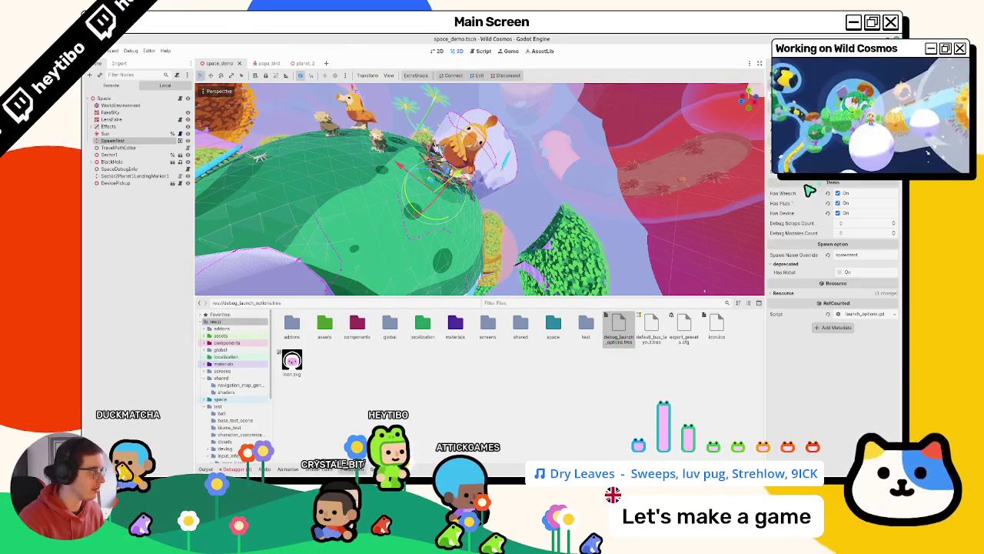
key("F5")
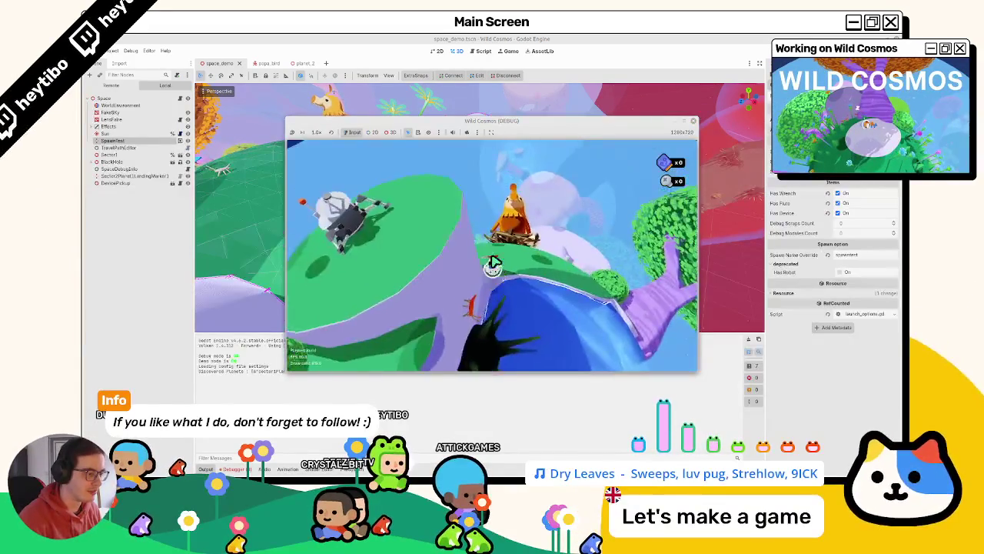
Step: Stop the game, select SpawnTest, zoom the viewport out, and rerun the game
key("alt+Tab")
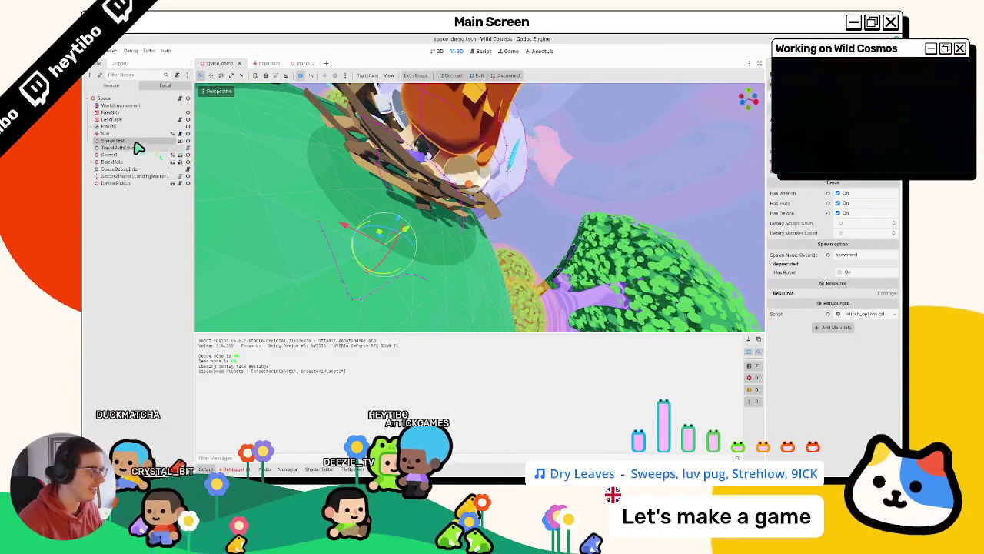
left_click(148, 136)
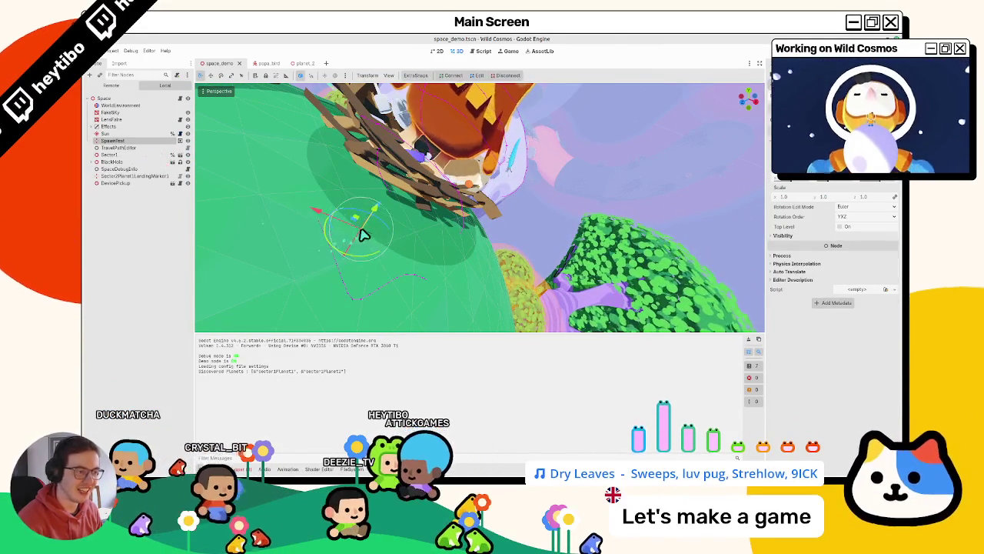
scroll(365, 230, "down", 10)
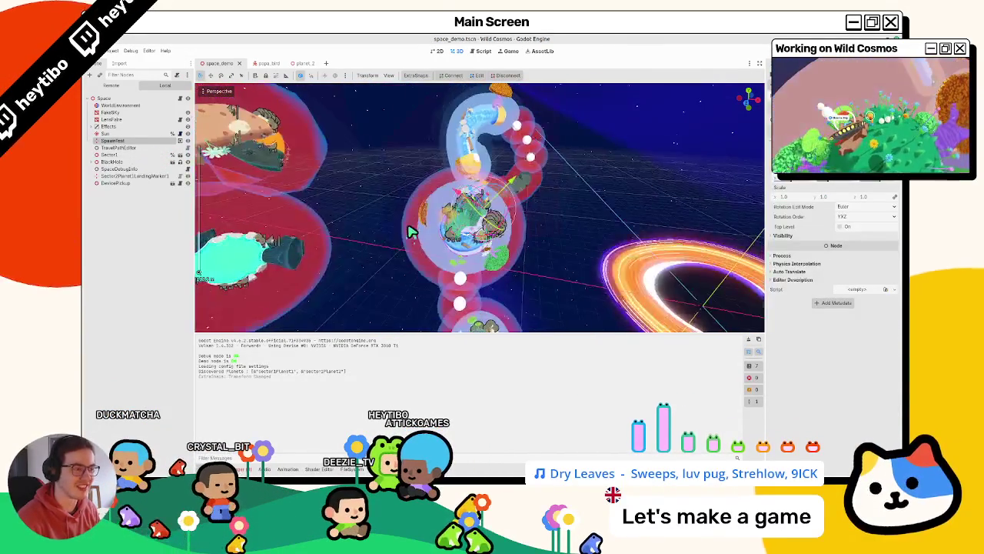
key("F5")
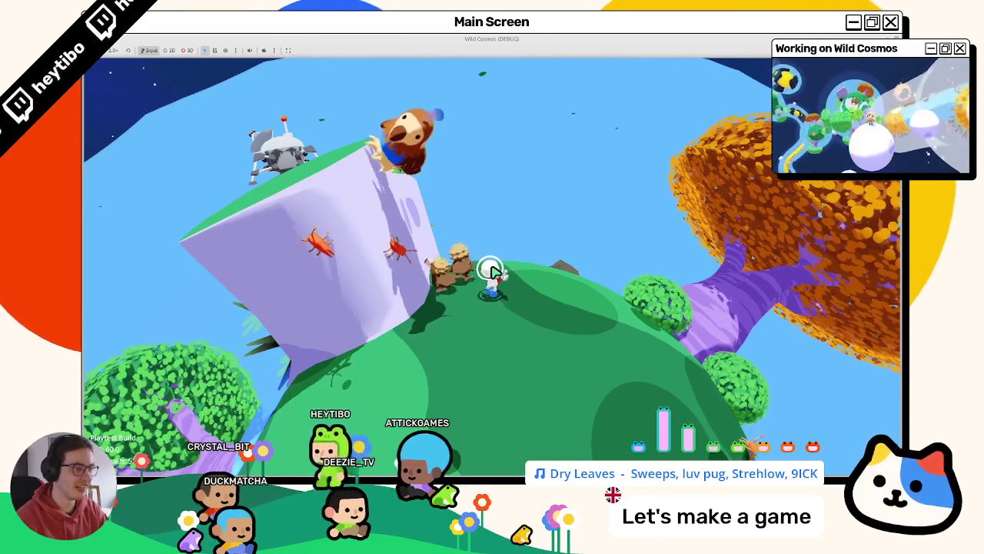
Step: Open the game's pause menu and quit back to space_demo and its output log
key("F12")
left_click(508, 193)
key("Escape")
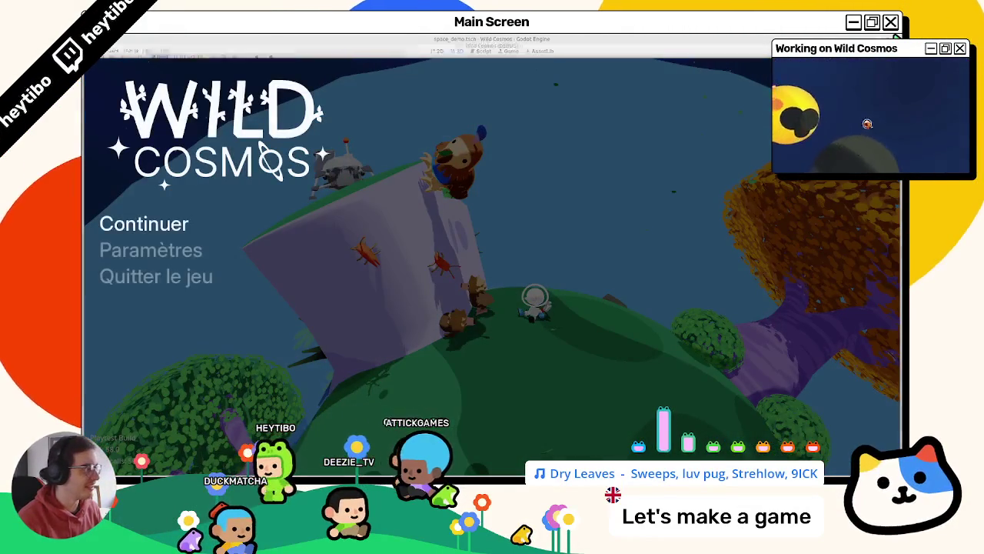
key("F8")
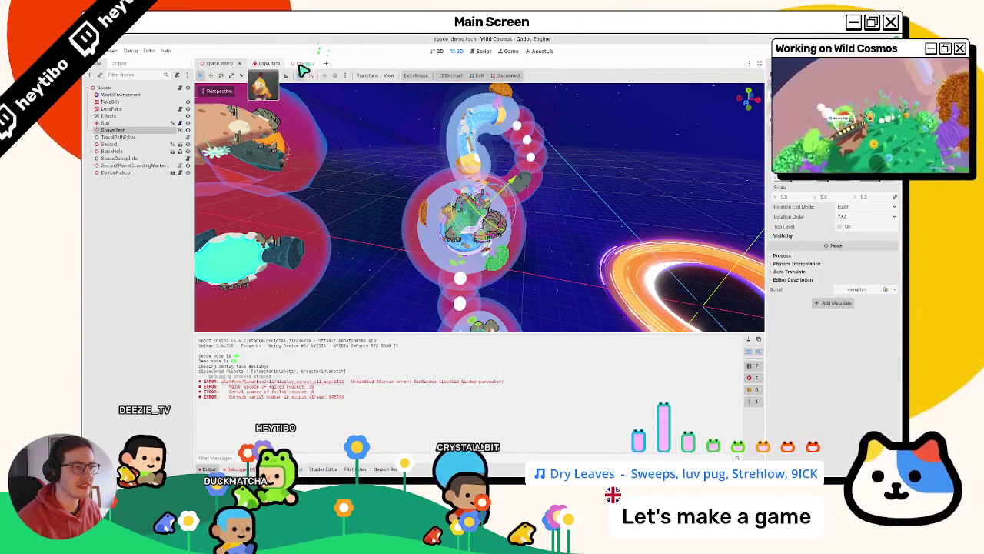
Step: Take the editor off full screen and reopen Wild Cosmos from the Project Manager
left_click_drag(329, 42, 331, 41)
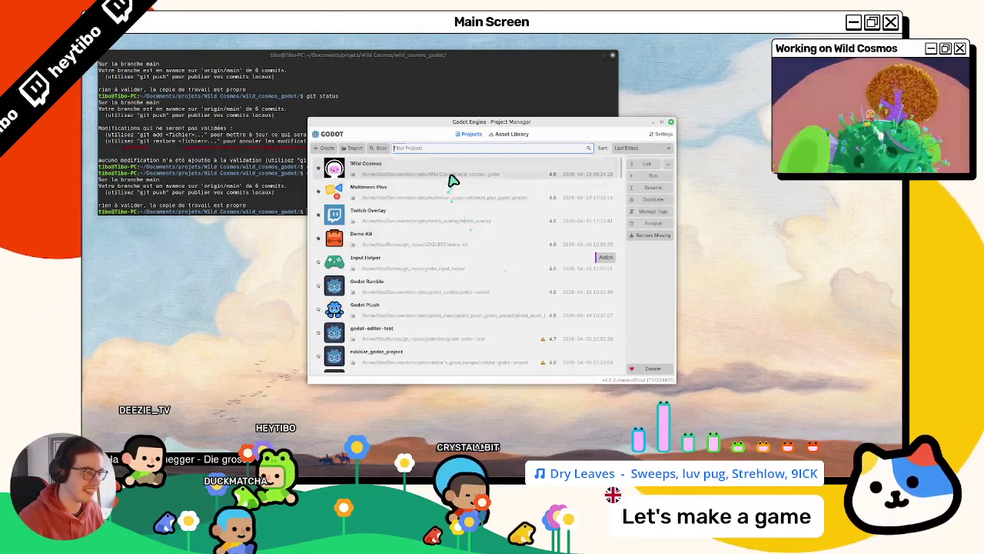
double_click(452, 182)
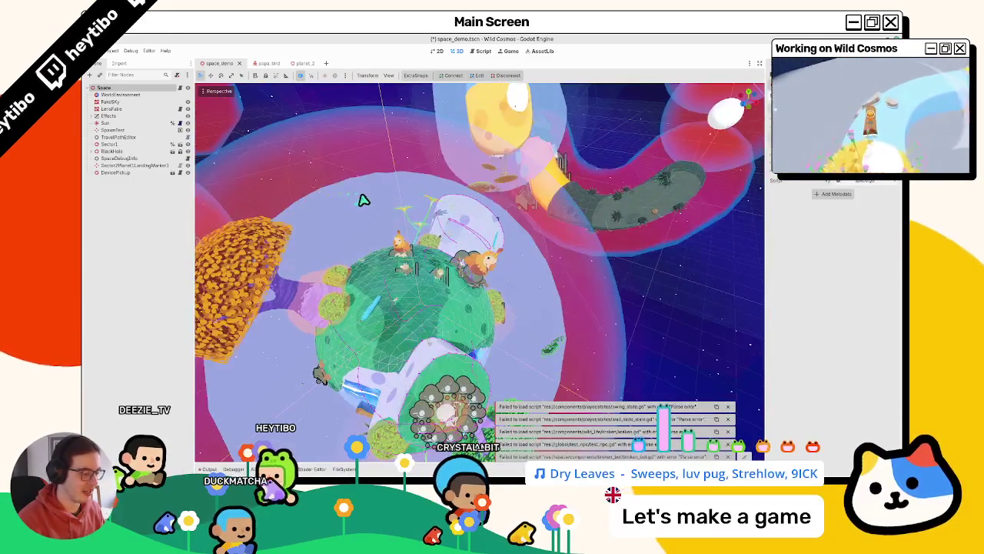
Step: Orbit the view around the green planet and switch to the planet_2 scene
scroll(366, 200, "up", 3)
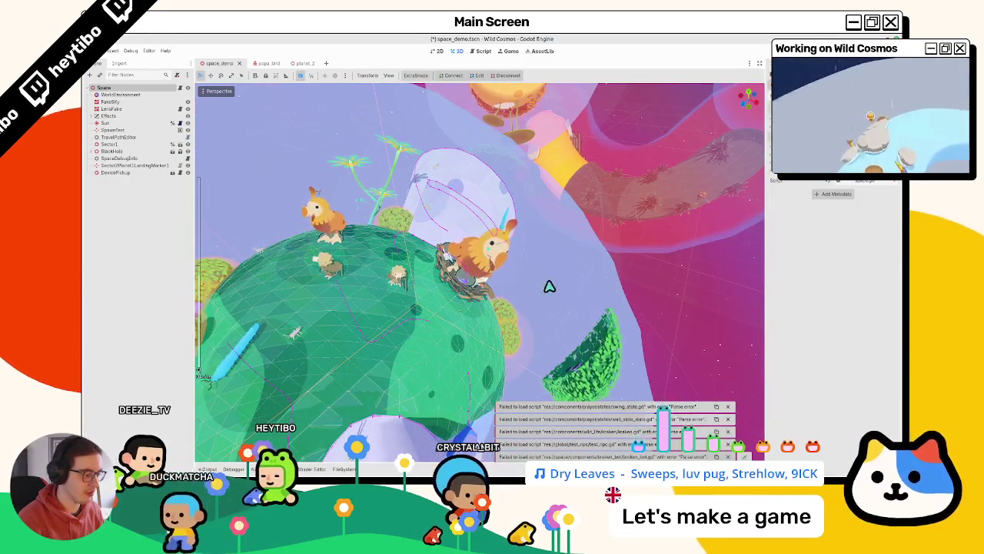
left_click_drag(479, 175, 467, 304)
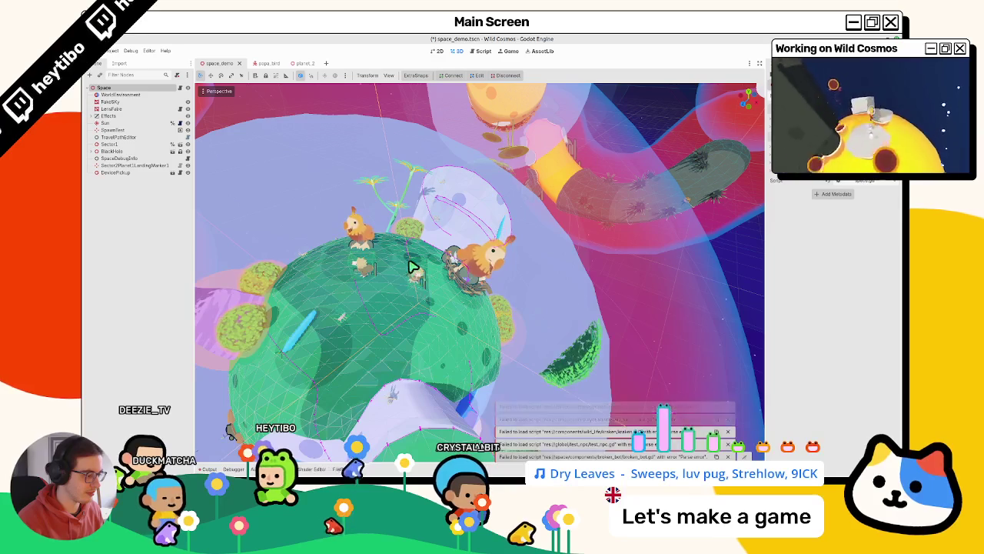
left_click(268, 63)
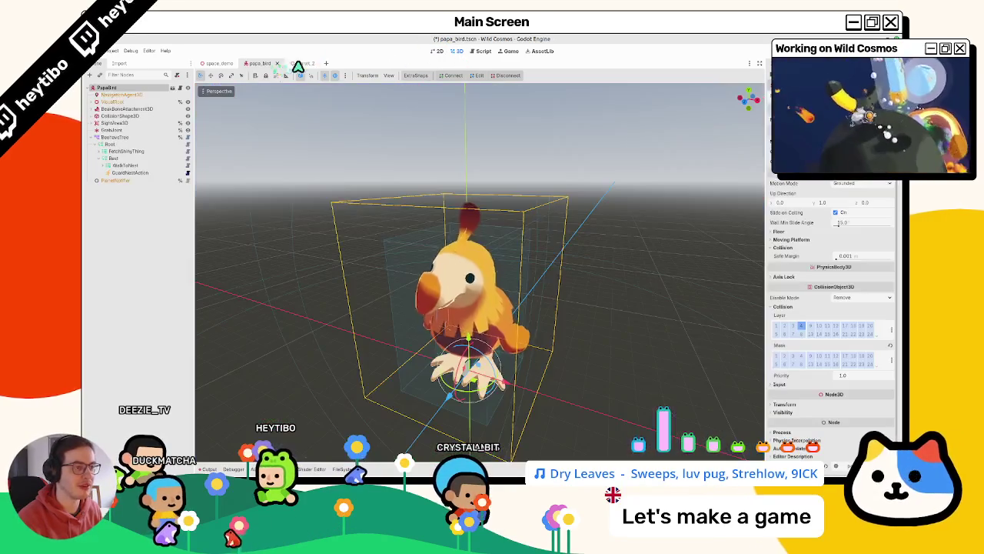
left_click(300, 64)
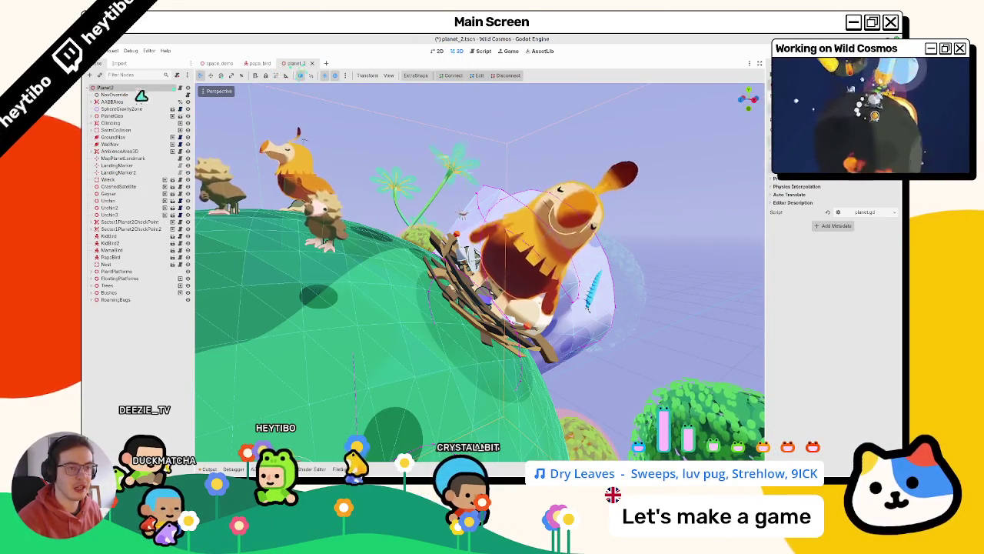
Step: Check NavOverride's script, delete the NavOverride node from planet_2, then save and run the game
left_click(132, 94)
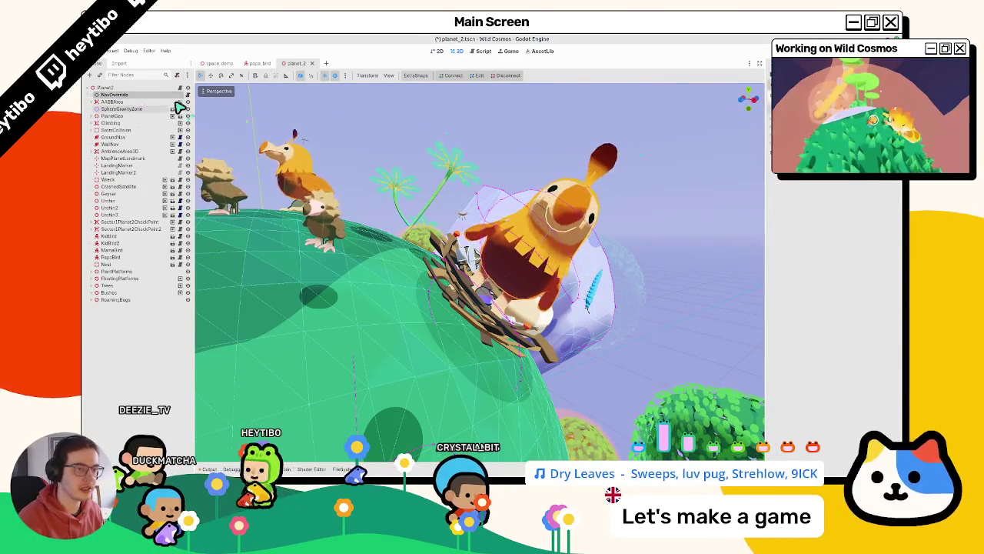
left_click(186, 95)
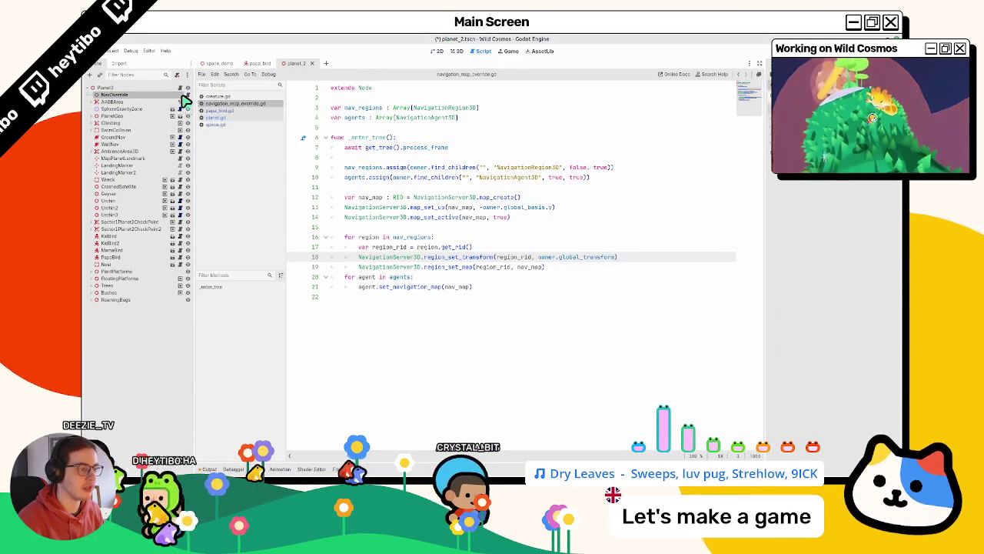
left_click(454, 52)
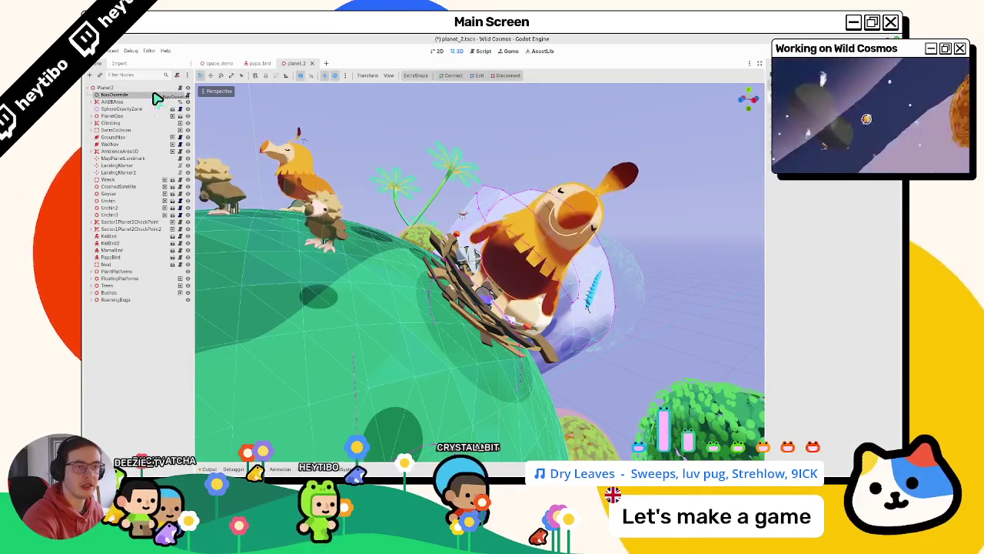
key("Delete")
key("F5")
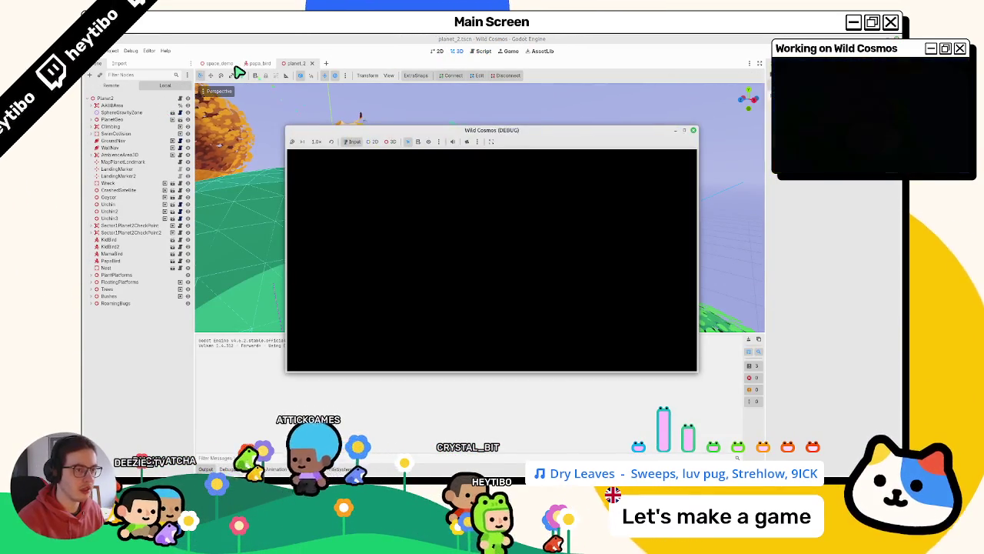
Step: Stop the debug run from space_demo and return to planet_2 in the script workspace
left_click(223, 63)
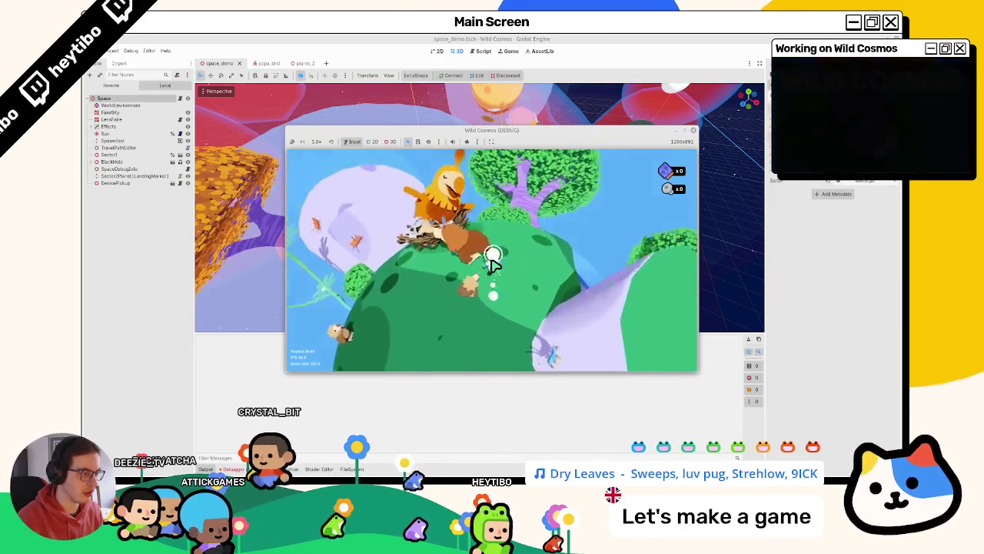
key("F8")
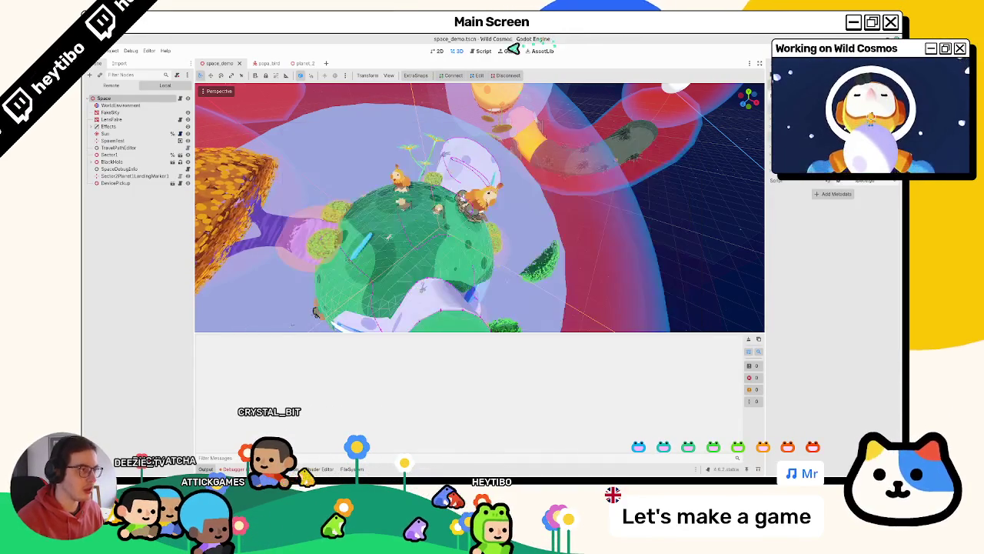
left_click(483, 51)
left_click(296, 63)
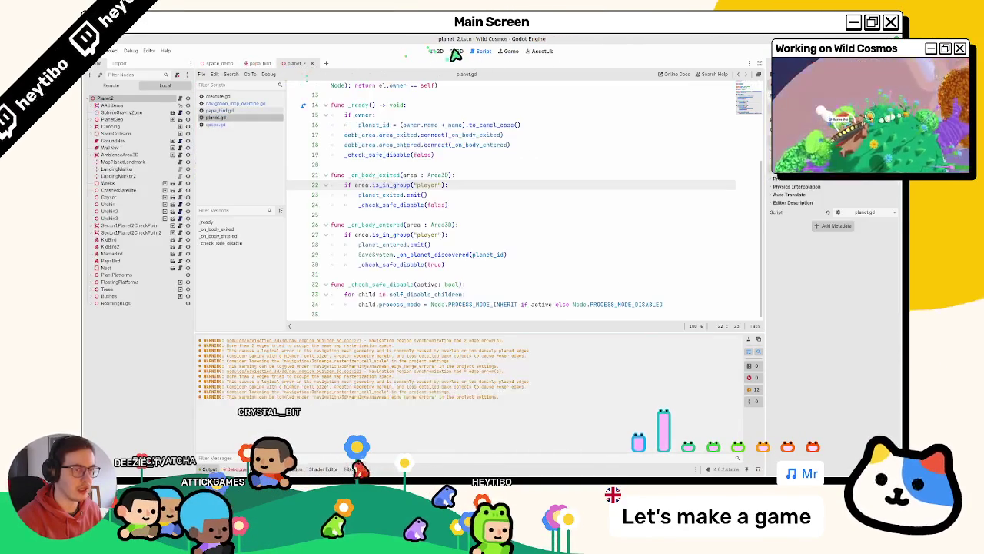
Step: Check PapaBird's transform in planet_2's 3D view, then save and run the game
left_click(457, 50)
left_click(139, 262)
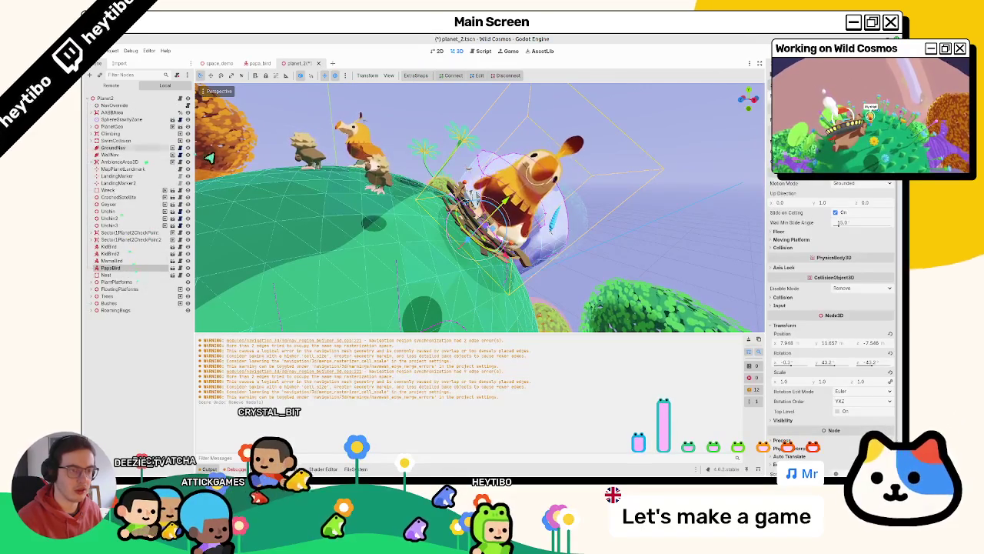
key("F5")
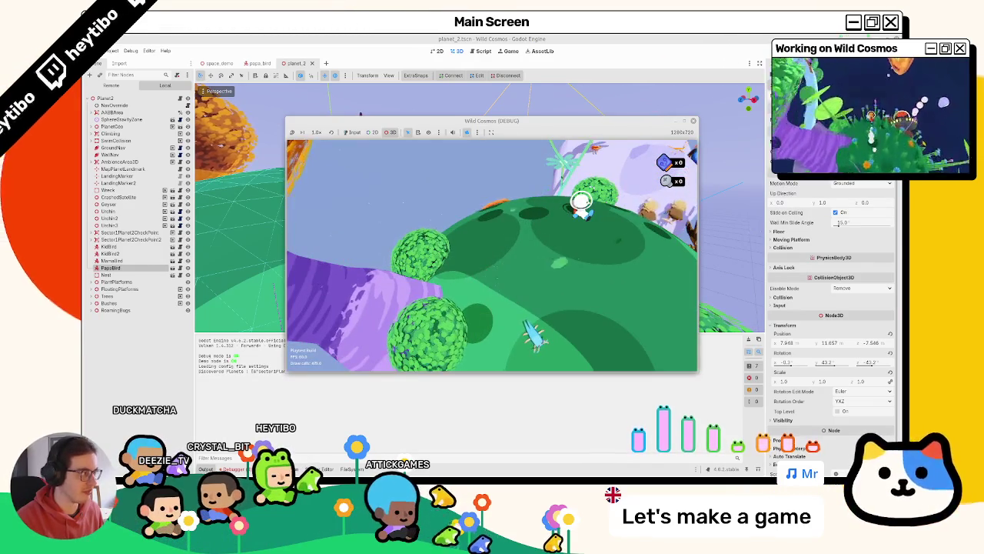
Step: Stop the game, select SpawnTest in space_demo, orbit the planet view, then save and relaunch
key("F8")
key("ctrl+Tab")
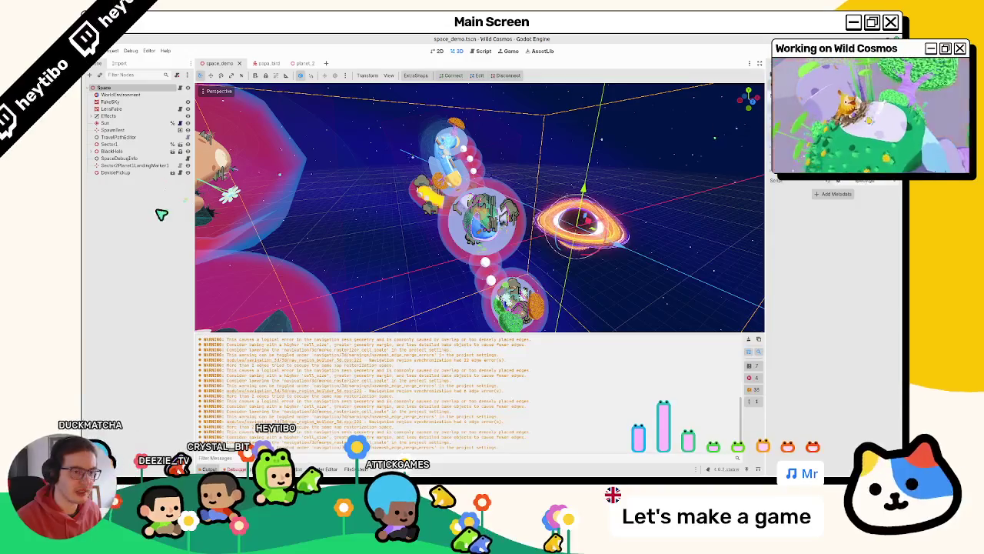
left_click(112, 130)
scroll(457, 189, "up", 2)
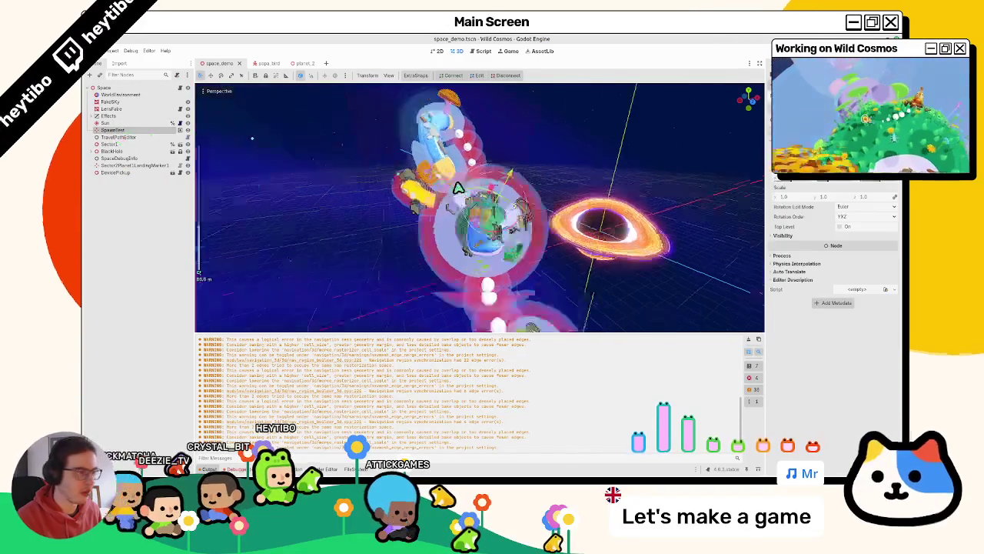
scroll(458, 188, "up", 3)
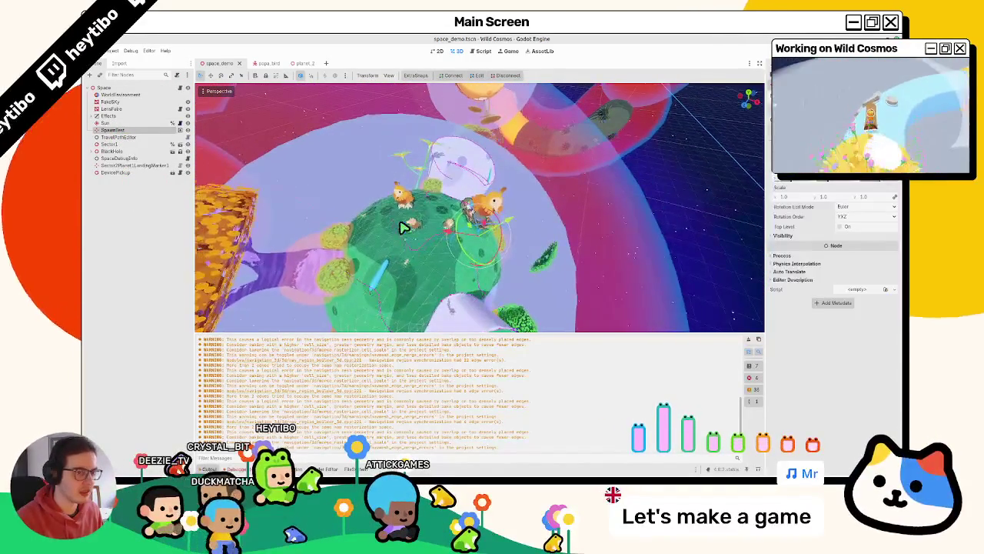
mouse_move(399, 229)
left_mouse_down()
mouse_move(440, 217)
mouse_move(492, 230)
mouse_move(461, 223)
mouse_move(485, 239)
left_mouse_up()
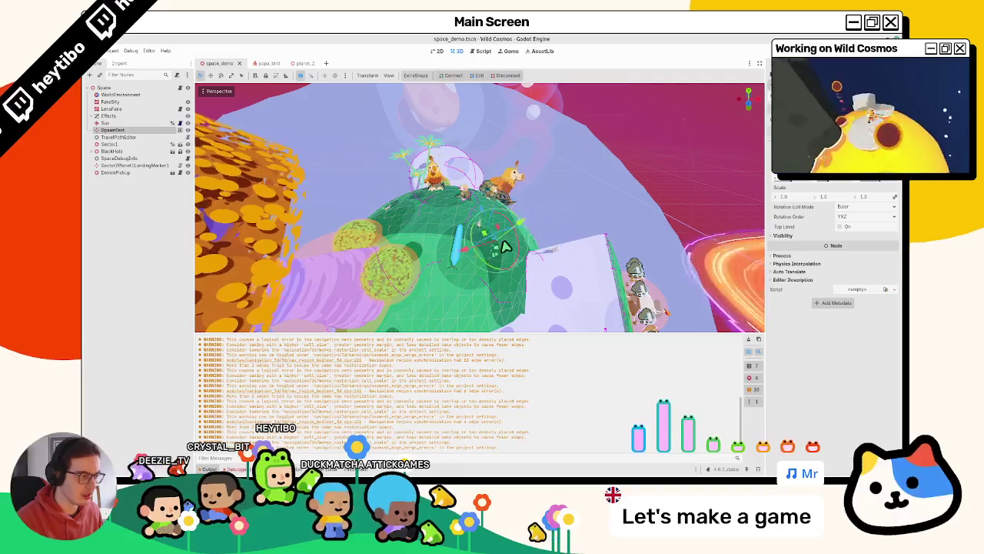
key("ctrl+s")
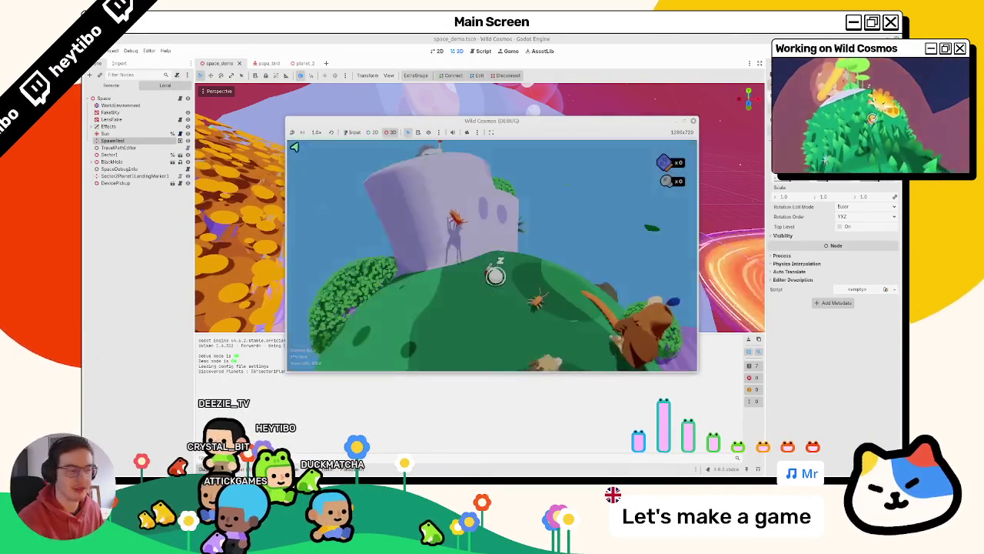
left_click(545, 176)
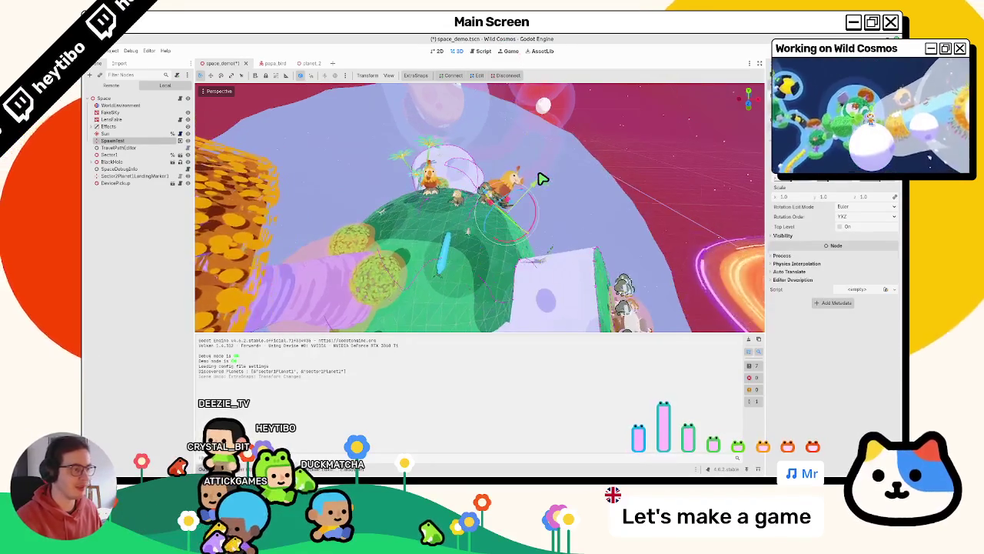
key("F5")
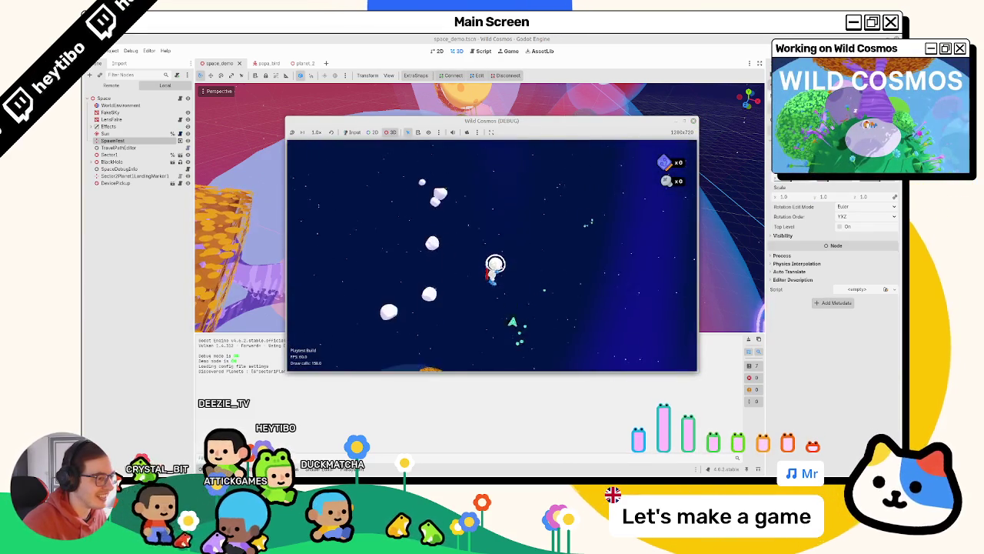
Step: Pick an object in the running game and toggle the editor camera override on and off
left_click(477, 231)
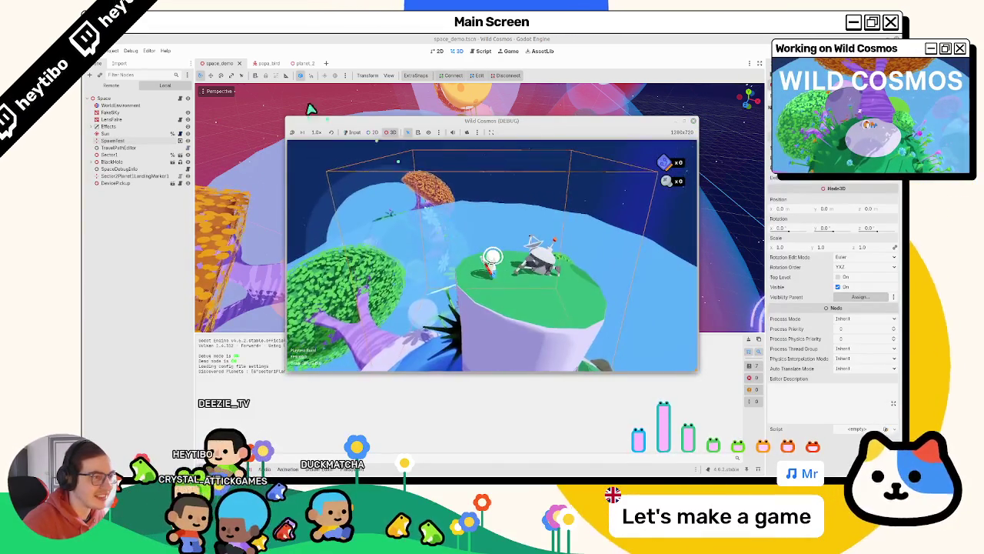
left_click(465, 132)
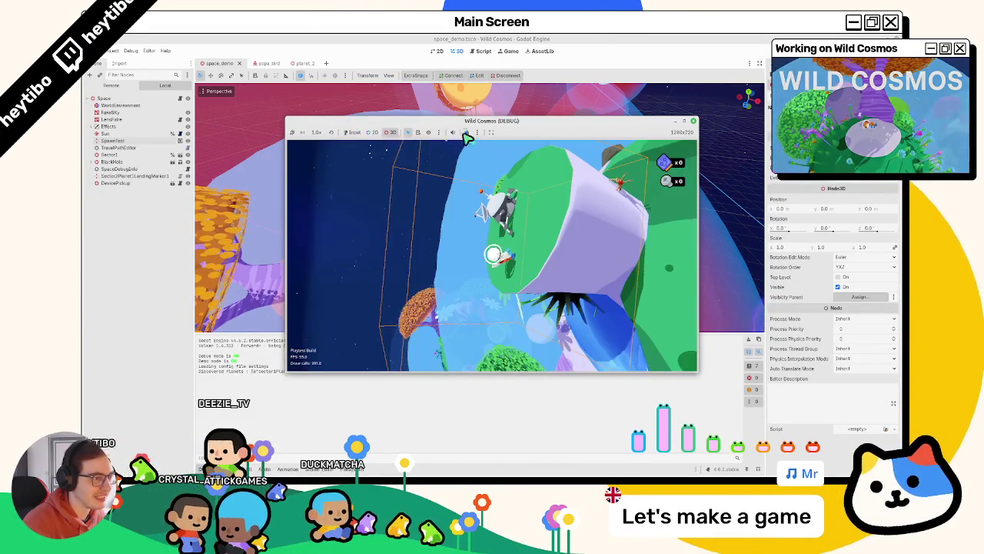
left_click(465, 133)
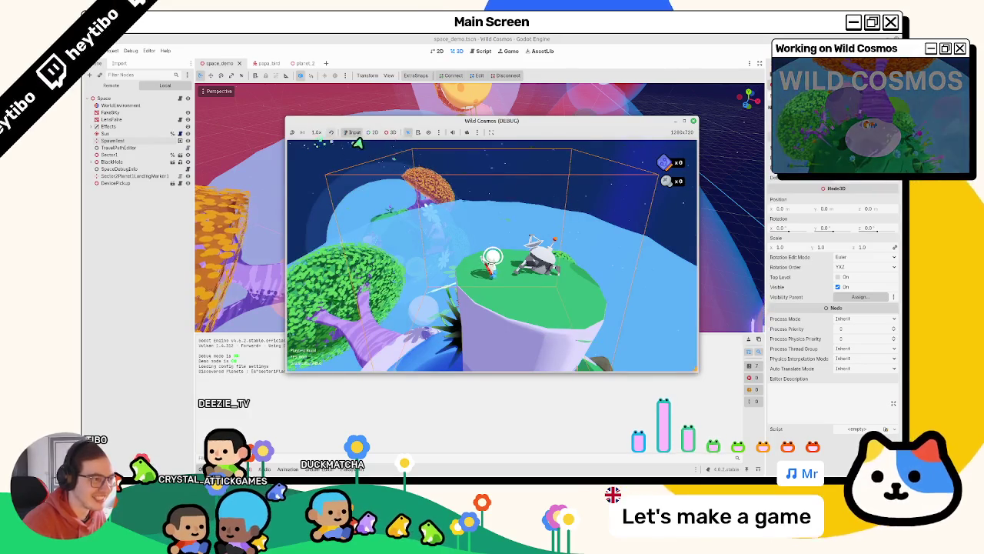
Step: Walk the astronaut around the bird's nest, then quit from the game's pause menu
left_click(492, 259)
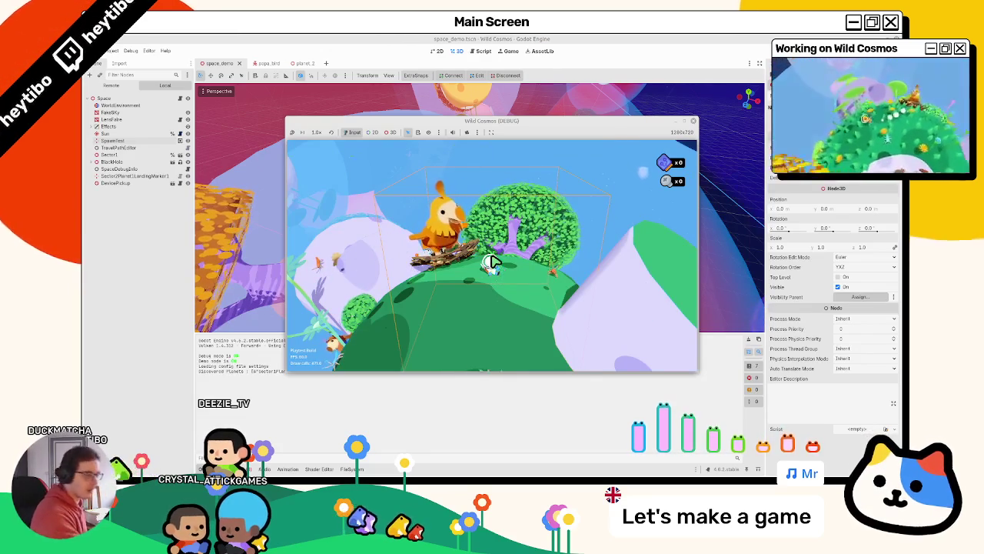
key("a")
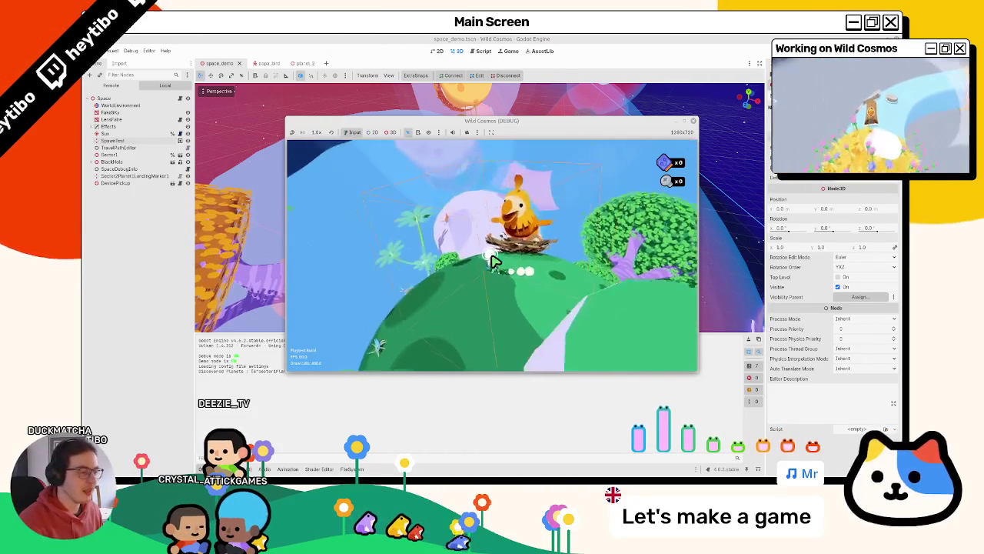
key("w")
key("w")
key("w")
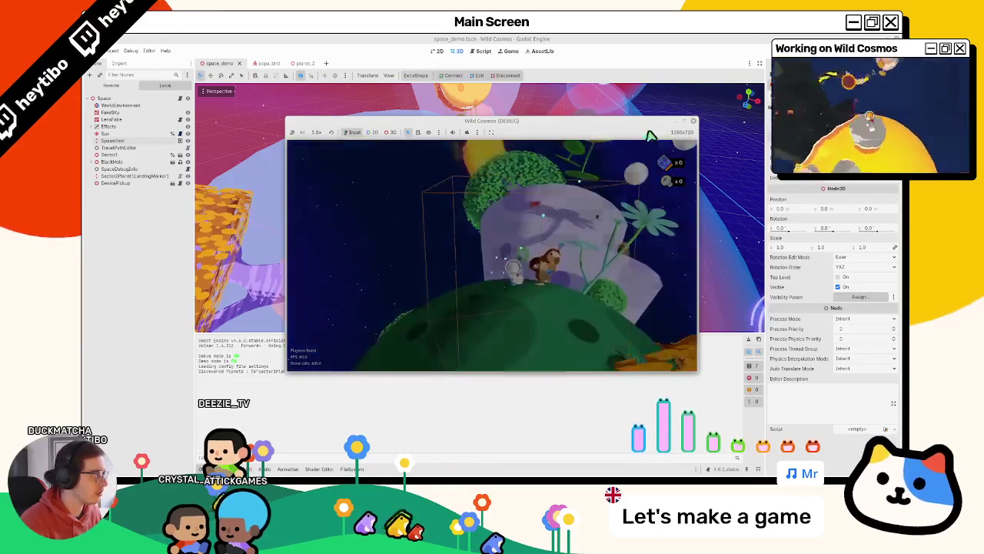
key("Escape")
left_click(331, 201)
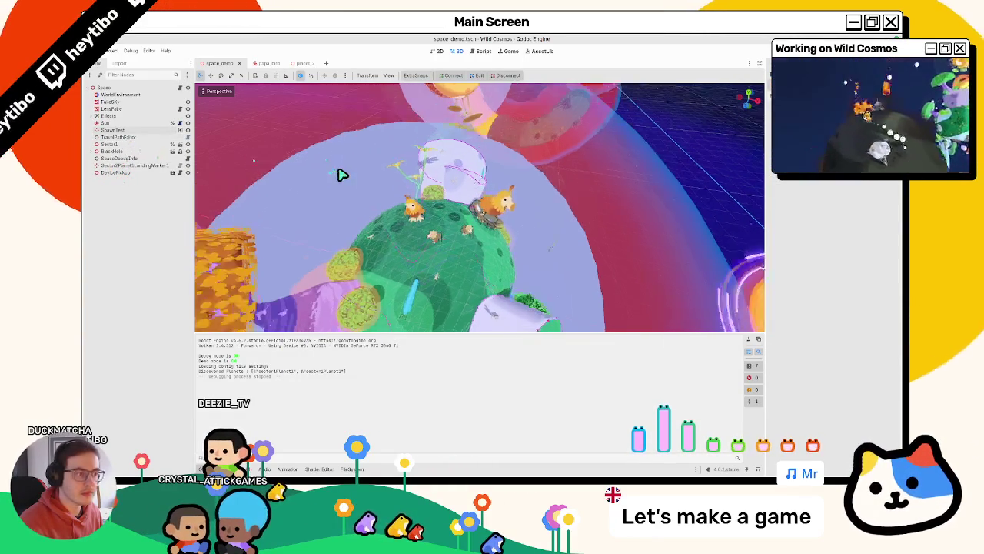
Step: Drag the SpawnTest spawn point up and to the right, then save and run the game
left_click(114, 130)
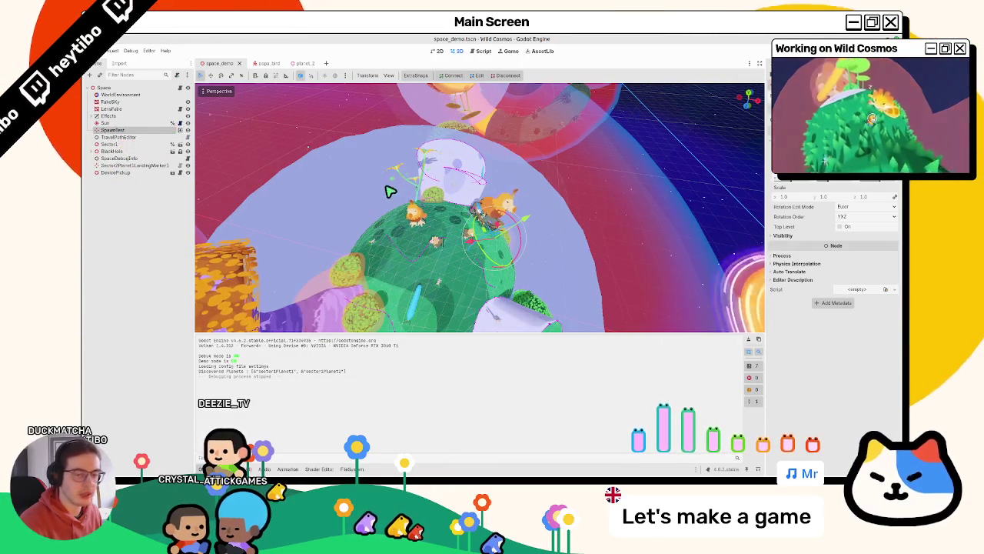
scroll(386, 189, "down", 3)
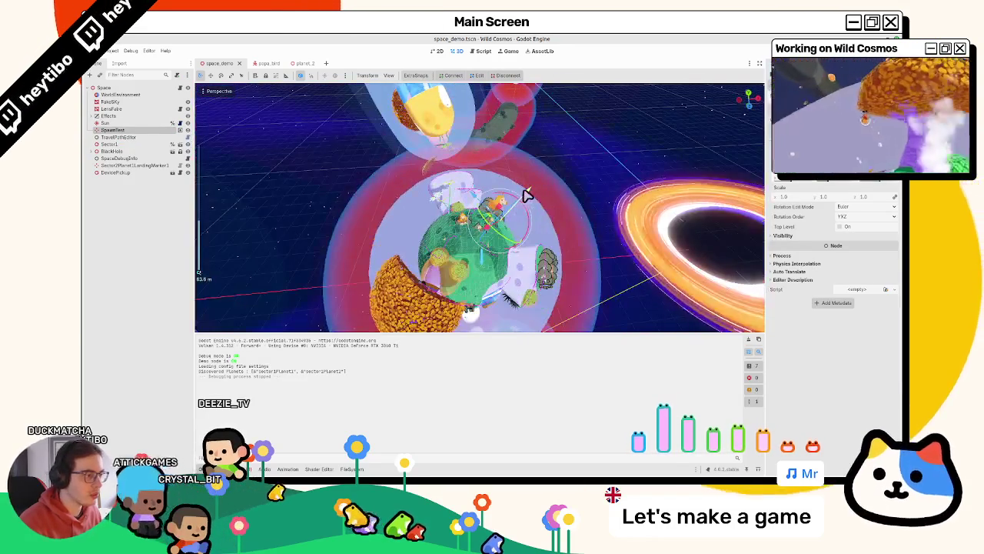
mouse_move(525, 195)
left_mouse_down()
mouse_move(567, 158)
mouse_move(621, 137)
left_mouse_up()
key("F5")
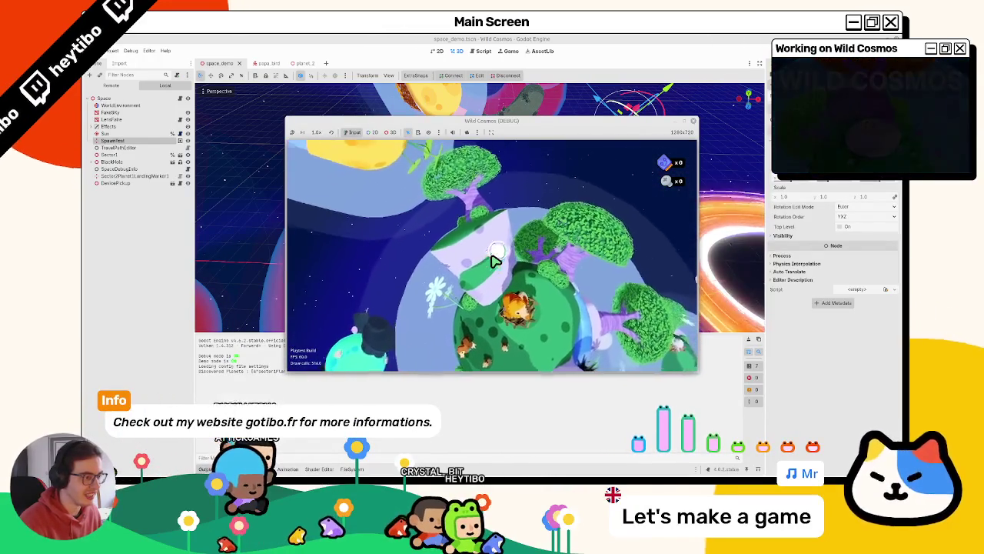
Step: Stop the debug run with F8 and go back to the papa_bird scene
key("F8")
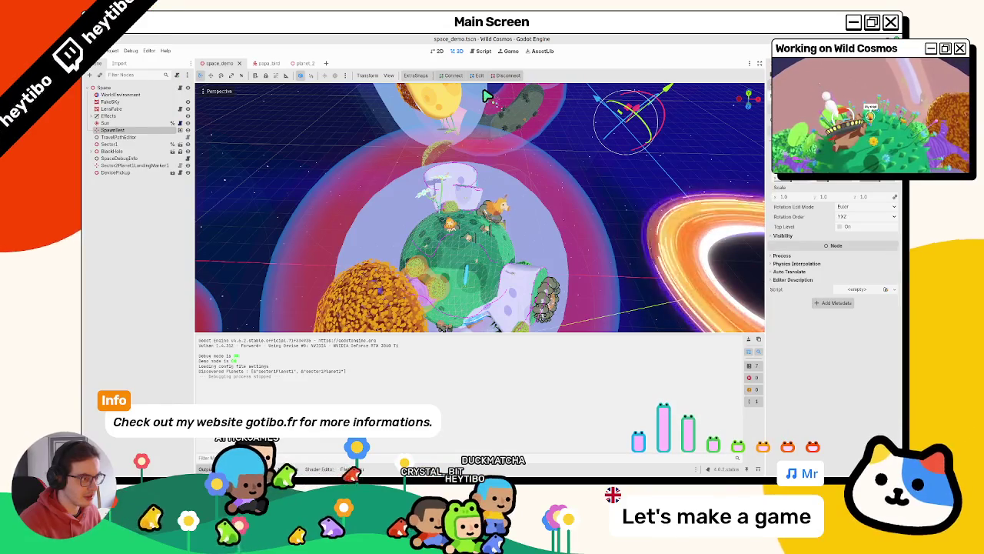
left_click(261, 65)
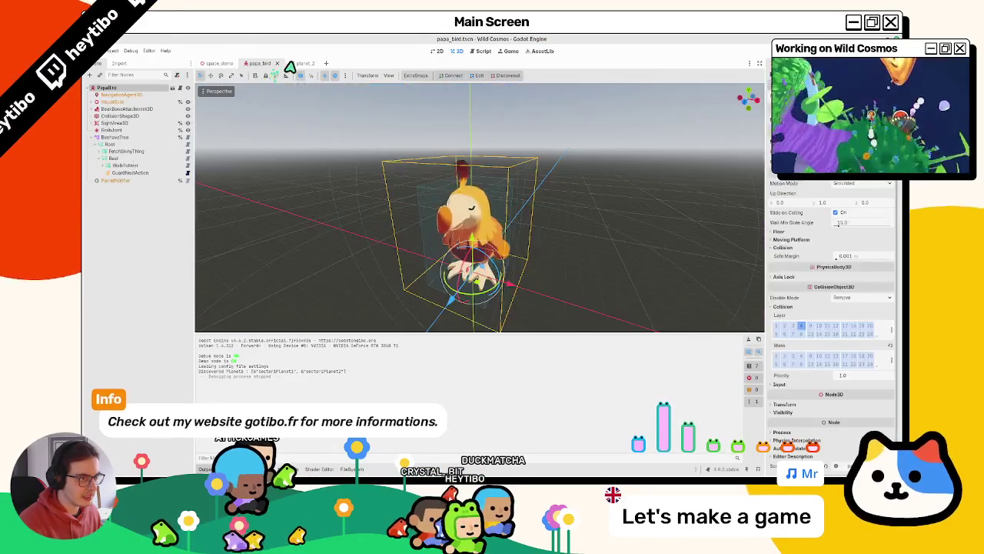
Step: In the planet_2 scene, open the bird scripts from the scene tree, ending on kid_bird.gd
left_click(296, 63)
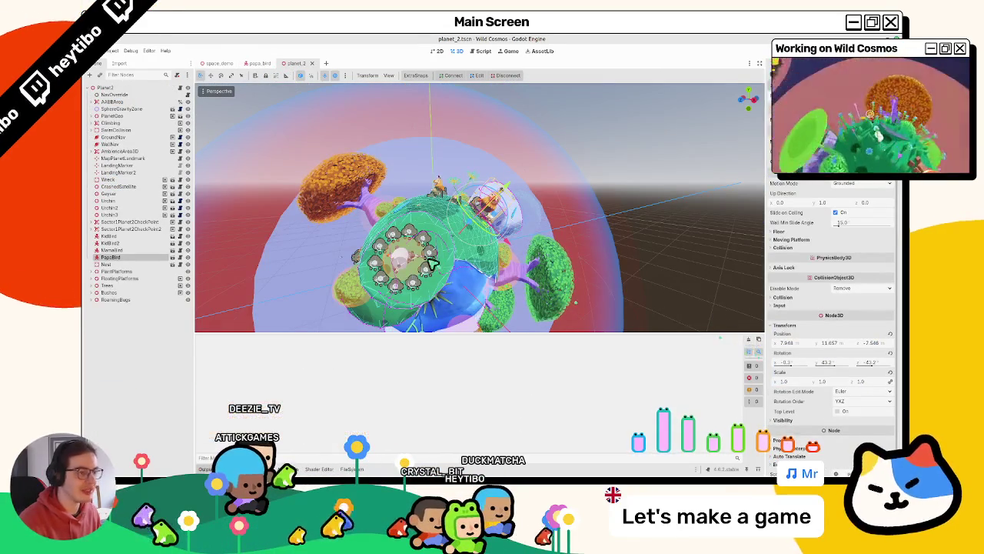
left_click(143, 244)
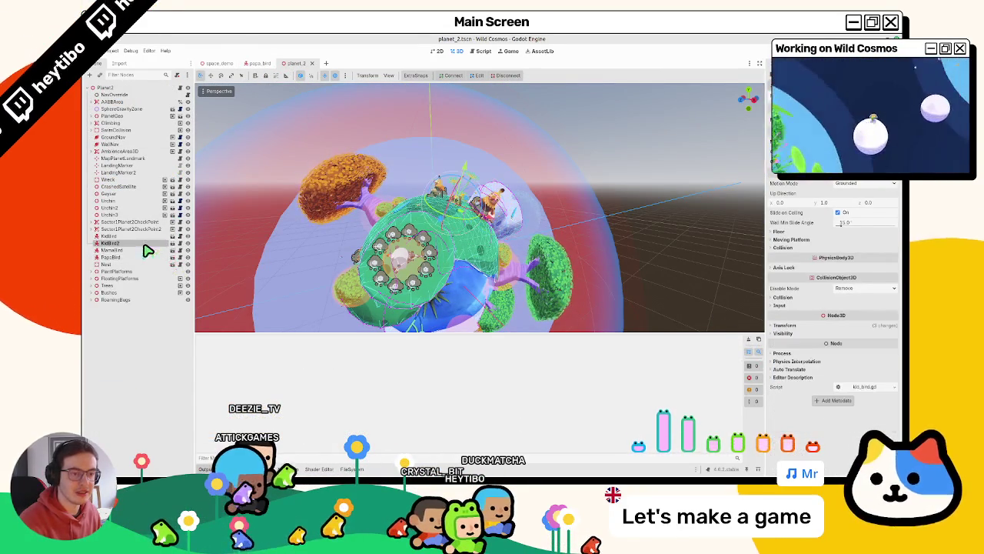
left_click(144, 250)
left_click(179, 250)
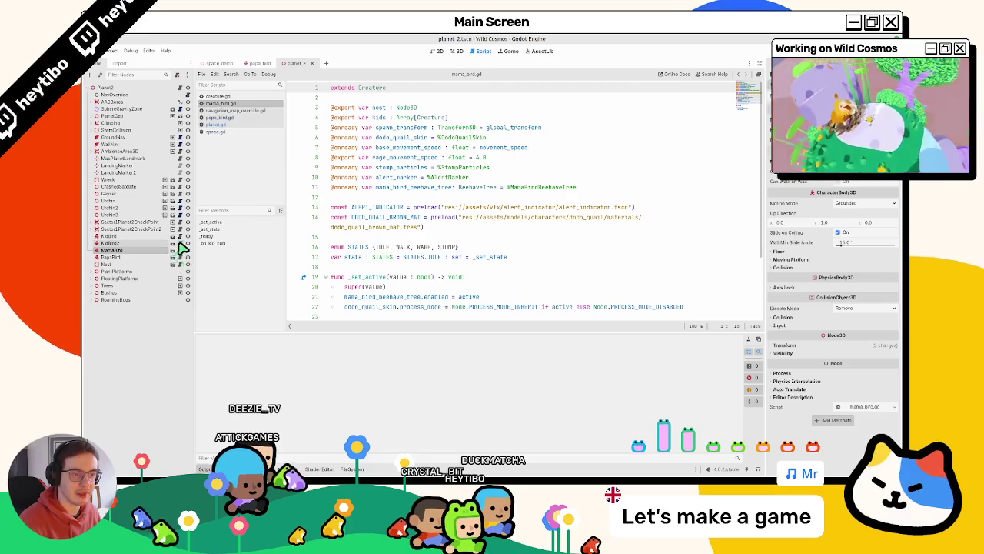
left_click(179, 243)
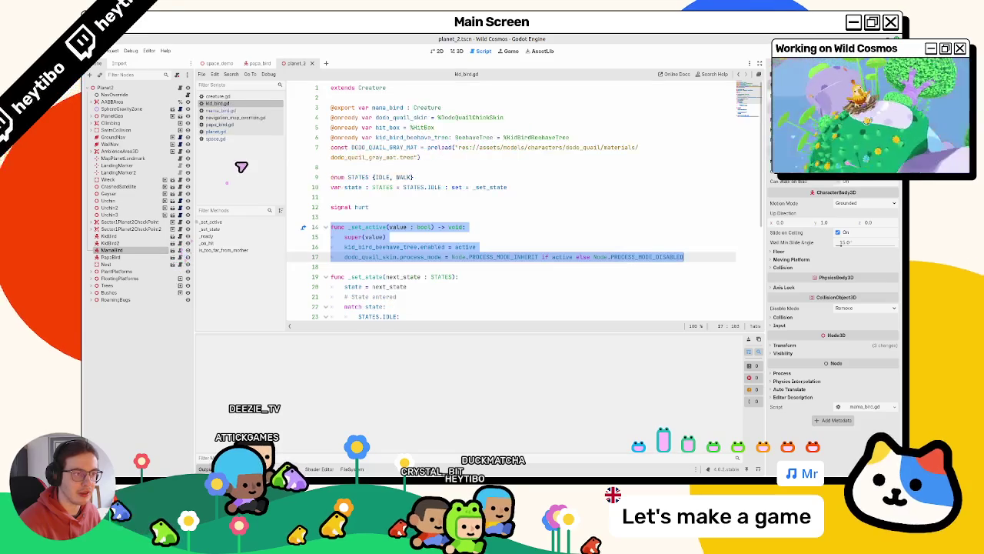
Step: Close creature.gd from the script list and review the STATES enum in mama_bird.gd
middle_click(231, 97)
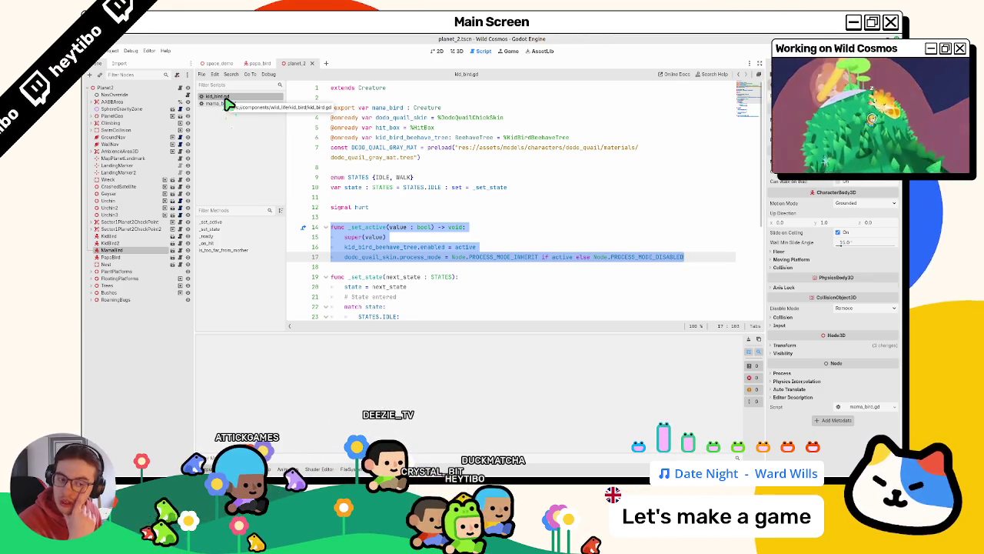
scroll(442, 229, "down", 5)
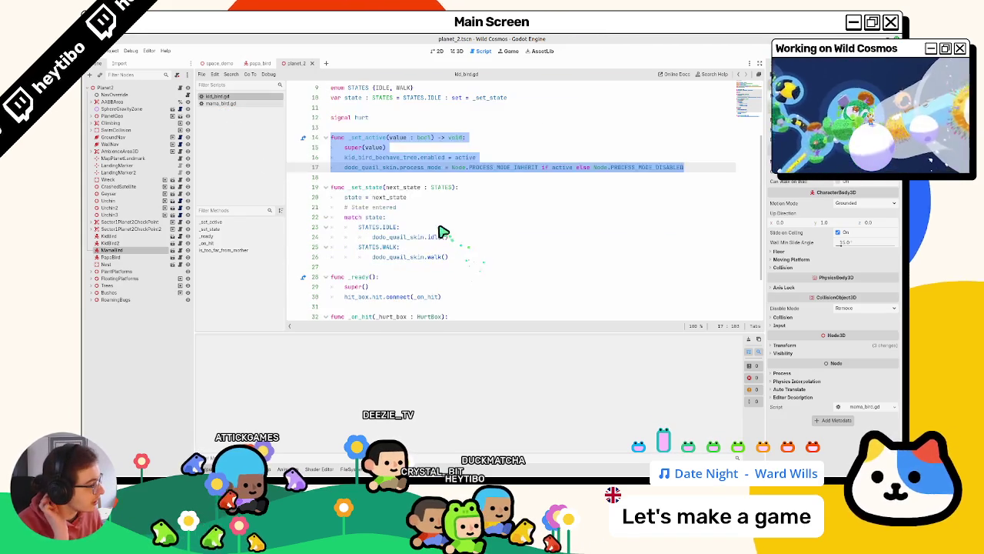
scroll(406, 217, "up", 5)
left_click(253, 103)
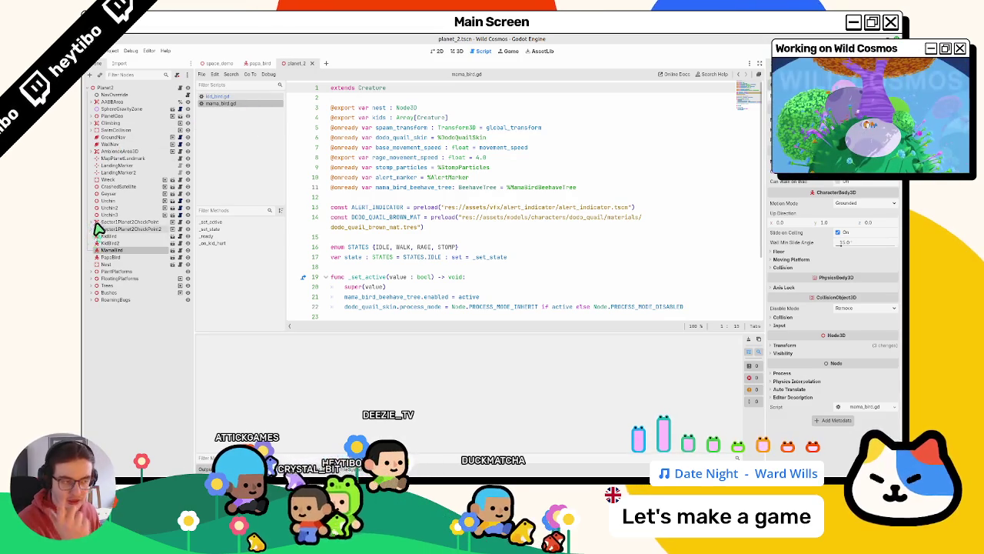
left_click(435, 248)
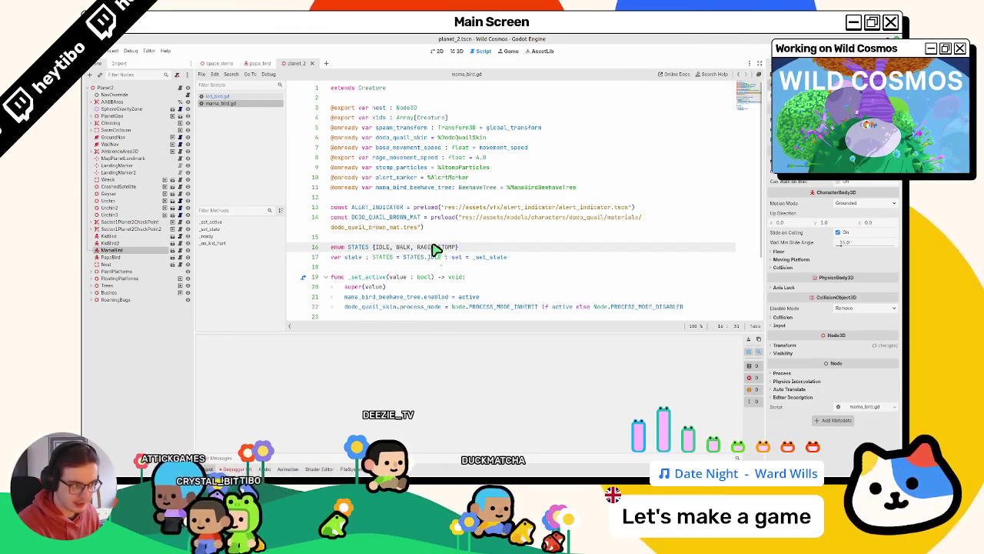
Step: In mama_bird.gd, briefly unfold and refold _ready and _set_state to review them
scroll(435, 248, "down", 3)
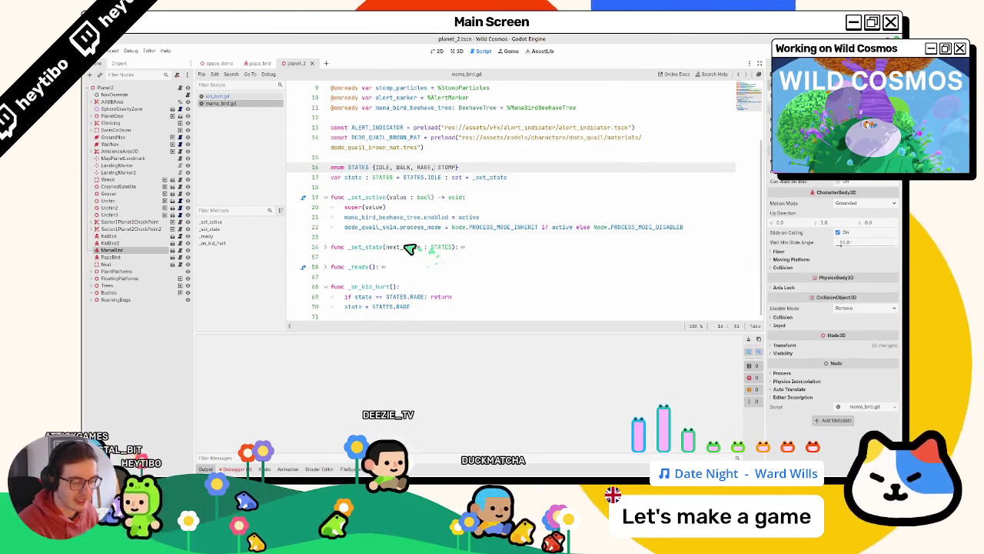
left_click(327, 267)
left_click(330, 267)
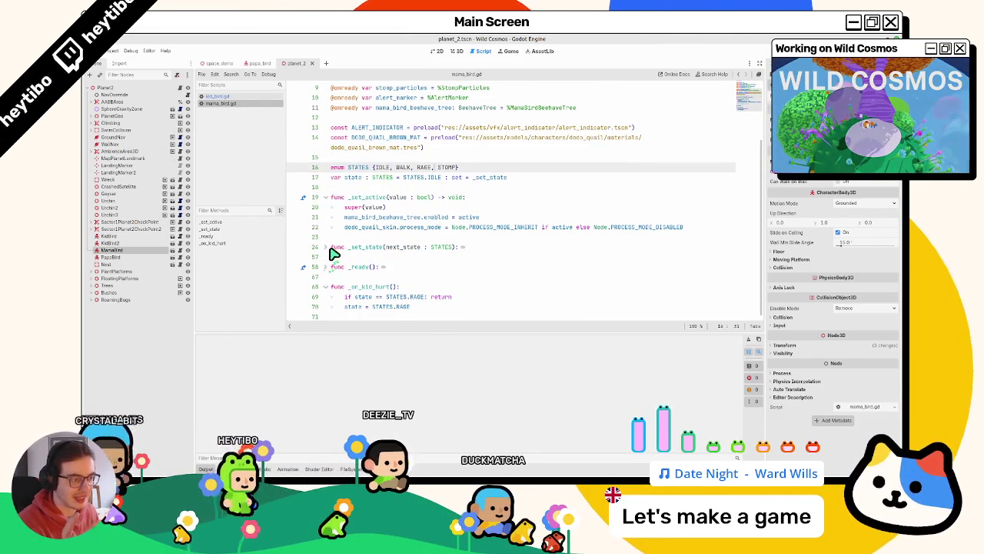
left_click(335, 250)
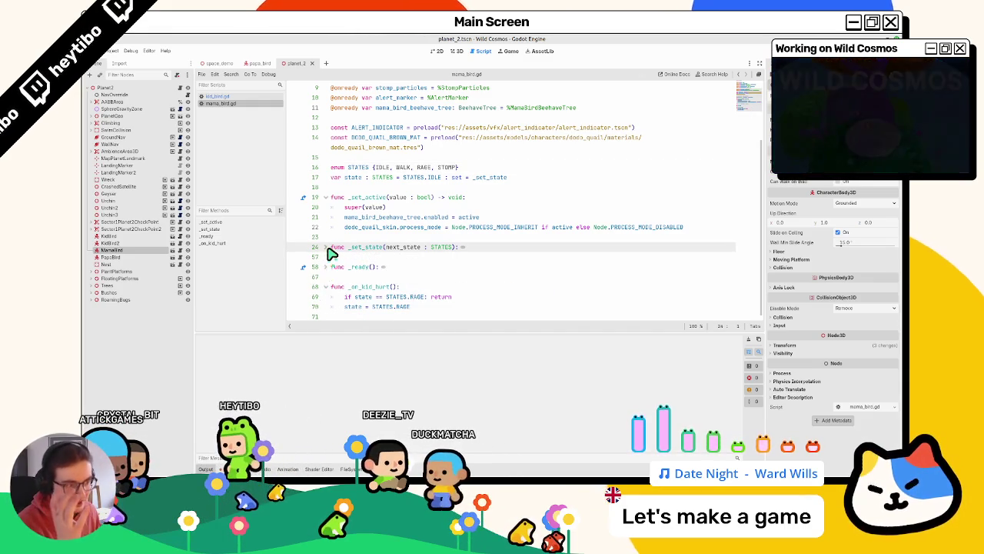
left_click(329, 249)
left_click(328, 249)
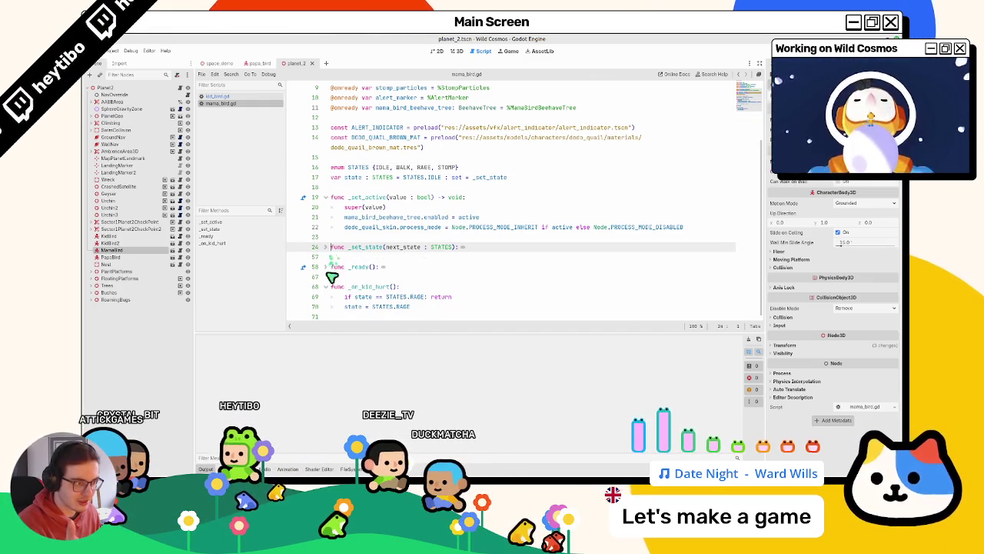
left_click(329, 268)
left_click(328, 268)
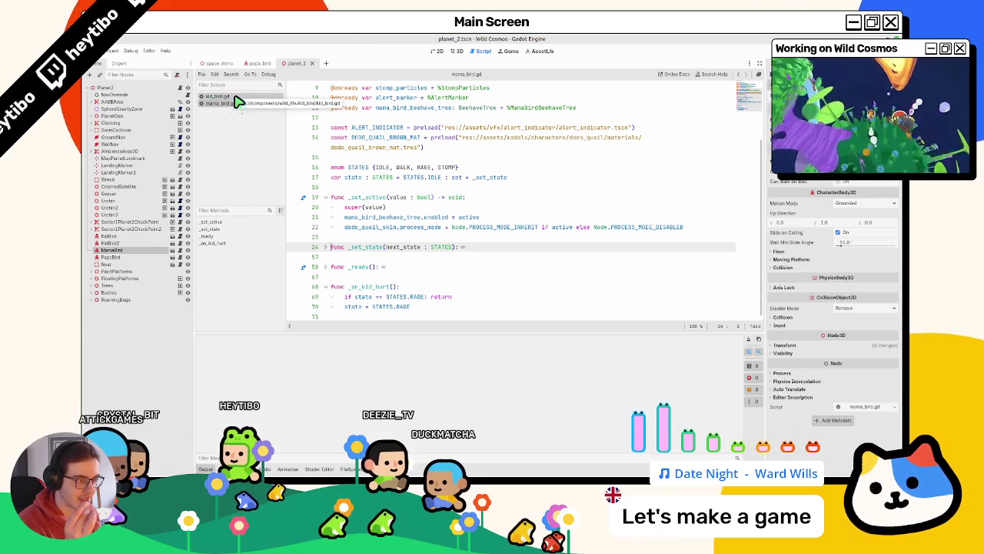
Step: Fold kid_bird.gd's _set_active, _set_state, _on_hit and is_too_far_from_mother functions
left_click(236, 97)
left_click(327, 226)
left_click(333, 247)
left_click(330, 287)
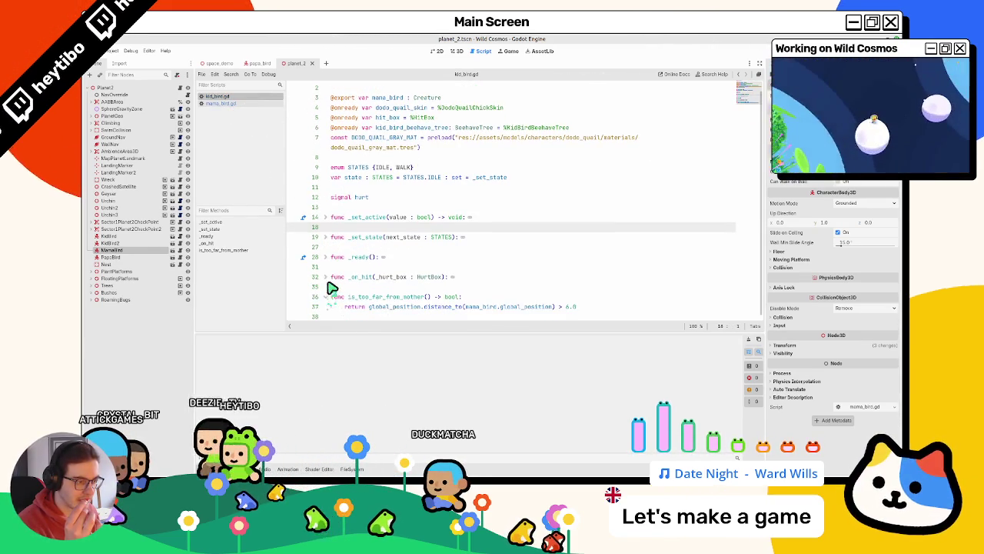
left_click(327, 305)
scroll(327, 290, "up", 1)
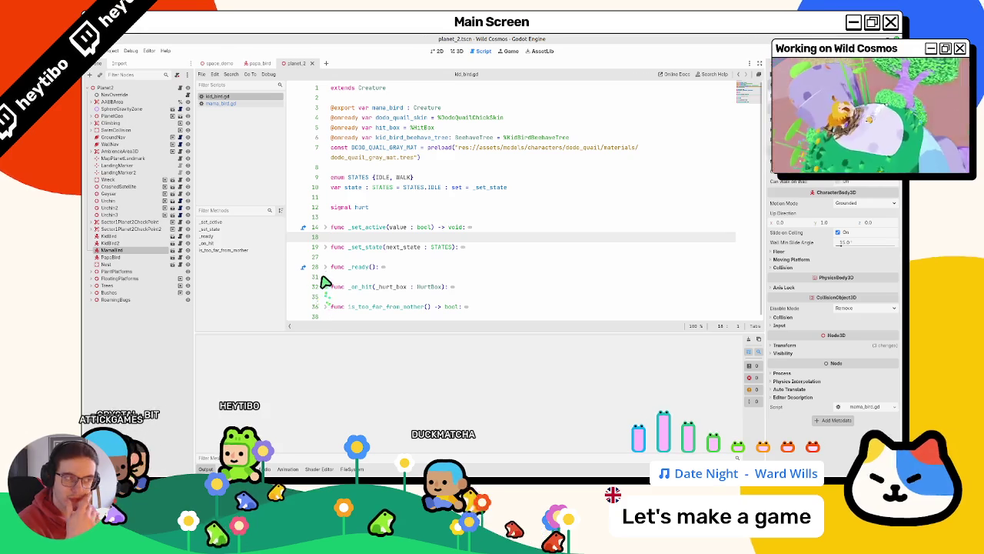
Step: Back in mama_bird.gd, unfold _set_state and inspect its STATES.WALK and dodo_quail_skin lines
left_click(247, 106)
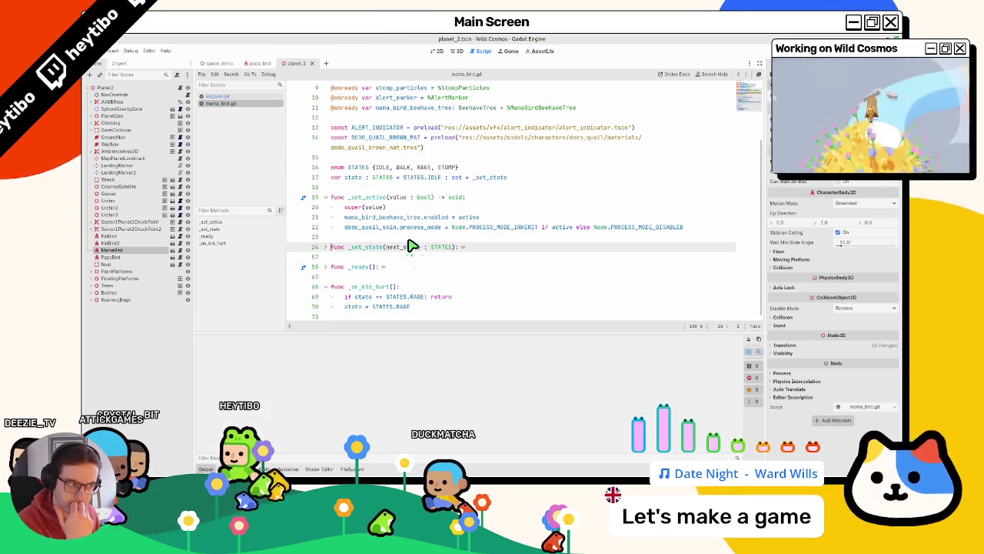
scroll(338, 254, "up", 2)
scroll(343, 259, "down", 2)
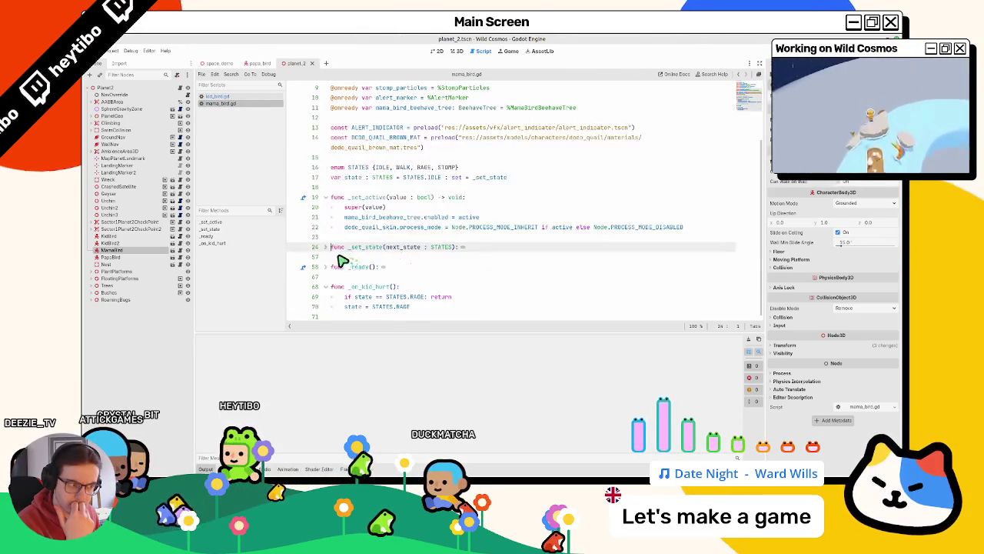
left_click(326, 247)
scroll(333, 251, "down", 5)
scroll(334, 251, "up", 3)
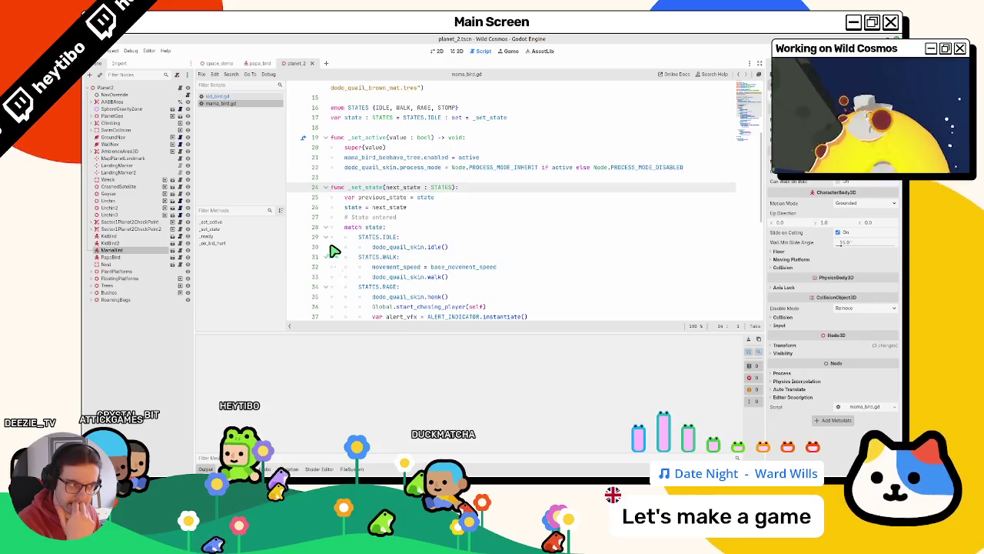
double_click(398, 269)
double_click(391, 277)
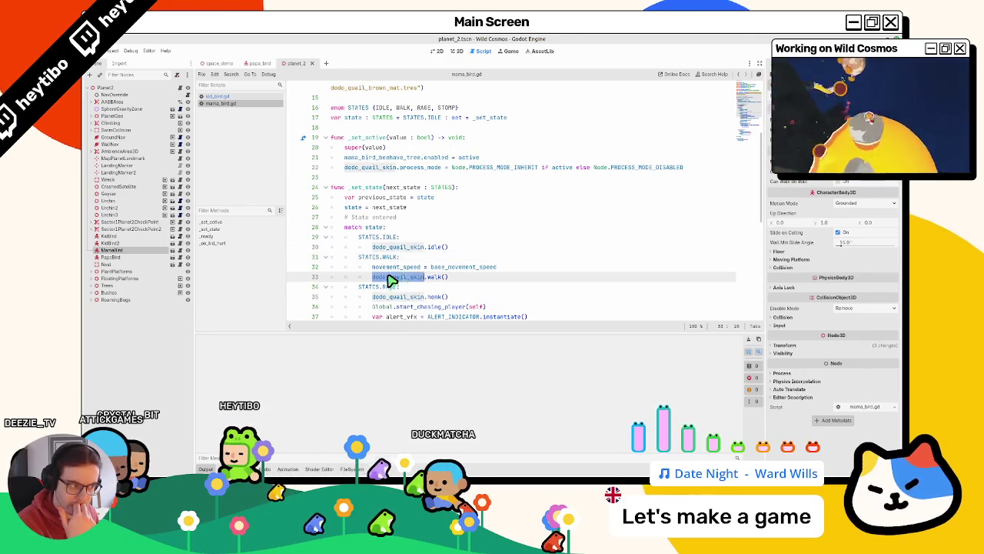
left_click(388, 268)
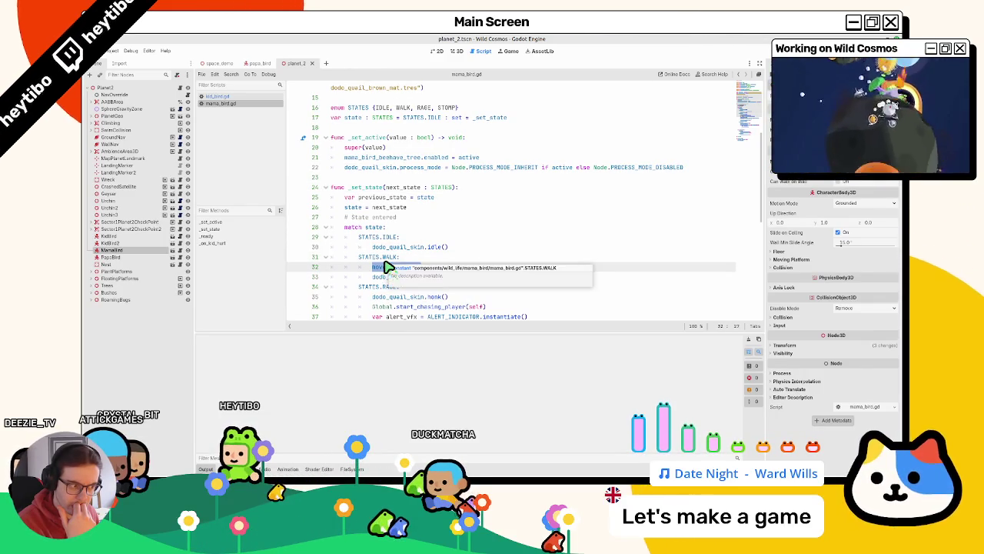
Step: Expand mama_bird.gd's _ready function at the end of the file
scroll(389, 267, "down", 7)
scroll(387, 262, "down", 2)
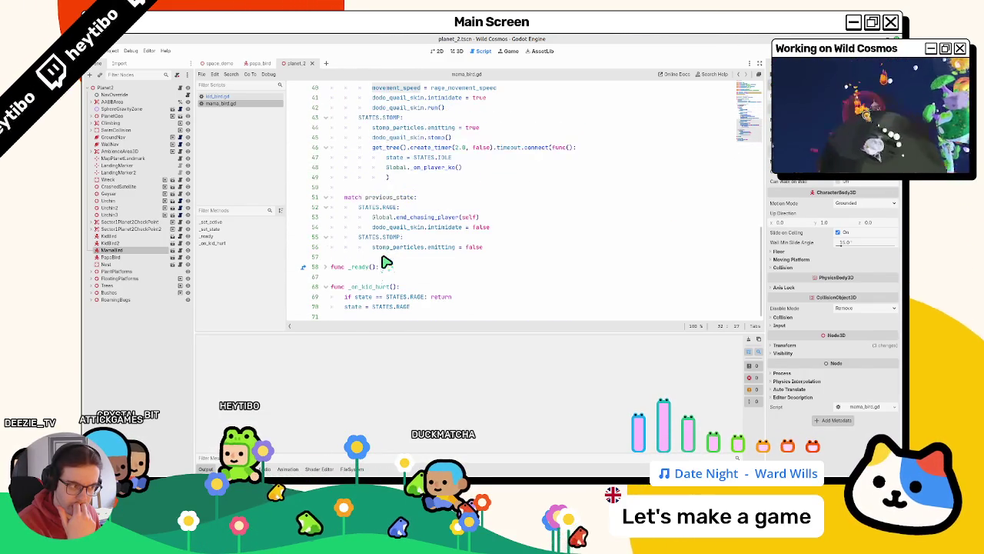
left_click(326, 267)
scroll(328, 268, "down", 3)
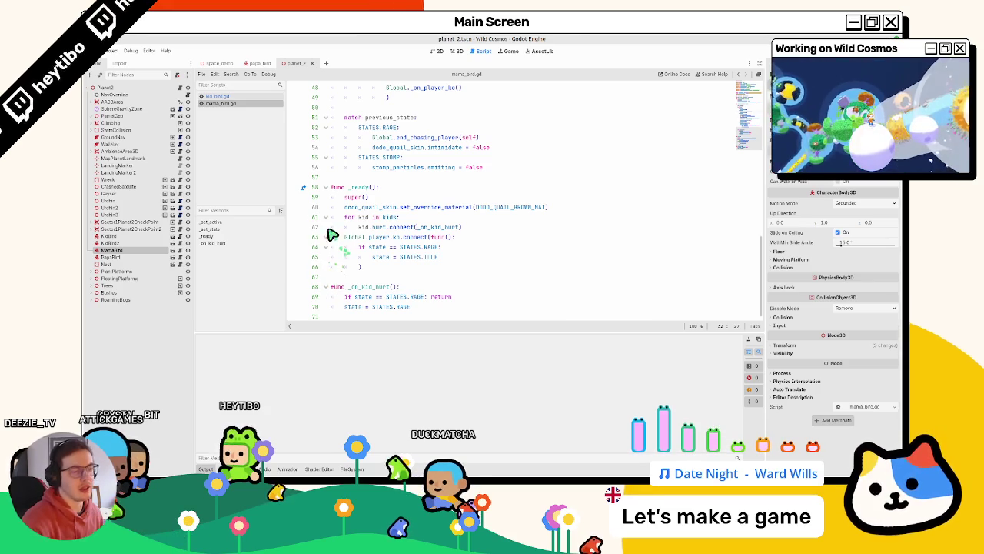
Step: Return to the 3D view and search 'mana' in the scene picker, then cancel
left_click(457, 51)
key("ctrl+shift+o")
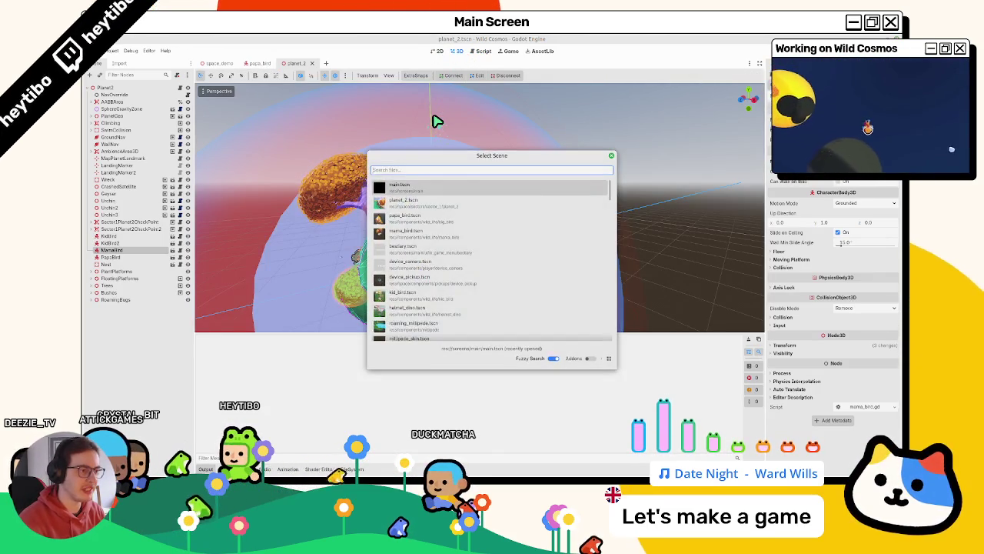
type("mana")
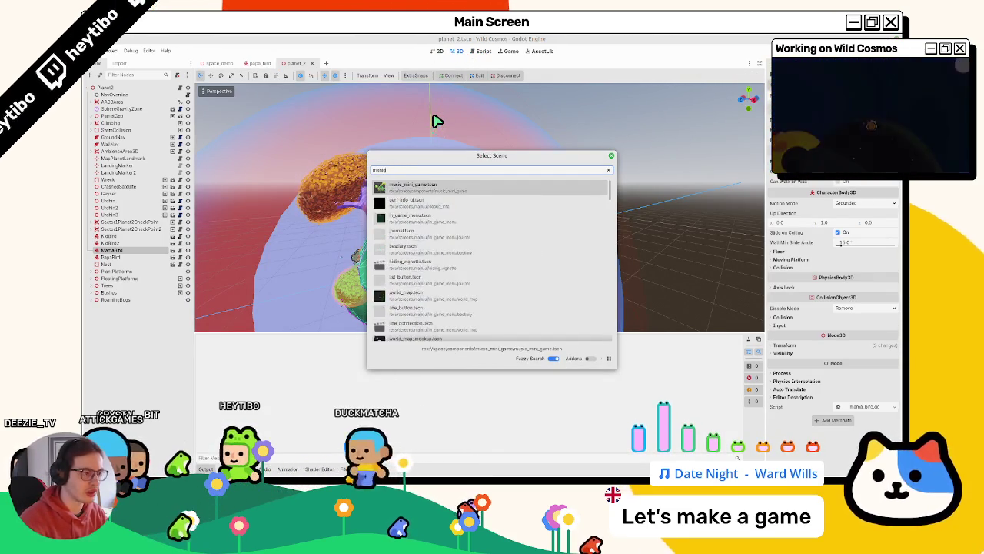
key("Escape")
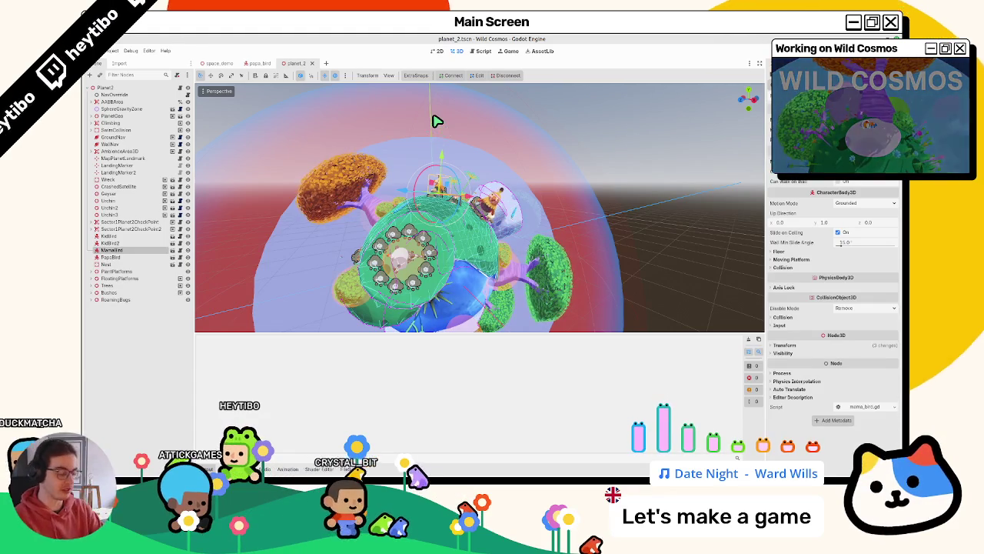
Step: Open mama_bird.tscn through the quick scene picker and show its mama_bird.gd script
key("ctrl+shift+o")
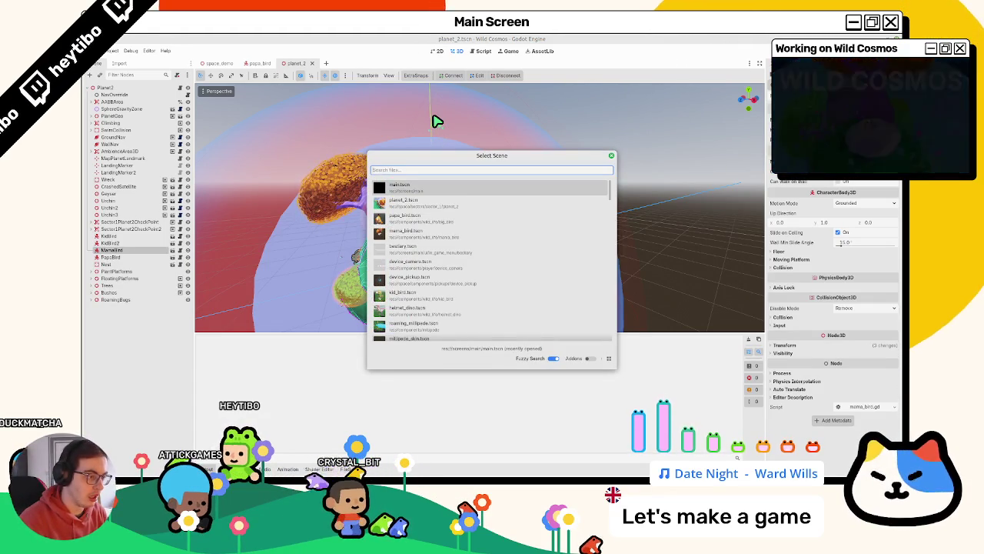
key("Down")
key("Down")
key("Down")
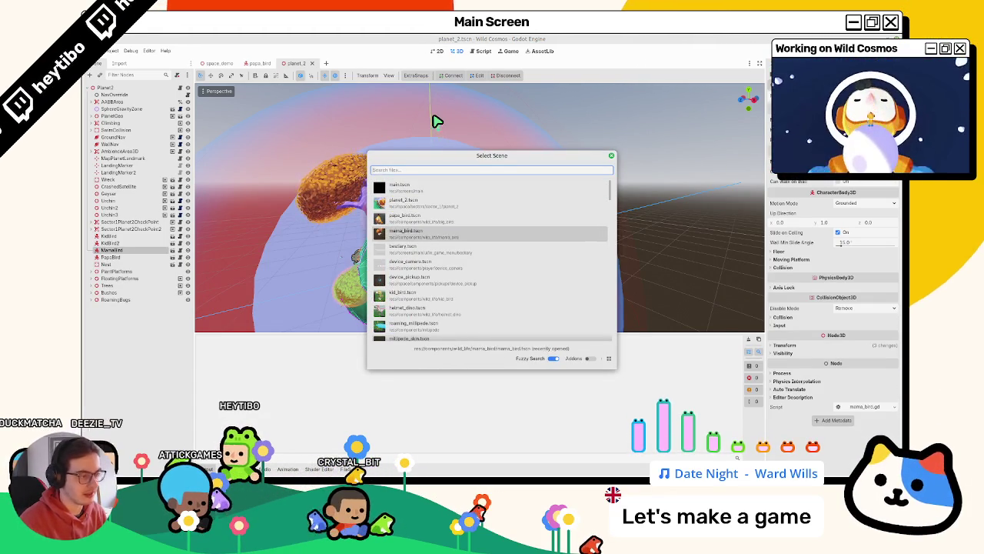
key("Return")
key("ctrl+F3")
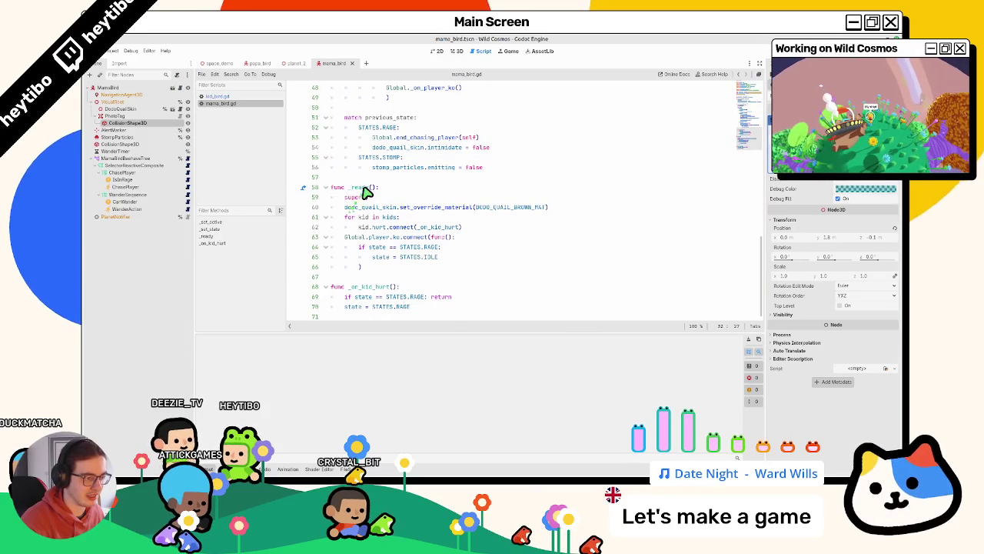
Step: Open the parent creature.gd and delete the print(target) line and its leftover blank line
scroll(363, 187, "up", 6)
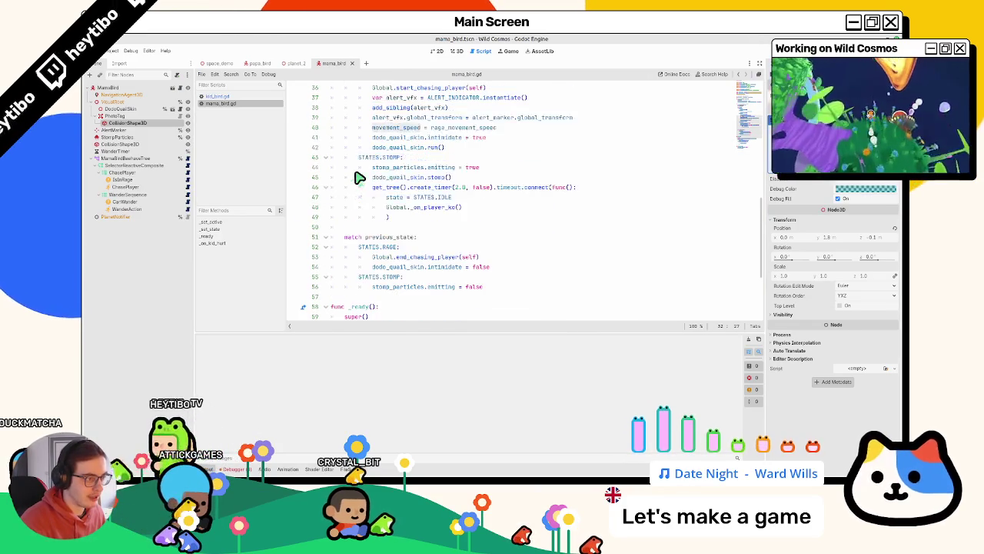
scroll(356, 177, "up", 10)
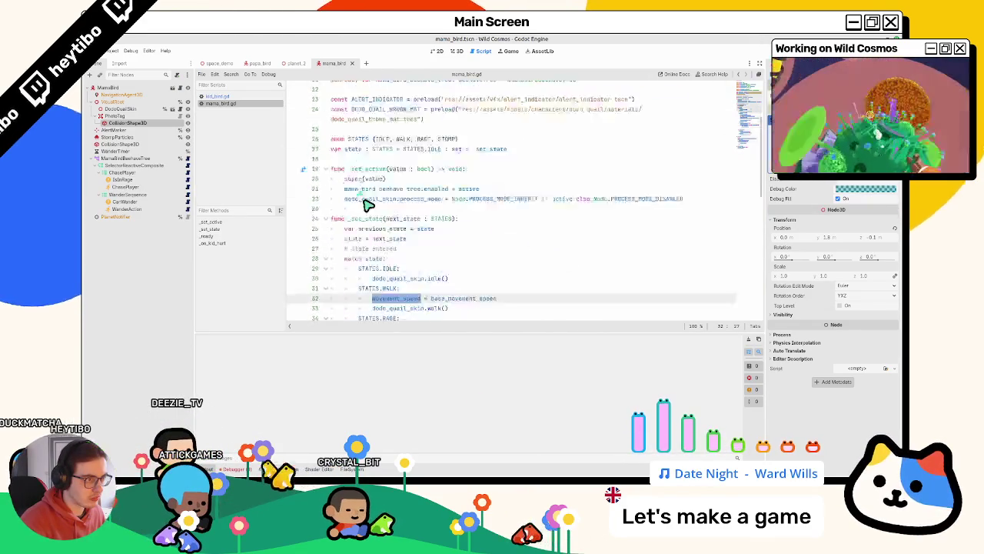
left_click(376, 96, "ctrl")
scroll(381, 185, "down", 2)
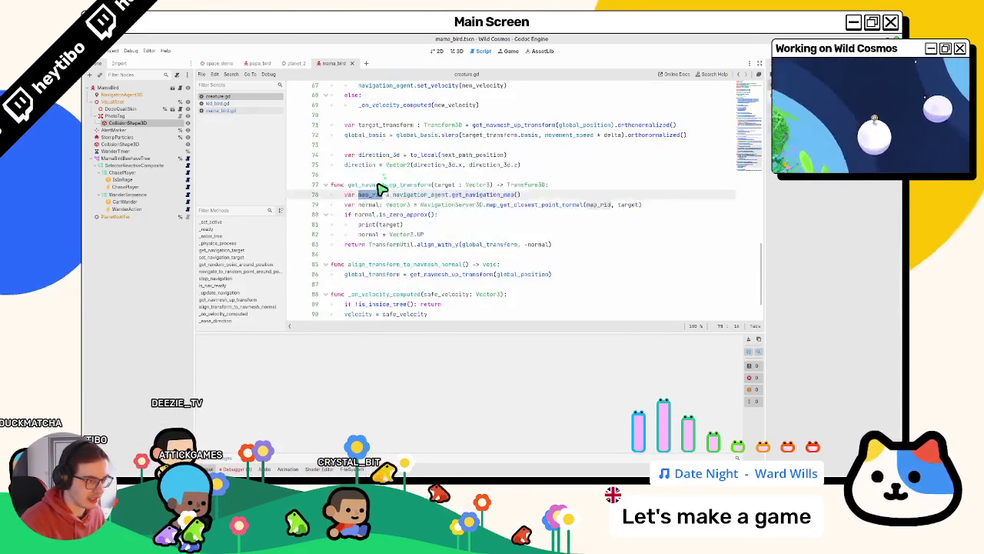
left_click_drag(359, 224, 418, 228)
key("BackSpace")
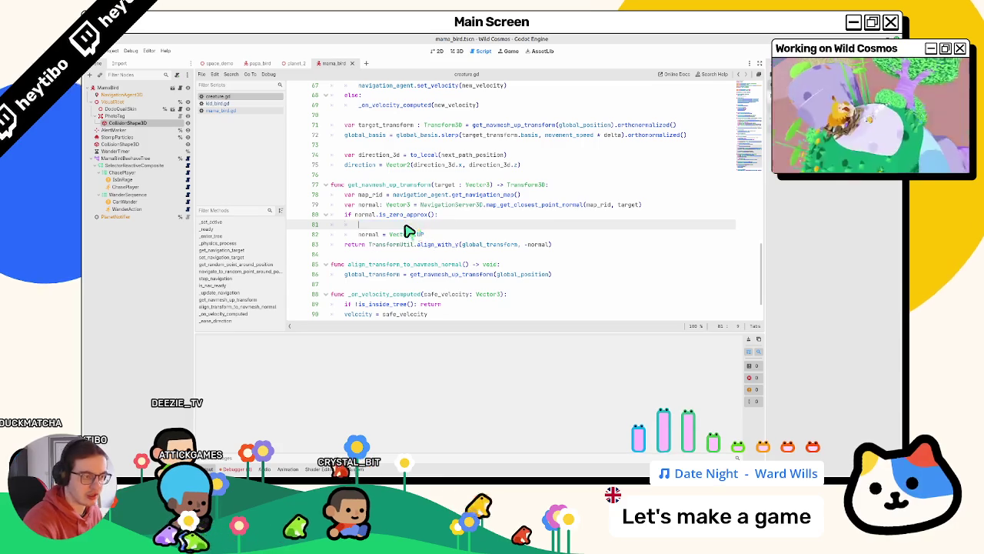
key("BackSpace")
key("BackSpace")
key("BackSpace")
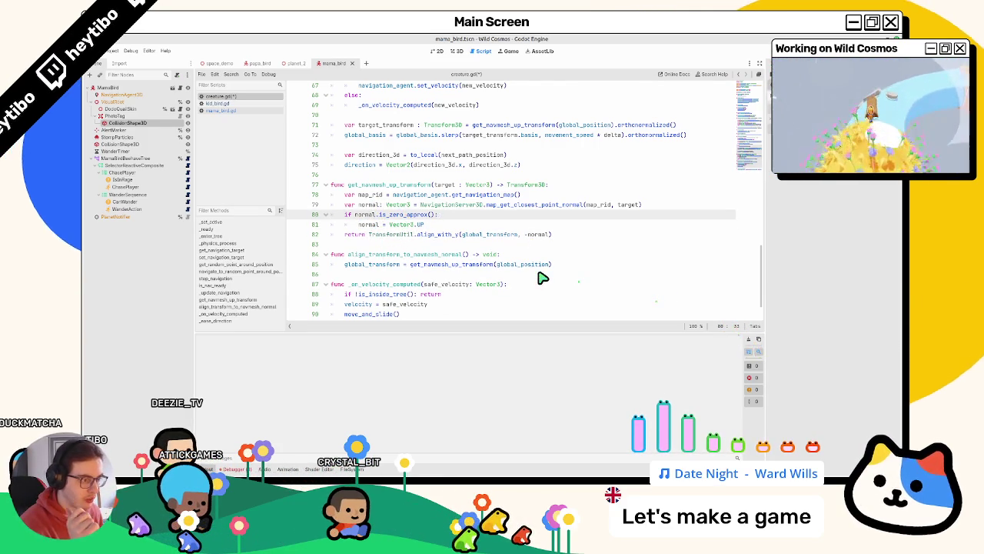
scroll(542, 275, "down", 2)
scroll(539, 270, "up", 5)
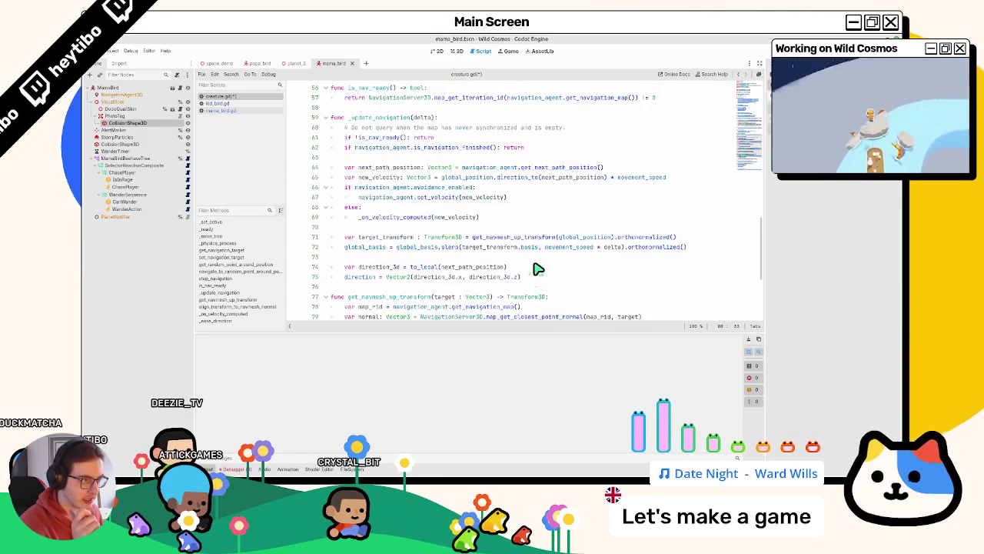
double_click(392, 148)
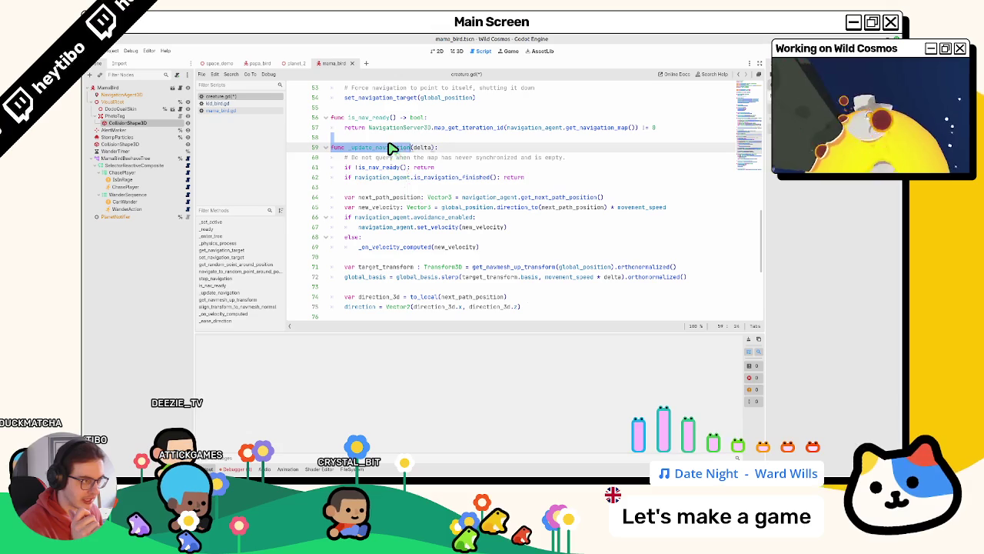
scroll(390, 154, "up", 10)
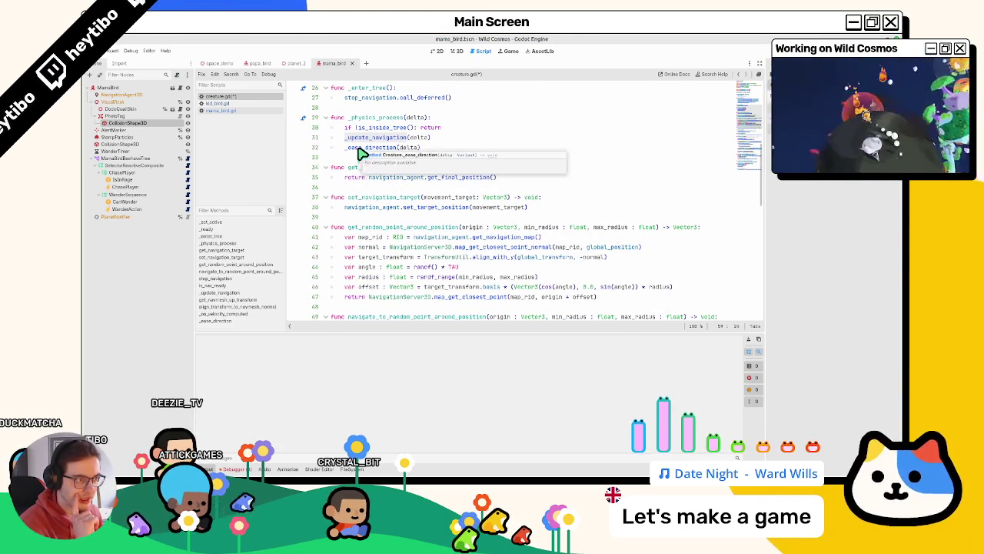
Step: Back in mama_bird.gd, select dodo_quail_skin.process_mode on line 22
left_click(250, 110)
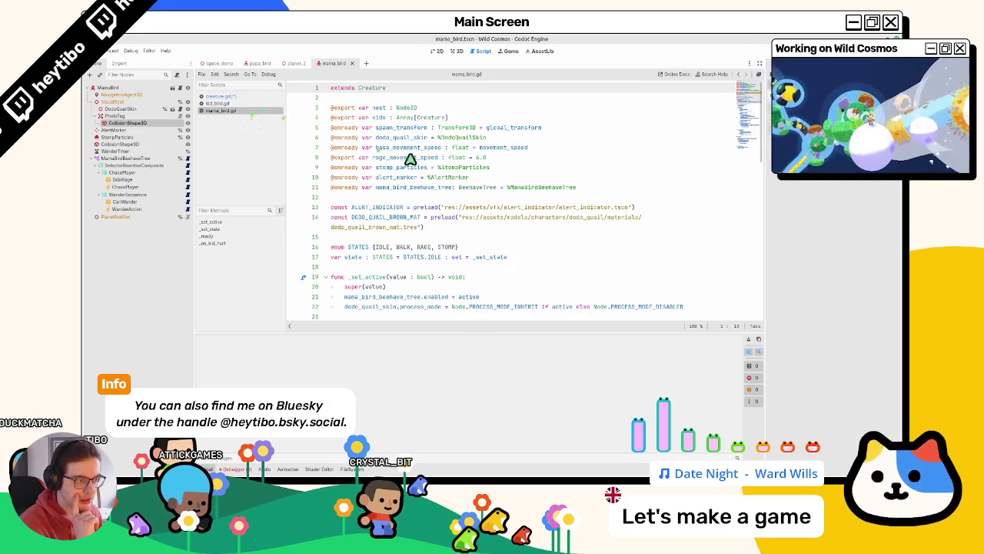
scroll(408, 158, "down", 3)
double_click(408, 209)
double_click(388, 219)
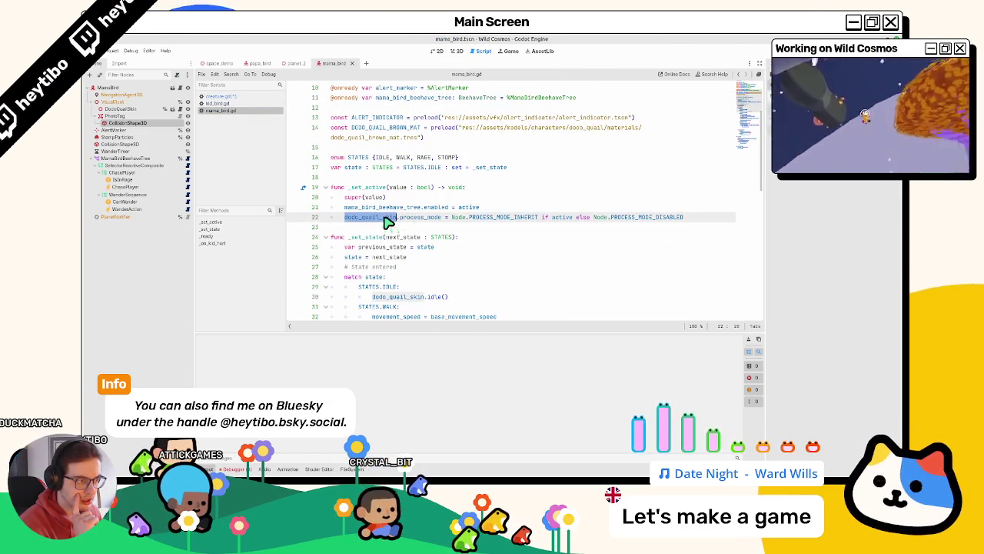
left_click_drag(387, 219, 412, 219)
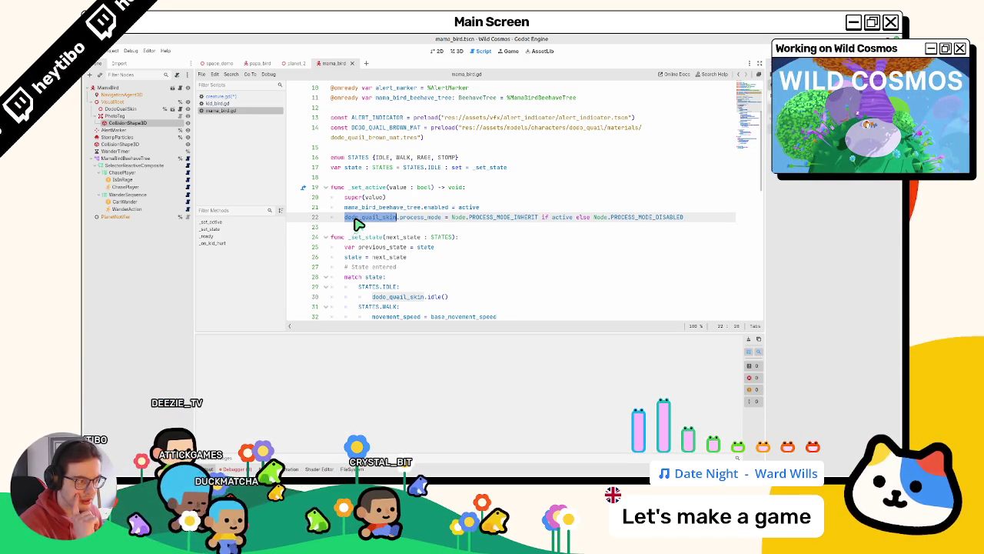
Step: Launch main.tscn in a debug window with the run-specific-scene shortcut
key("ctrl+shift+o")
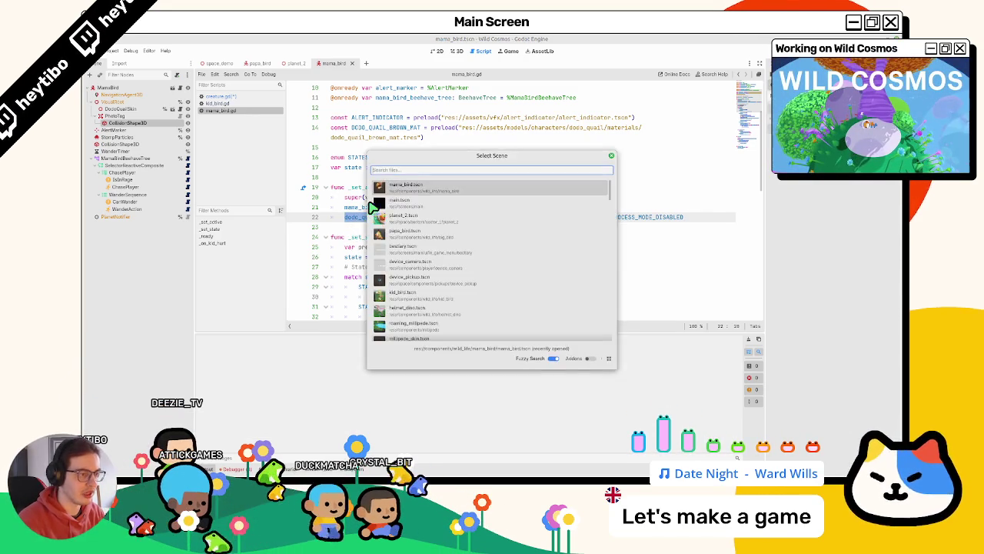
key("Escape")
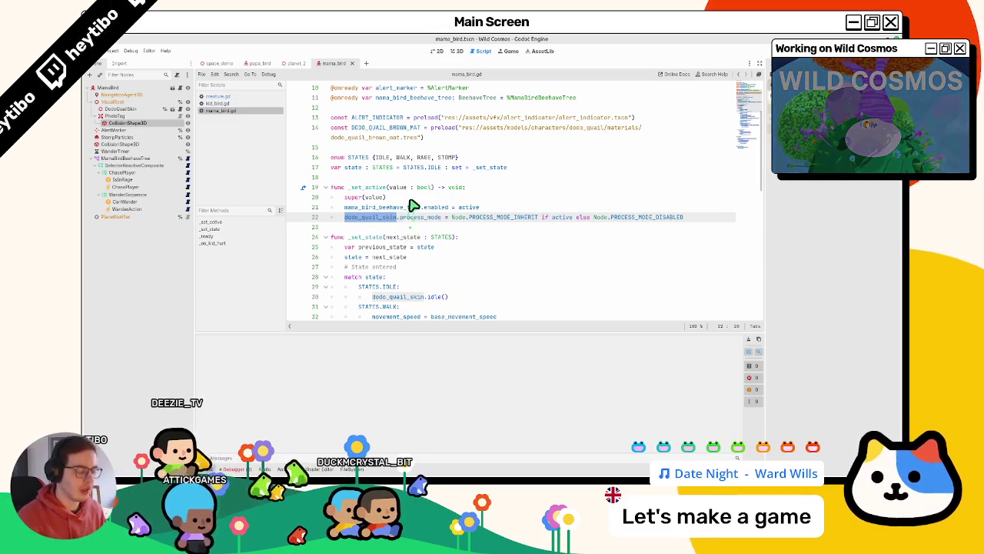
key("ctrl+shift+F5")
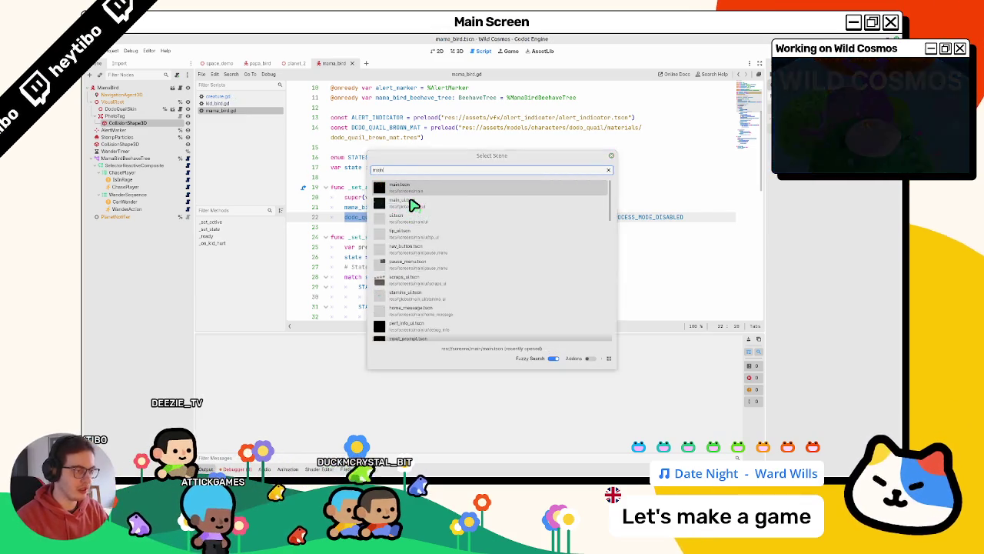
key("Return")
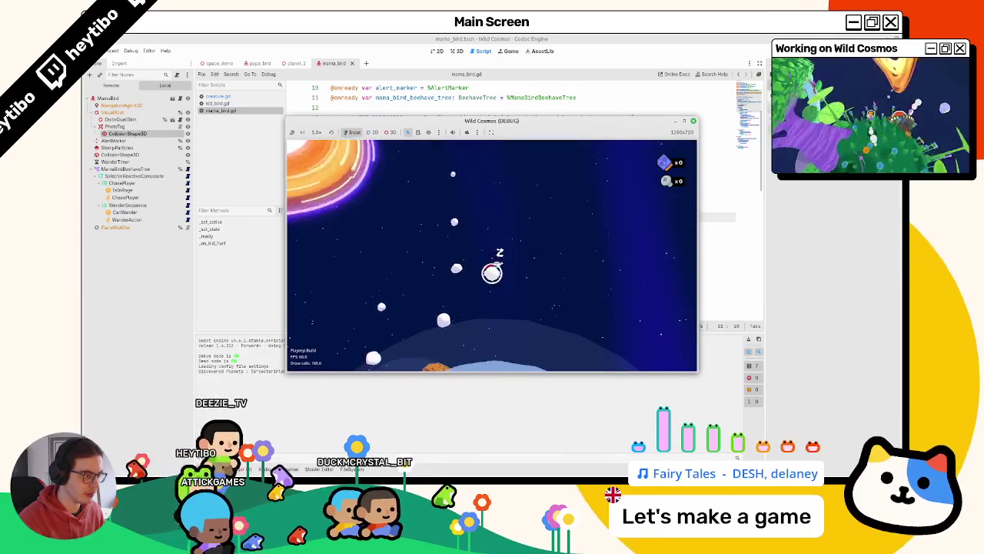
Step: Stop the game and move space_demo's SpawnTest marker beside the bird's nest
key("F8")
left_click(223, 63)
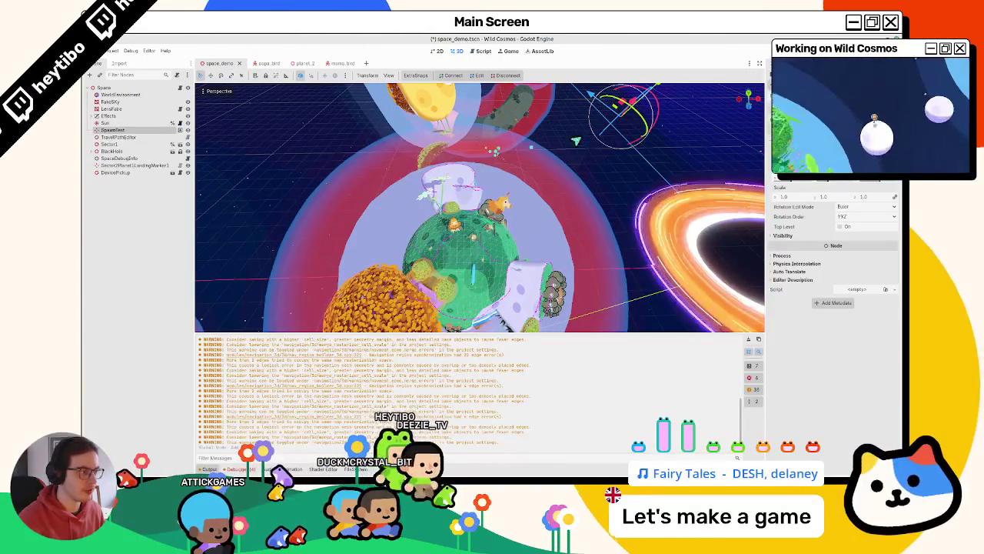
key("g")
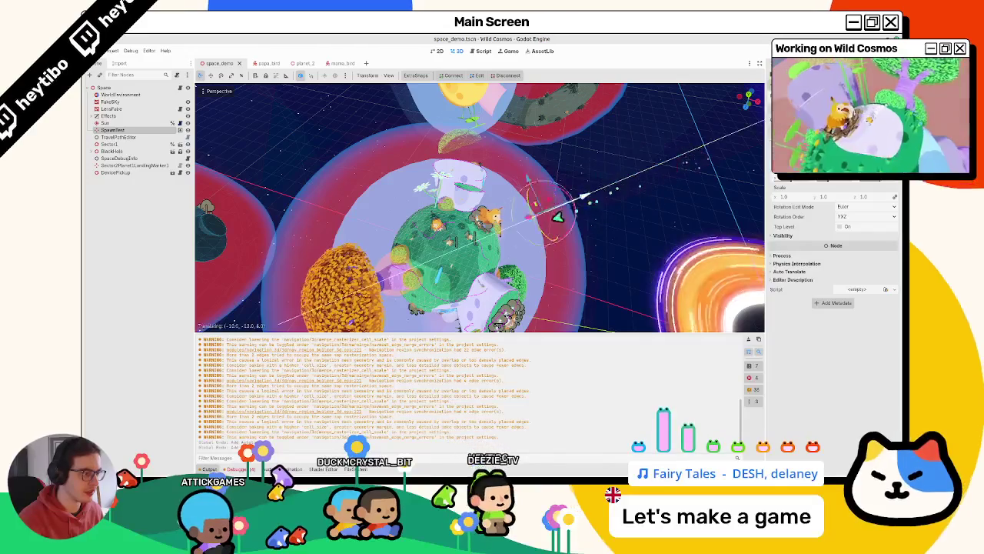
left_click(517, 241)
key("f")
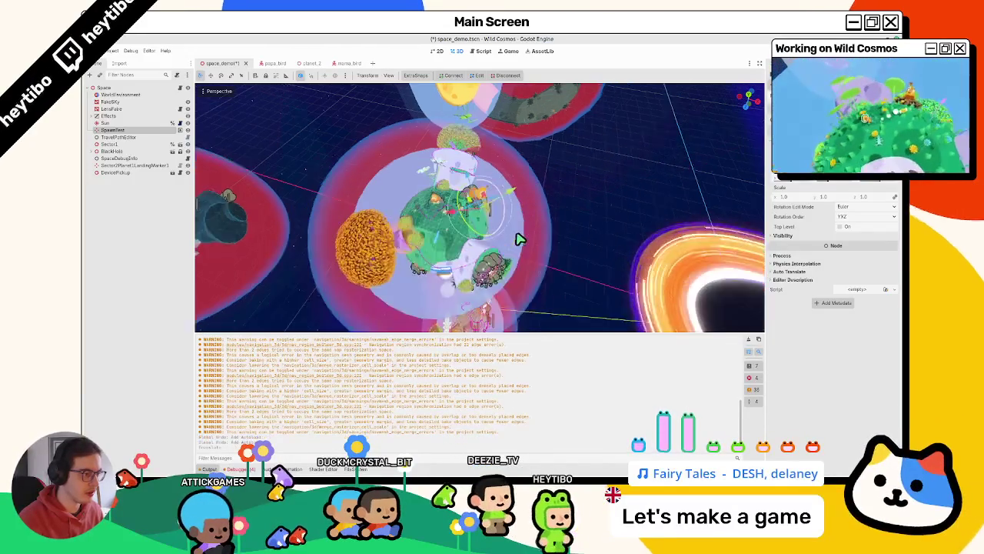
scroll(515, 222, "up", 5)
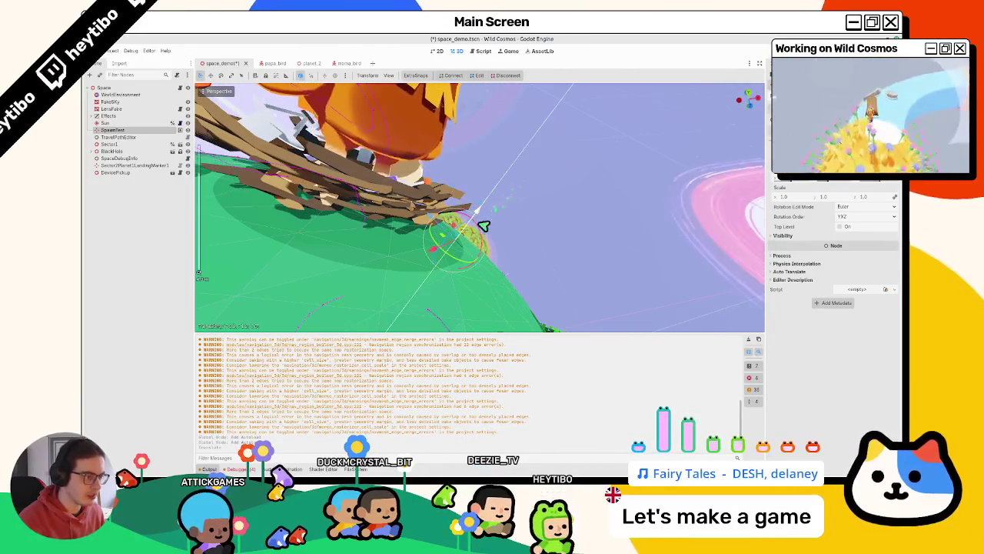
mouse_move(487, 215)
left_mouse_down()
mouse_move(518, 202)
mouse_move(486, 220)
left_mouse_up()
Step: Lower SpawnTest along Y onto the planet surface, then save and run the game
key("g")
key("y")
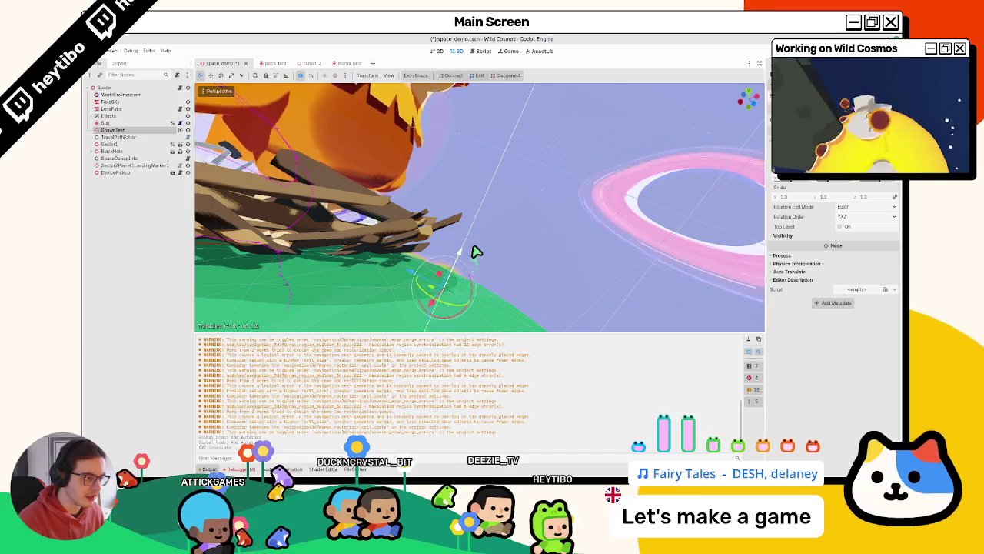
key("F5")
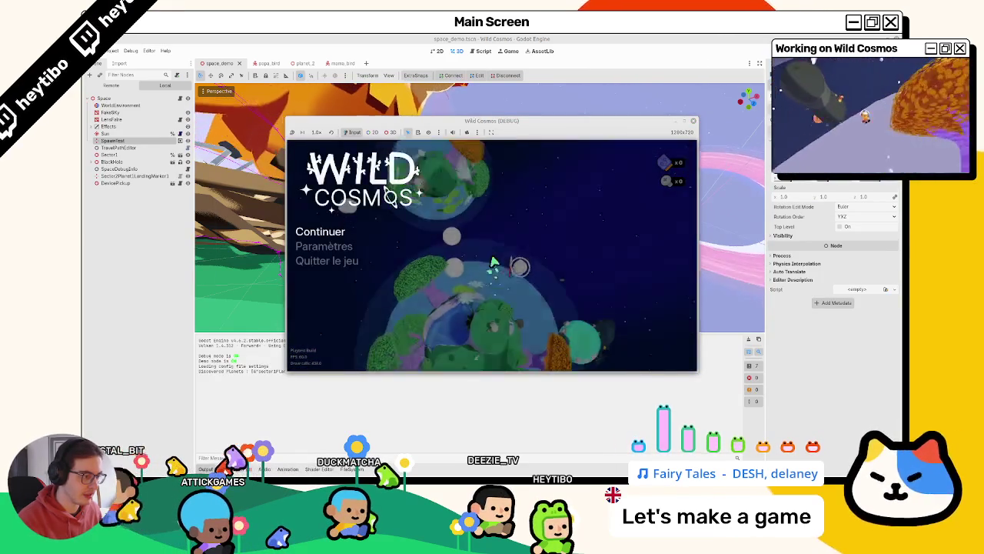
Step: Skip the title menu, maximize the game window, playtest from the new spawn, then quit
key("Return")
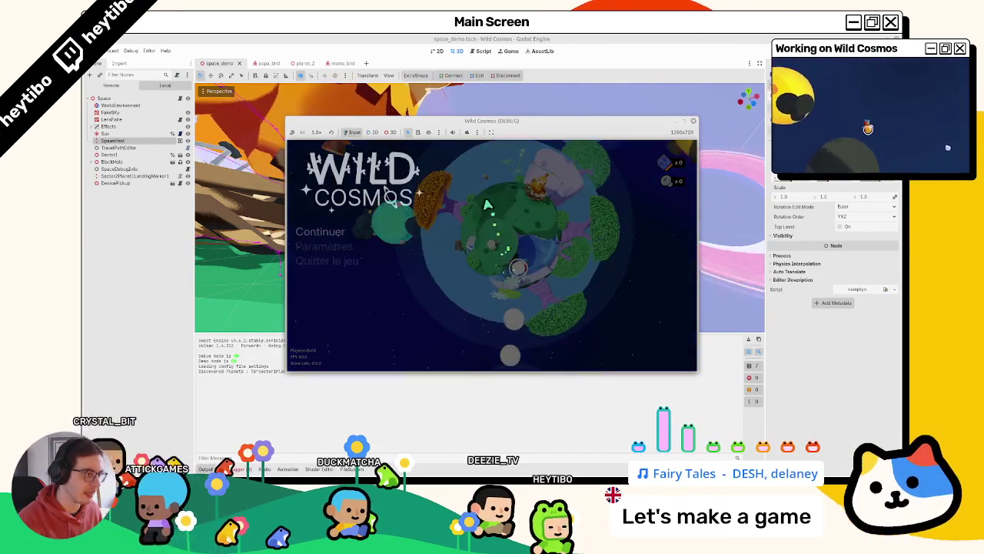
left_click(683, 122)
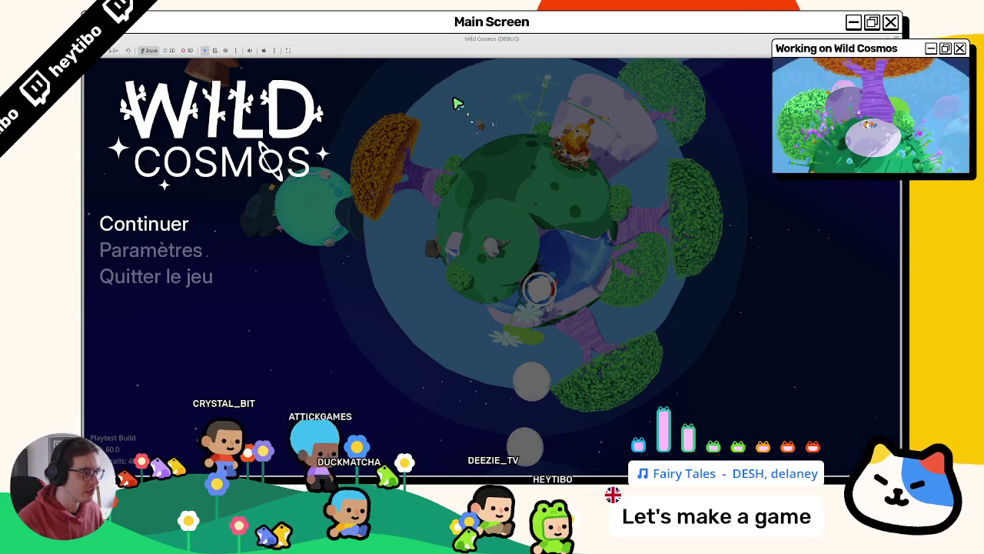
key("Return")
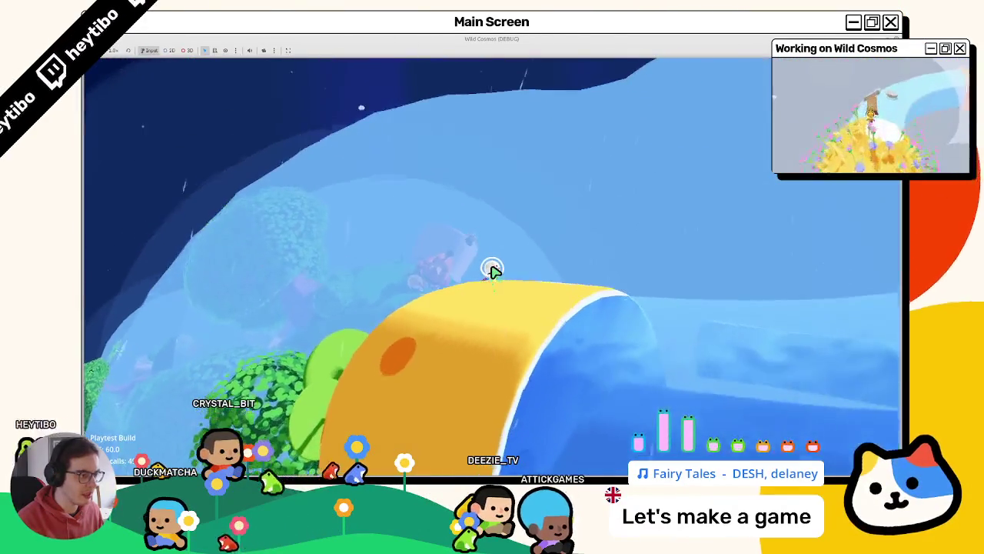
key("Escape")
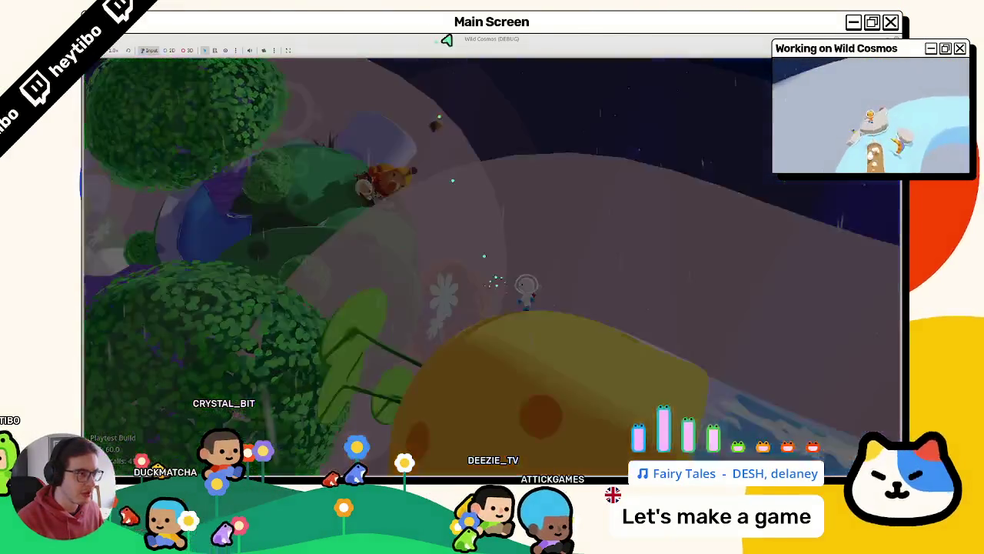
key("F8")
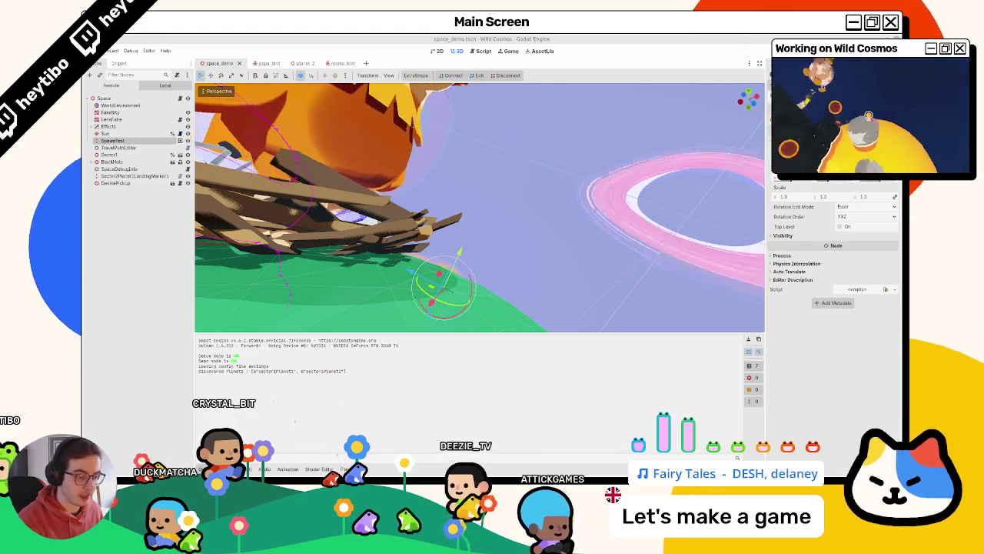
Step: Relaunch the game and view the KidBirdBeehaveTree graph in the Beehave debugger, then show papa_bird
key("F5")
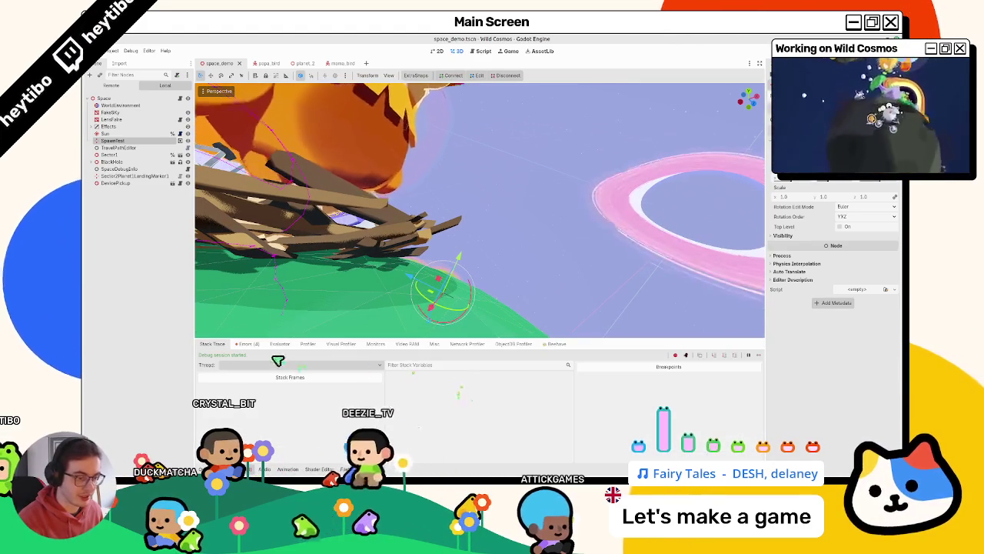
left_click(342, 344)
left_click(557, 344)
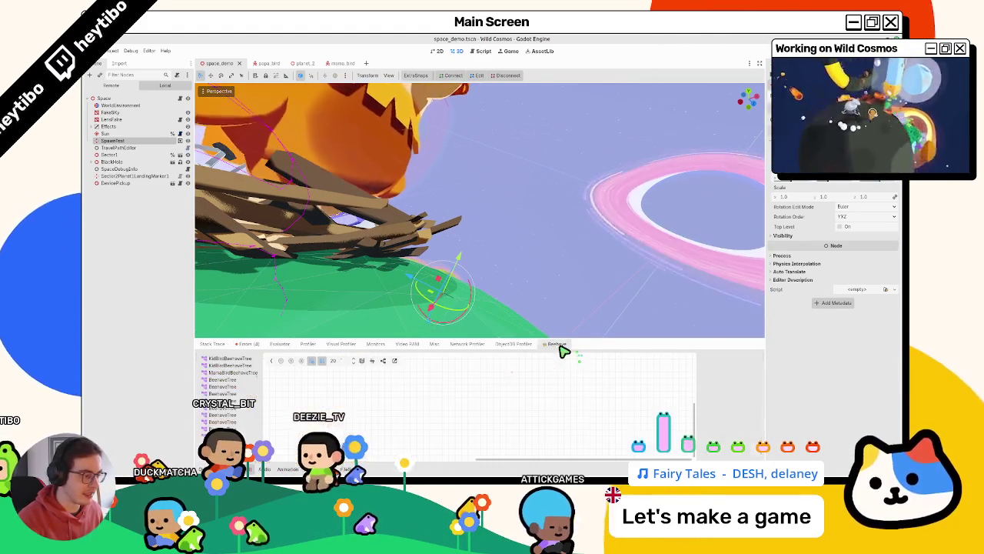
left_click(254, 360)
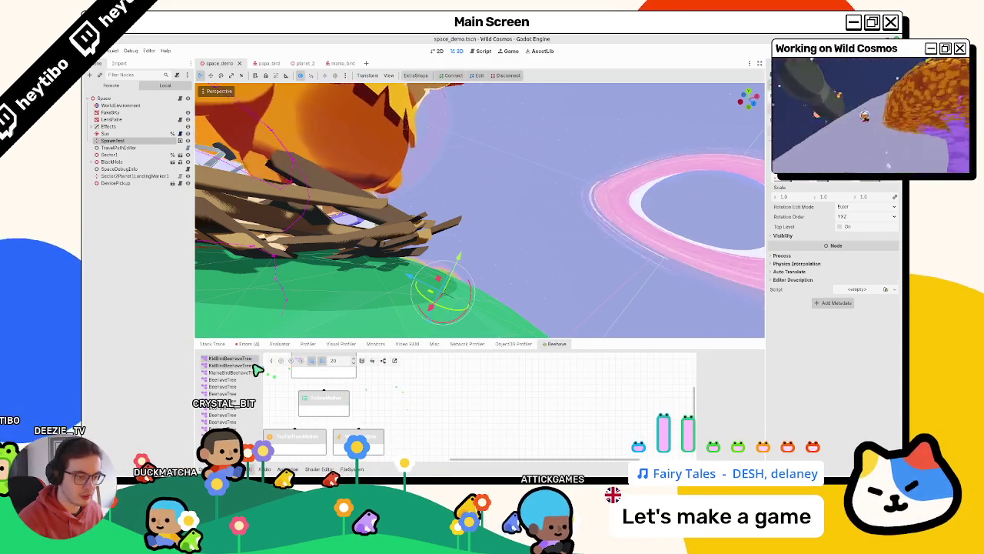
scroll(389, 401, "down", 2)
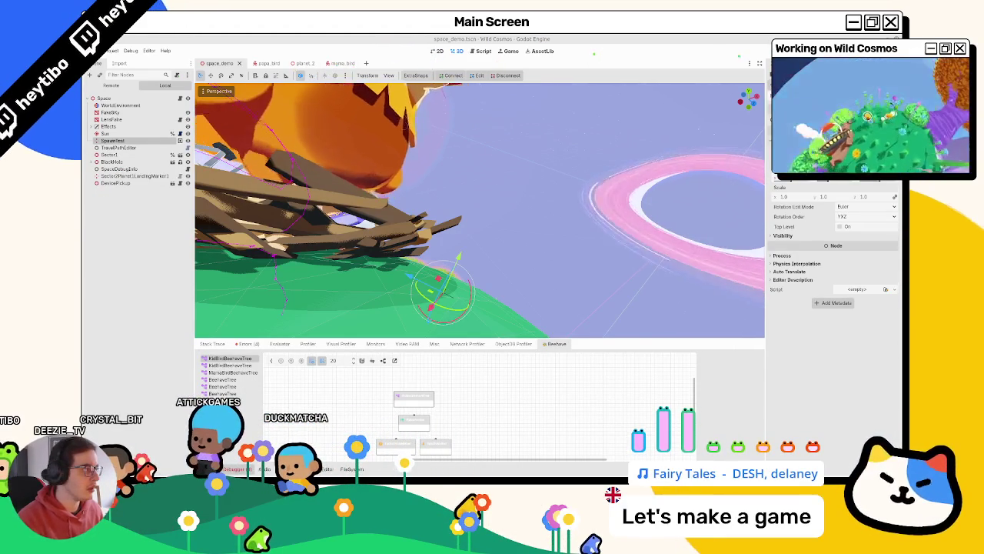
left_click(342, 63)
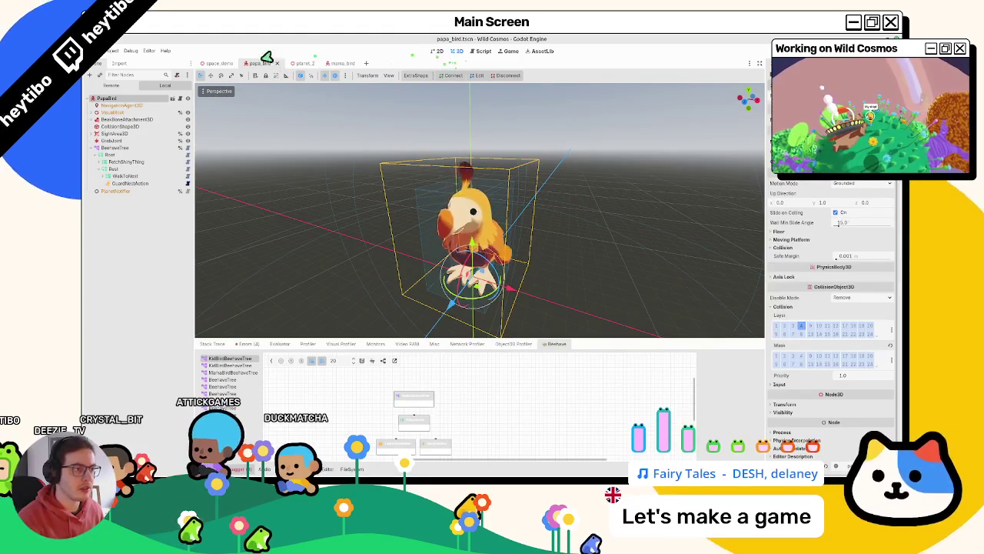
Step: Hide the debugger, close the papa_bird tab, and open kid_bird.tscn from the scene picker
left_click(303, 63)
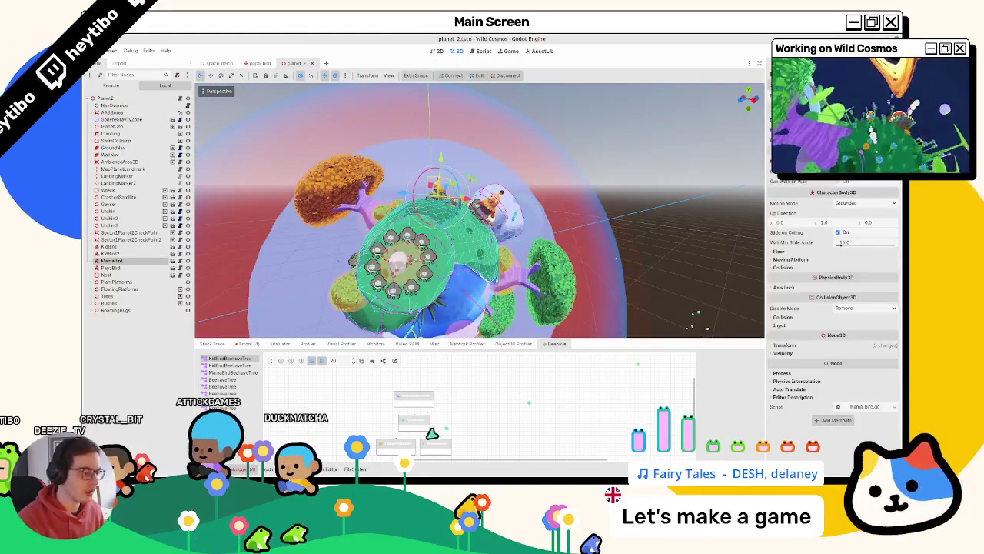
left_click(555, 344)
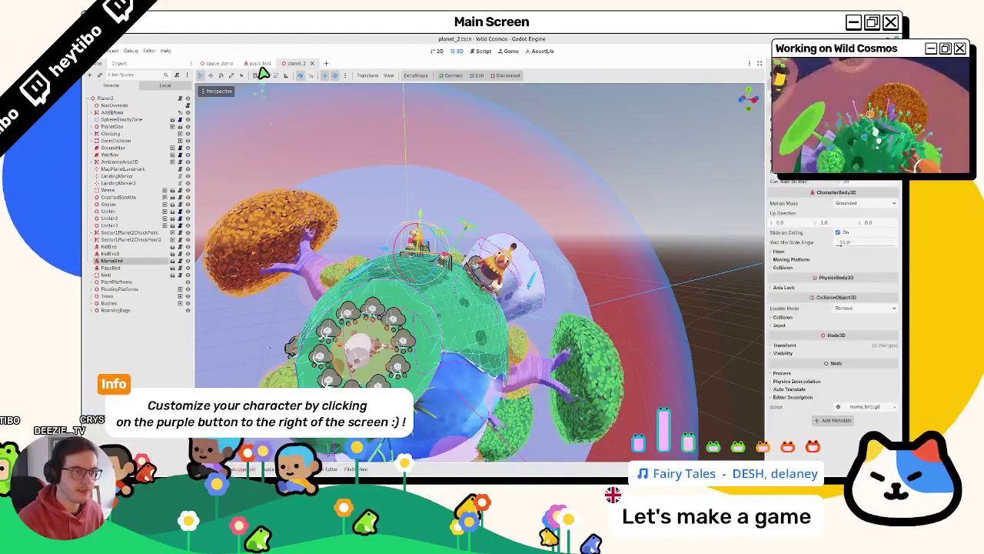
left_click(260, 63)
left_click(275, 63)
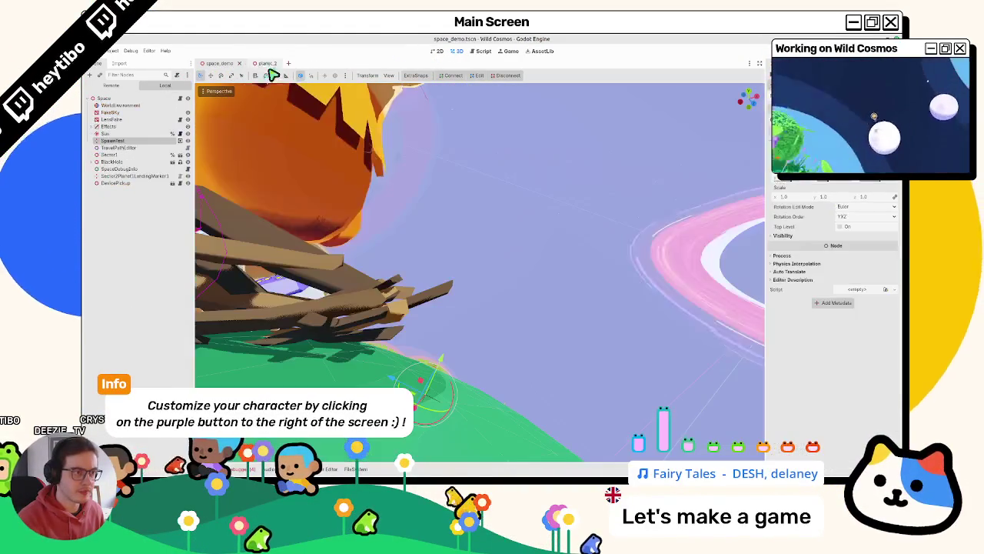
key("ctrl+shift+o")
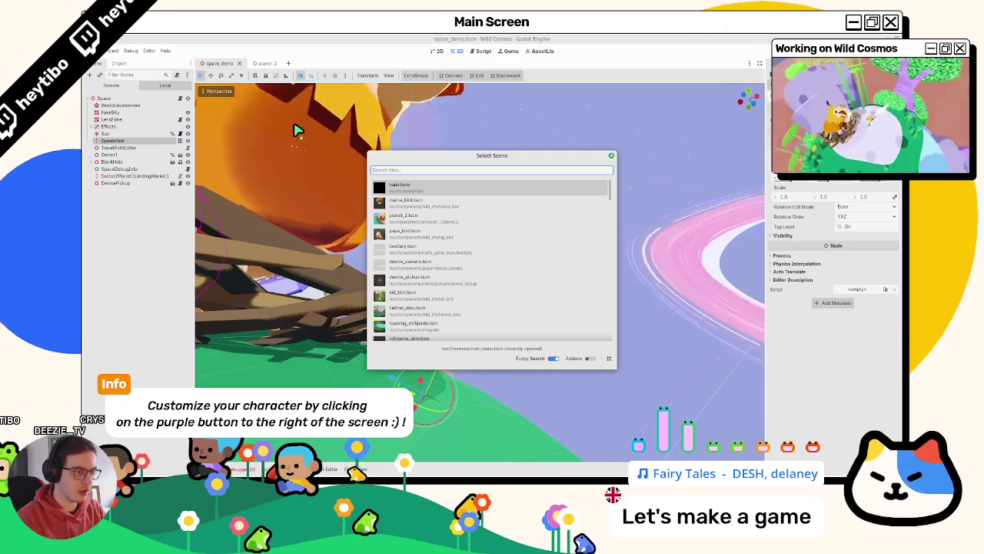
key("Down")
key("Down")
key("Down")
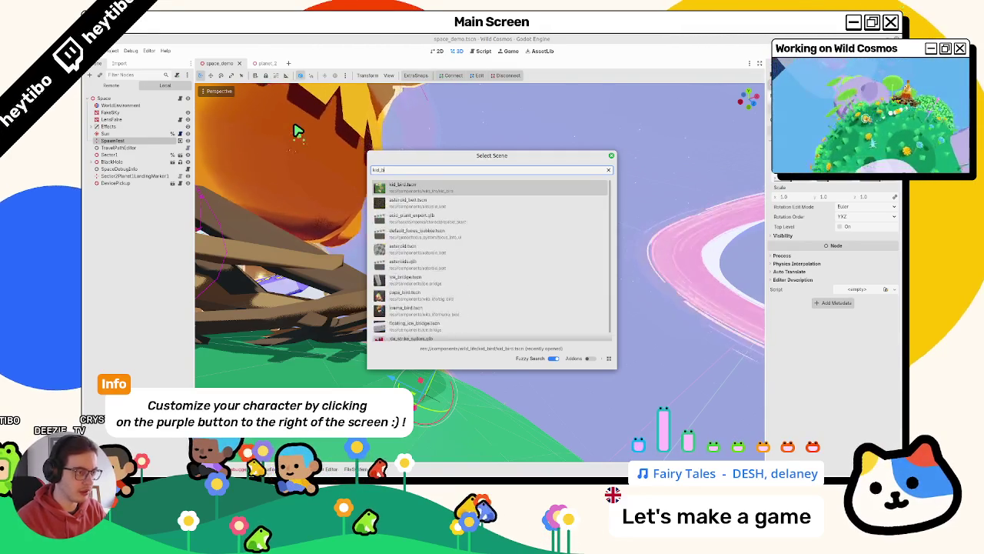
key("Return")
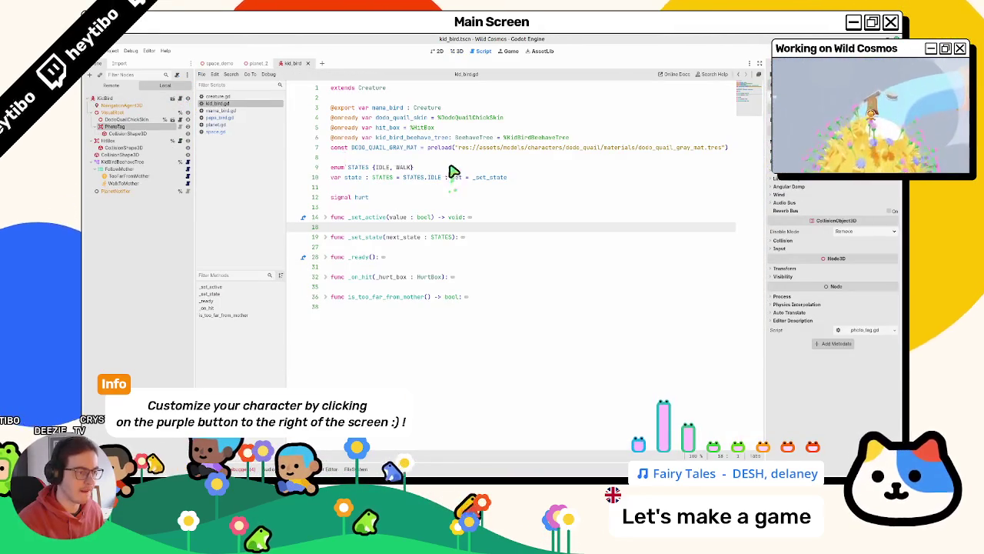
Step: Add a print("hallo?", name) debug line after the early returns in _update_navigation
left_click(372, 88, "ctrl")
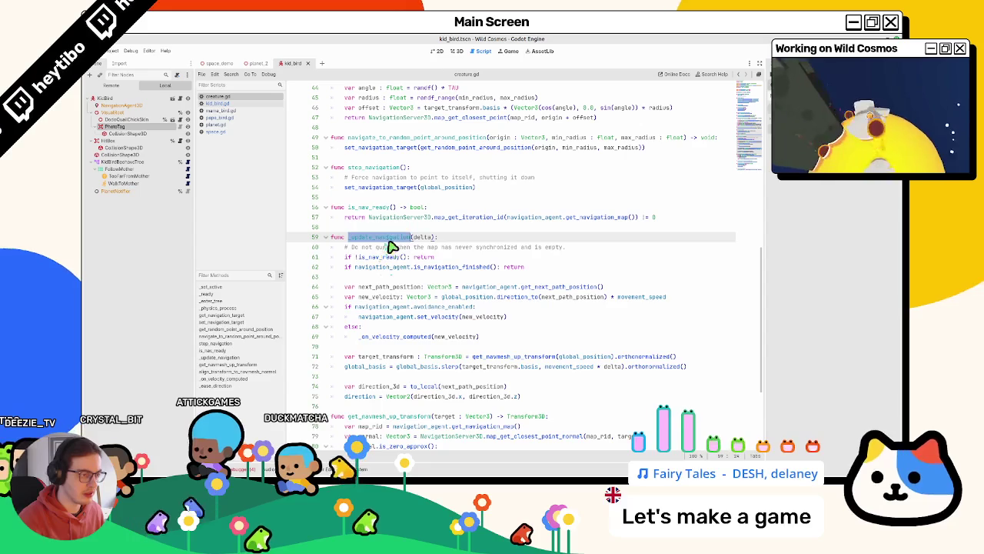
key("Down")
key("Down")
key("Down")
key("Return")
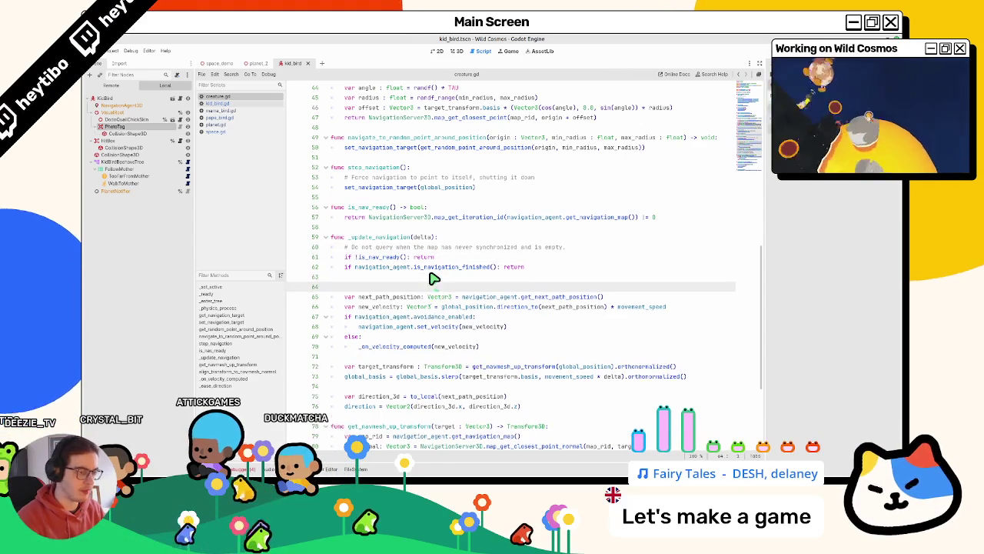
type("print(")
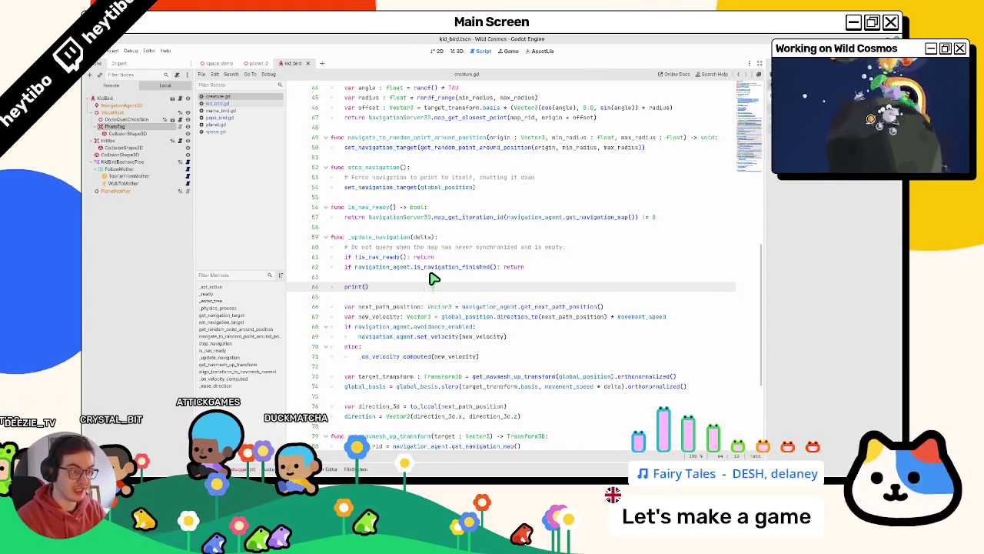
type("\"hallo?\", na")
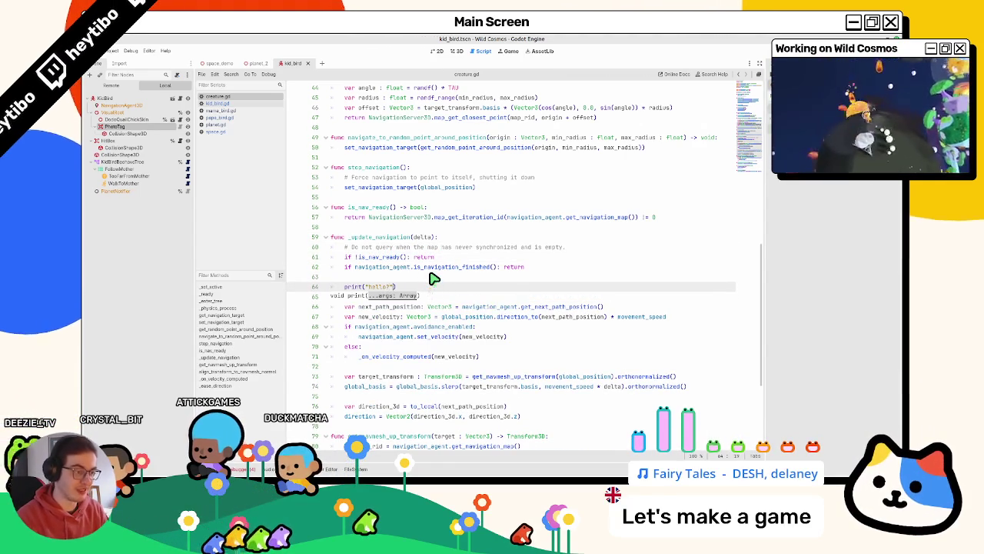
type("me")
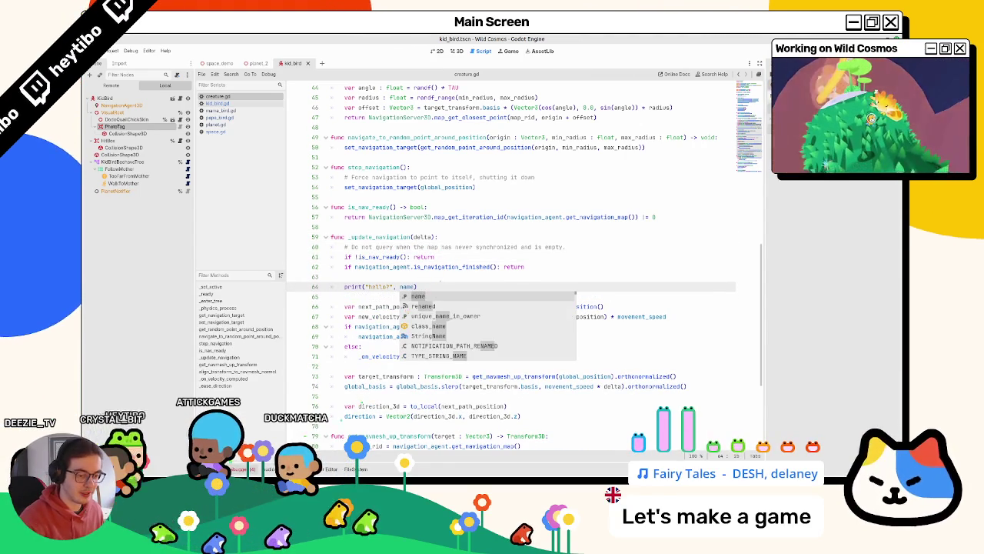
left_click(645, 270)
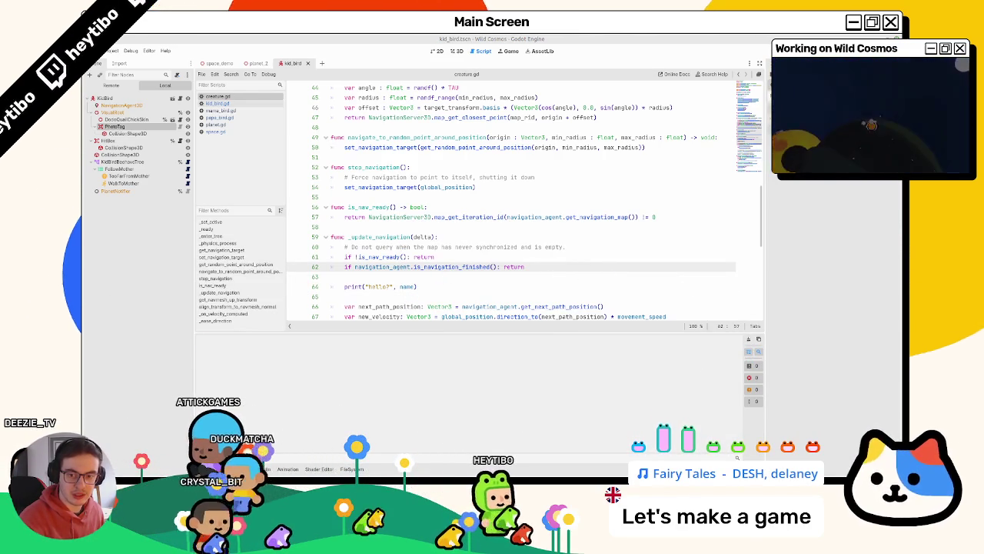
Step: Delete that trial print line from _update_navigation again
triple_click(376, 286)
key("ctrl+c")
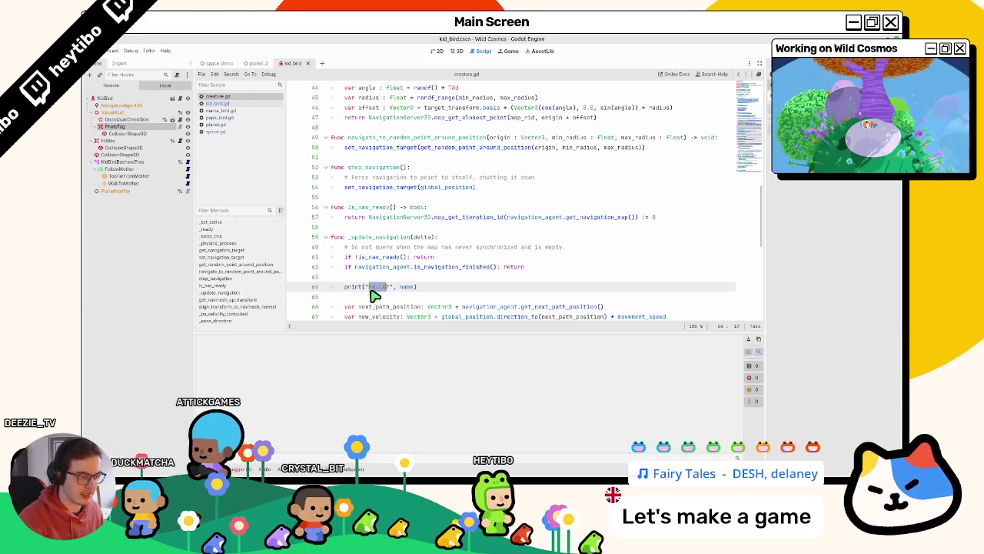
key("BackSpace")
scroll(377, 289, "down", 9)
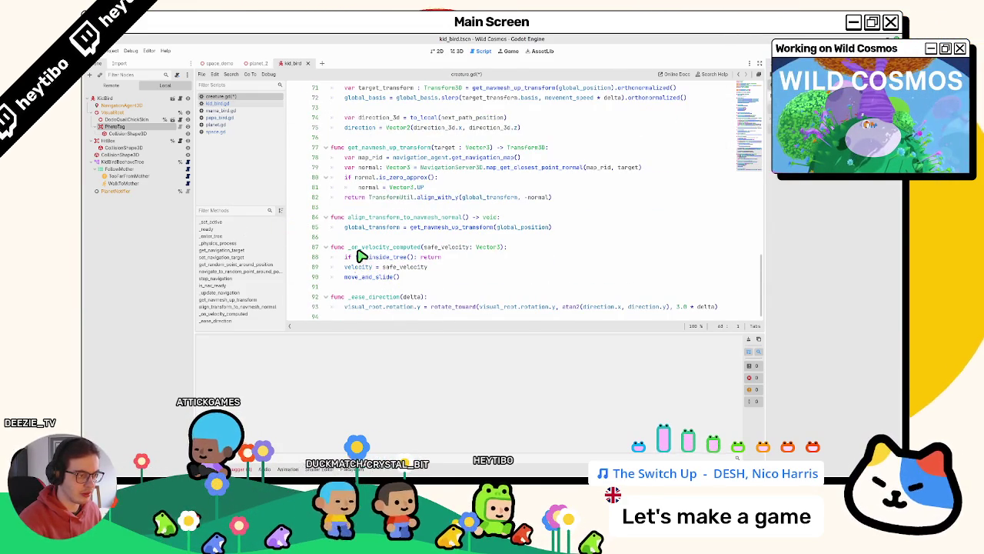
Step: Paste the print line after move_and_slide() in _on_velocity_computed and save creature.gd
left_click(400, 277)
key("Return")
key("ctrl+v")
key("ctrl+s")
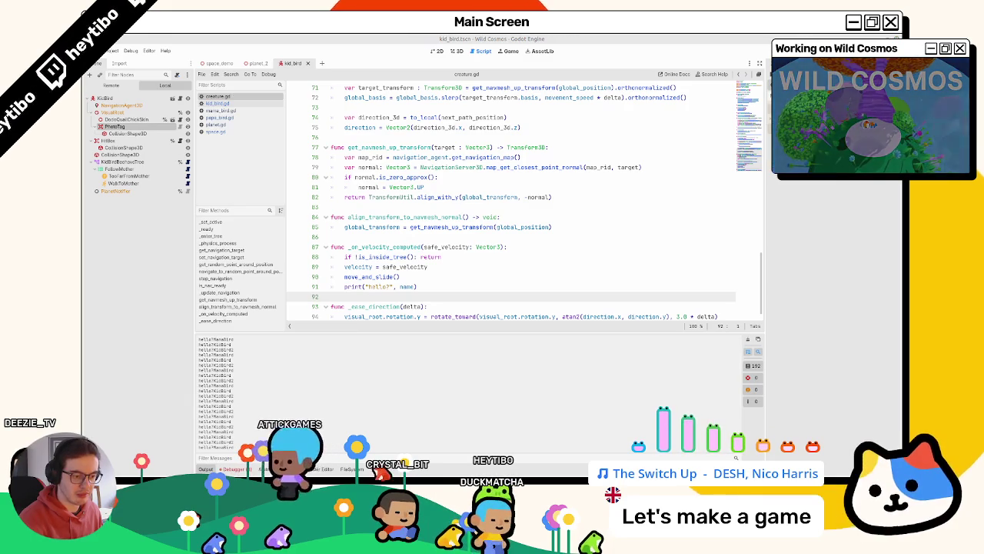
Step: Search for _on_velocity_computed and step through its matches, including the signal connection on line 22
double_click(400, 248)
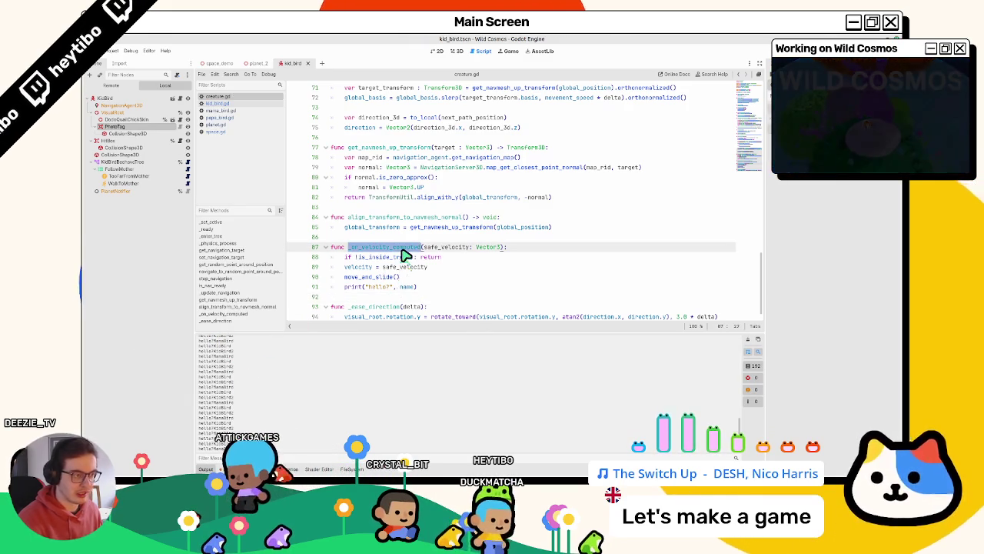
key("ctrl+f")
key("Return")
key("Return")
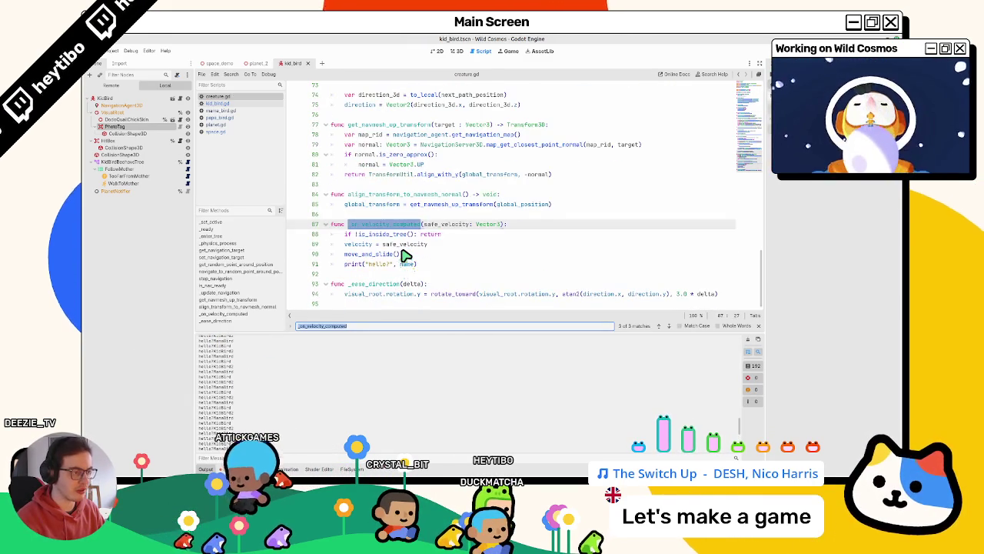
key("Return")
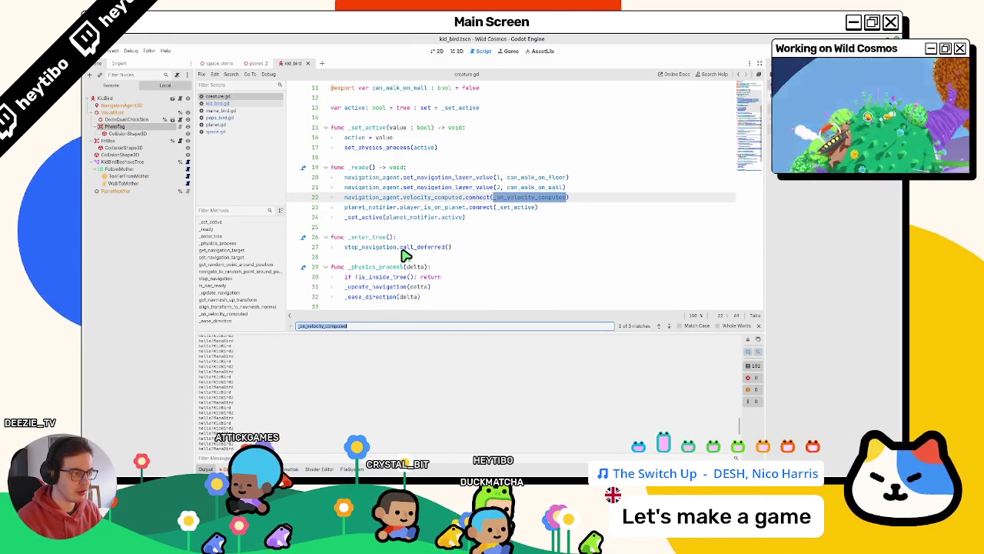
key("Return")
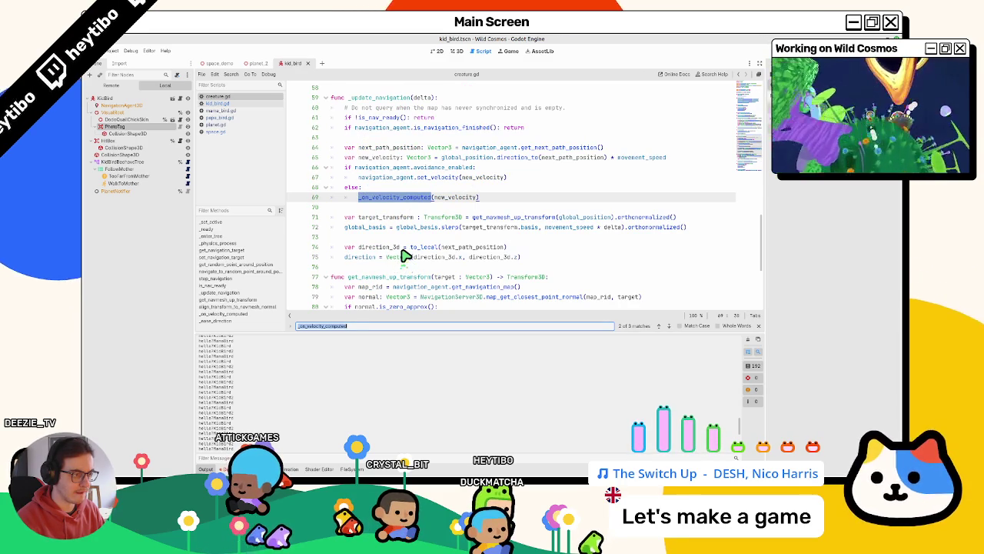
key("Return")
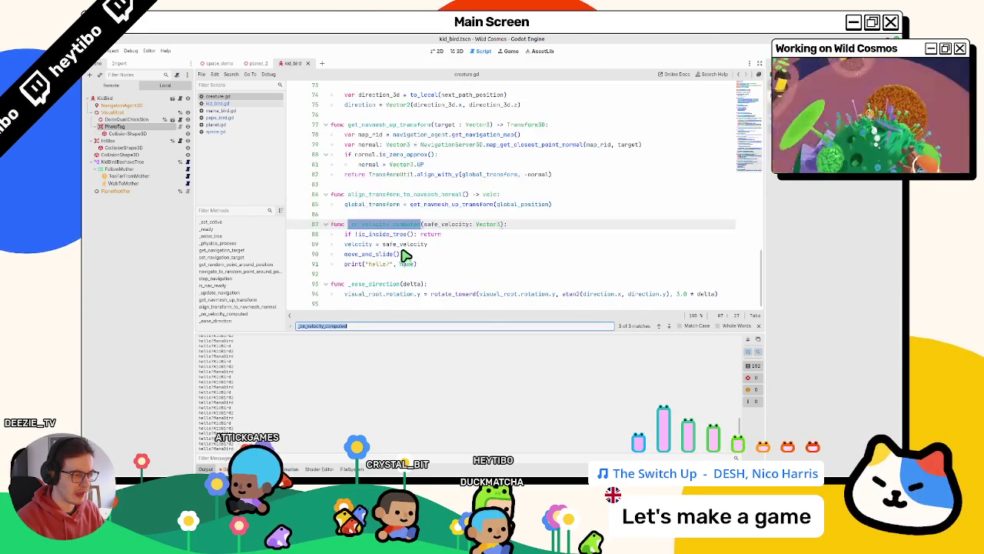
key("Return")
key("Return")
key("Return")
key("Return")
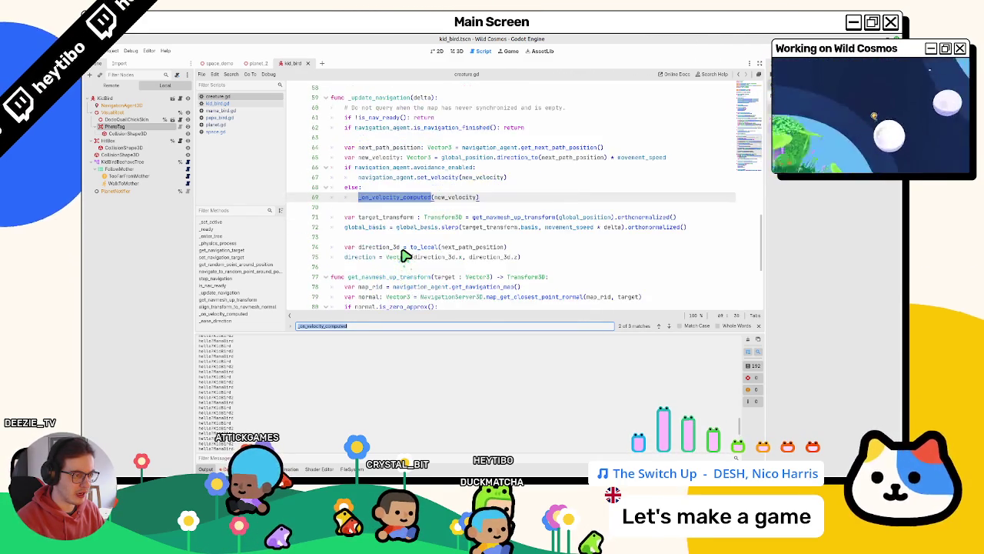
key("Return")
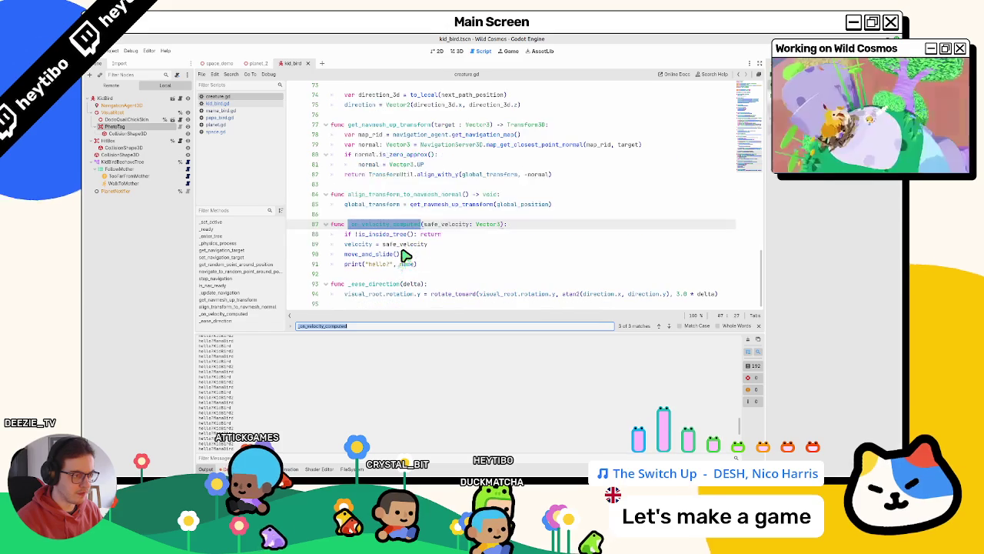
key("Return")
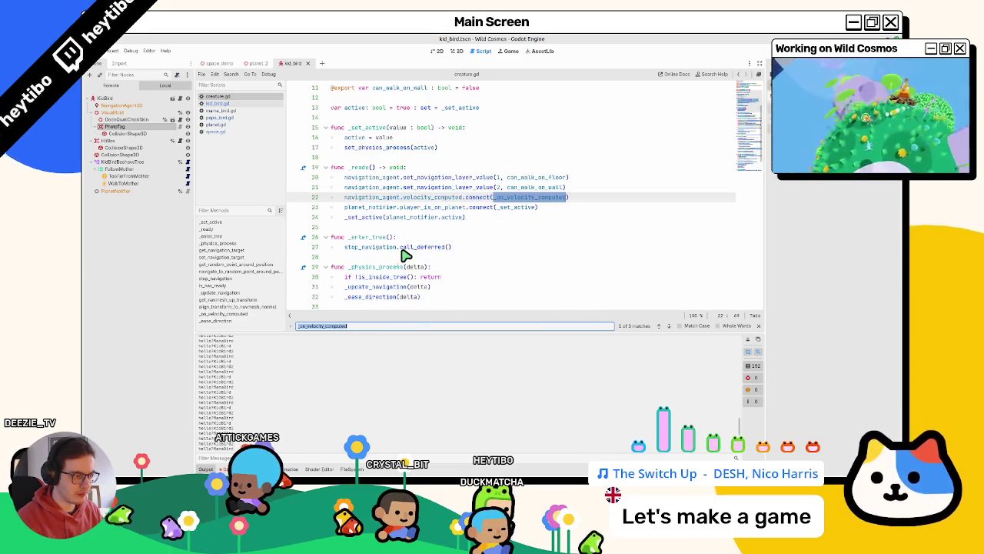
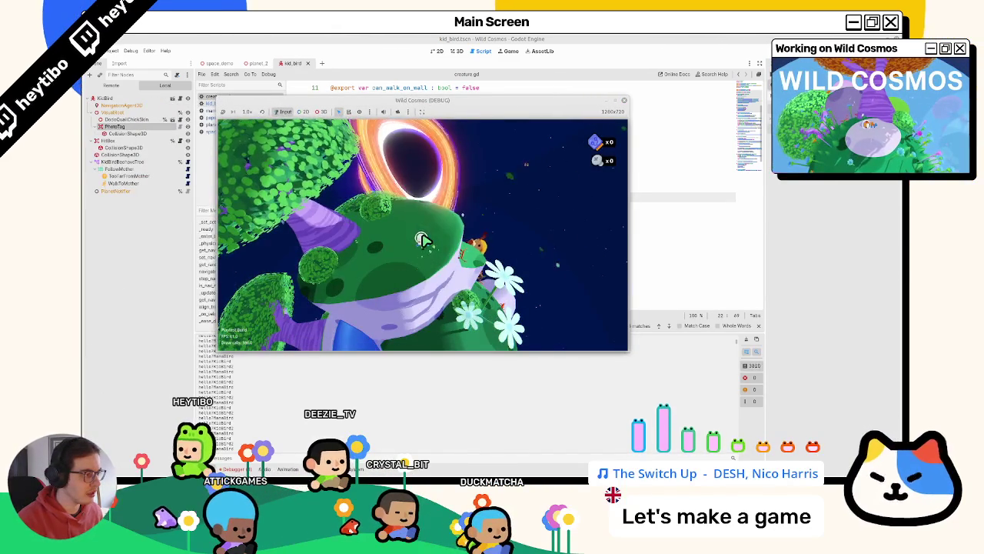
Step: Maximize the Wild Cosmos game window, resume play, walk the character around the planet, then pause
left_click(614, 86)
double_click(618, 101)
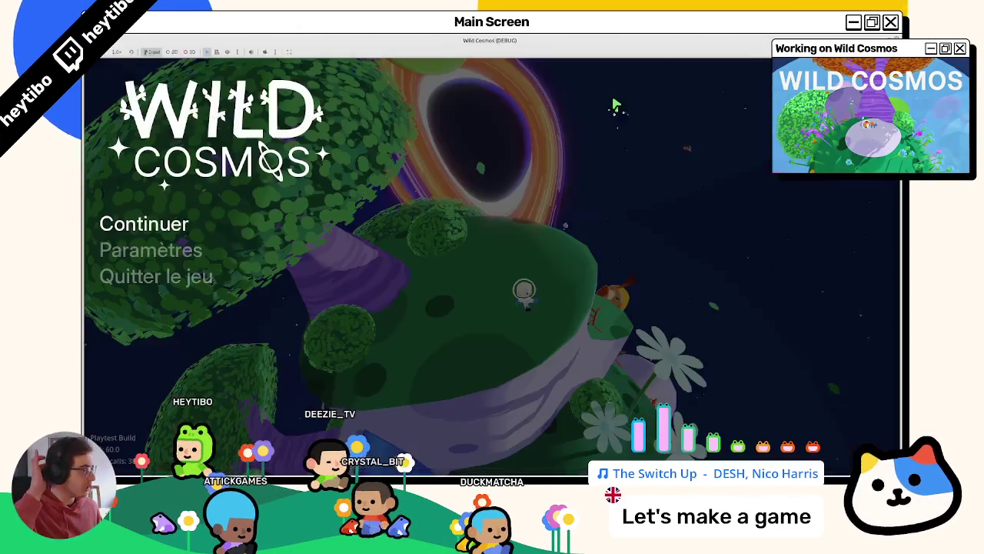
left_click(490, 99)
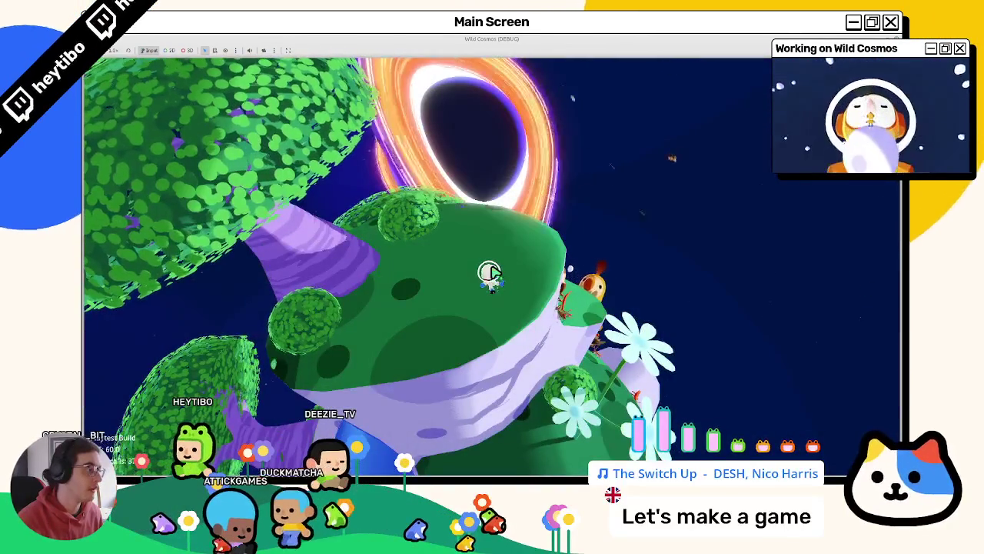
key("w")
key("w")
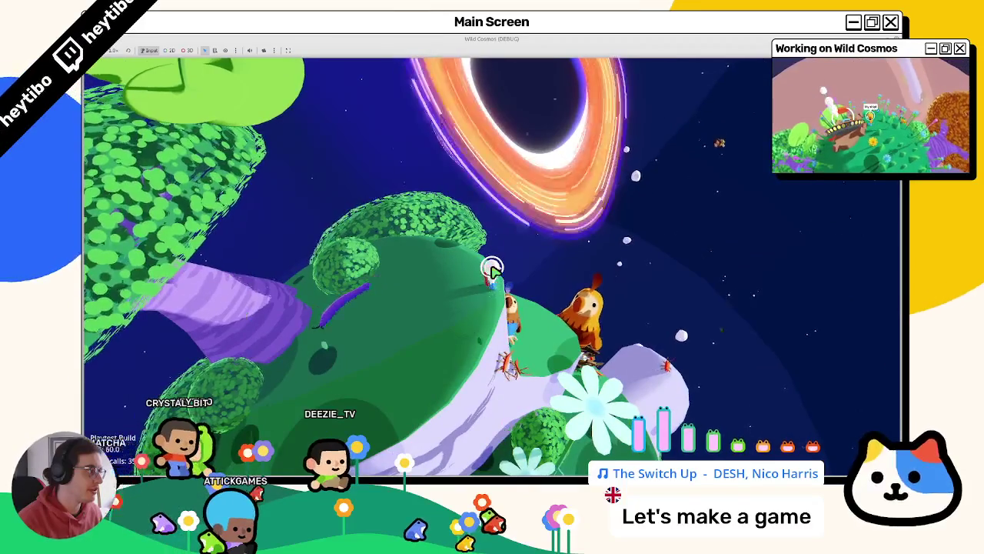
key("Escape")
Step: Restore the game window to normal size and stop the running game
double_click(486, 39)
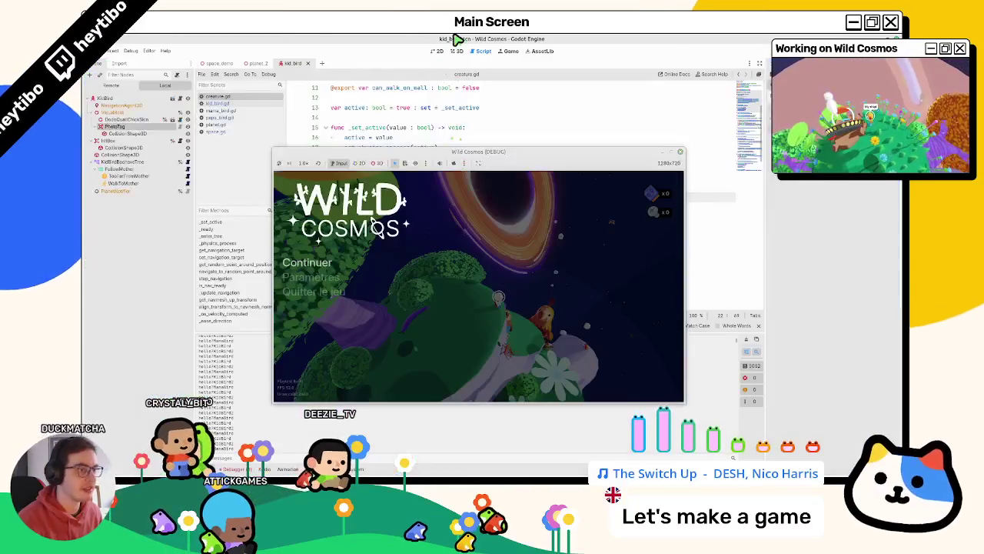
left_click(480, 163)
left_click(503, 213)
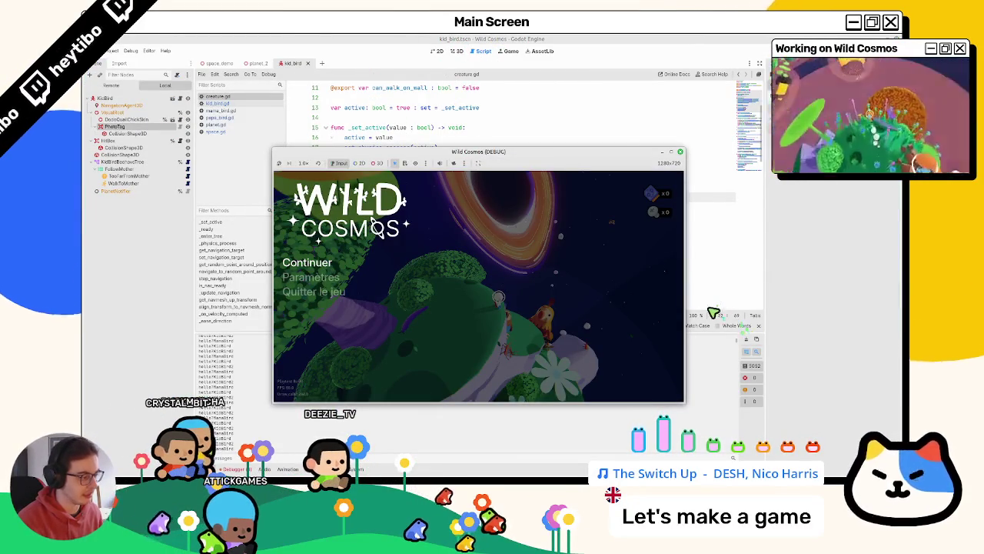
left_click(679, 151)
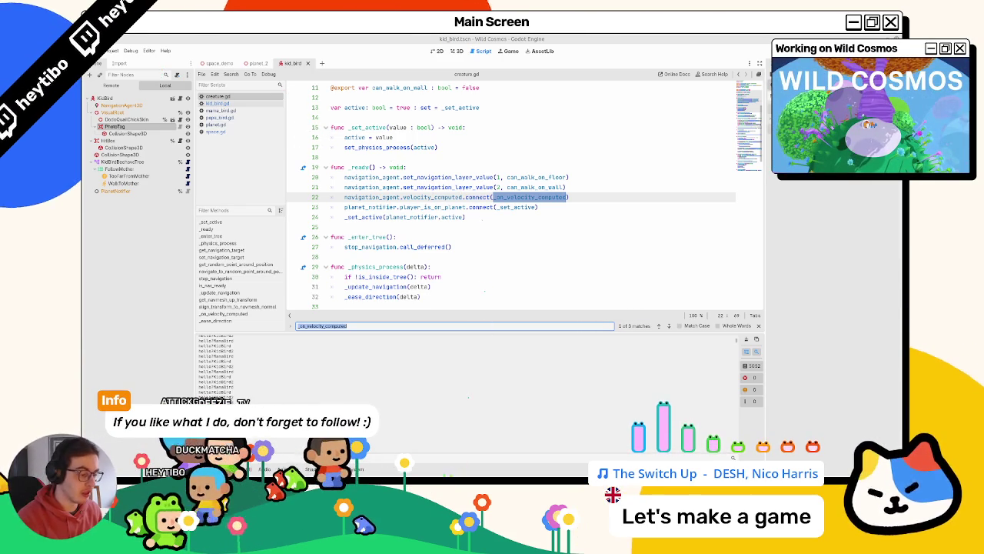
Step: Clear the Output log and relaunch Wild Cosmos with F5
scroll(323, 268, "down", 20)
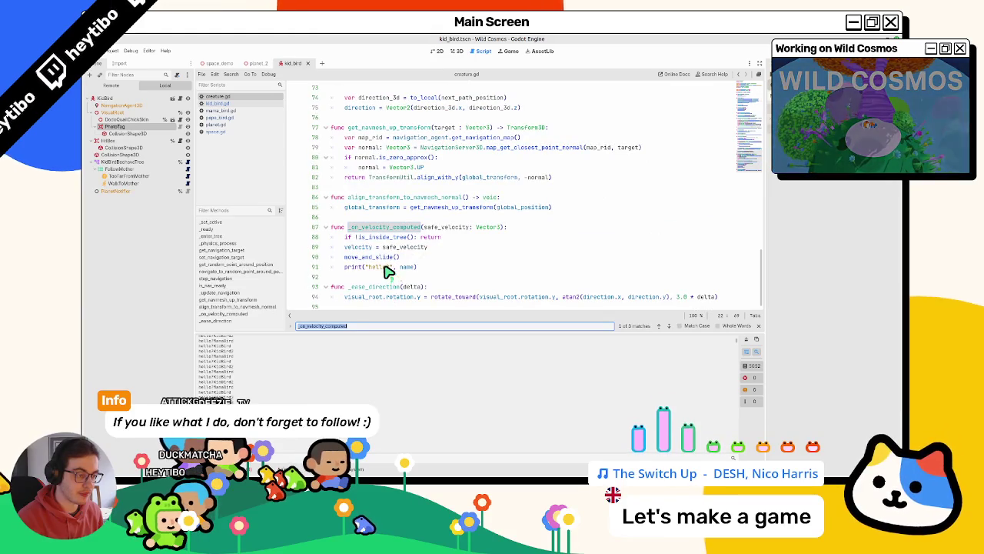
left_click(749, 341)
key("F5")
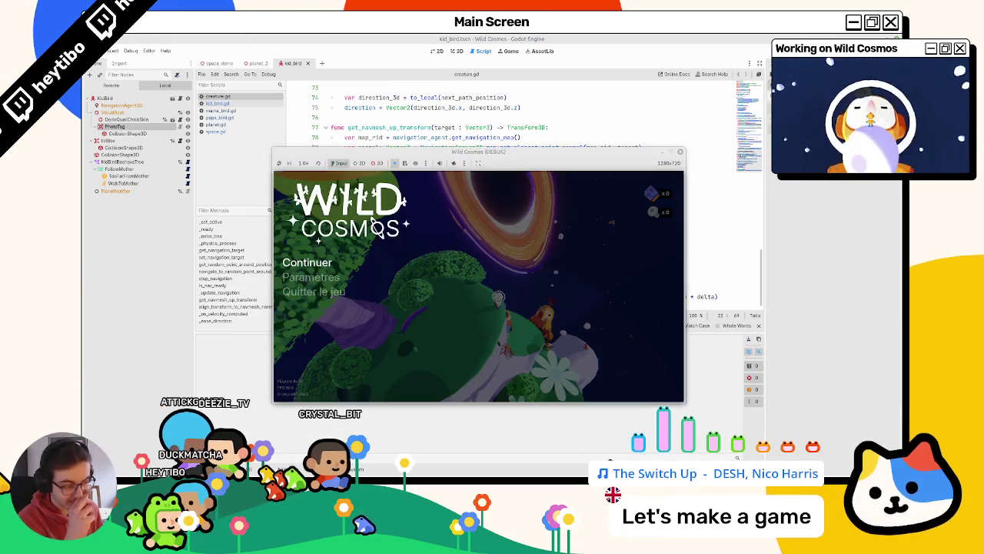
Step: Start playing Wild Cosmos from its title menu
key("Return")
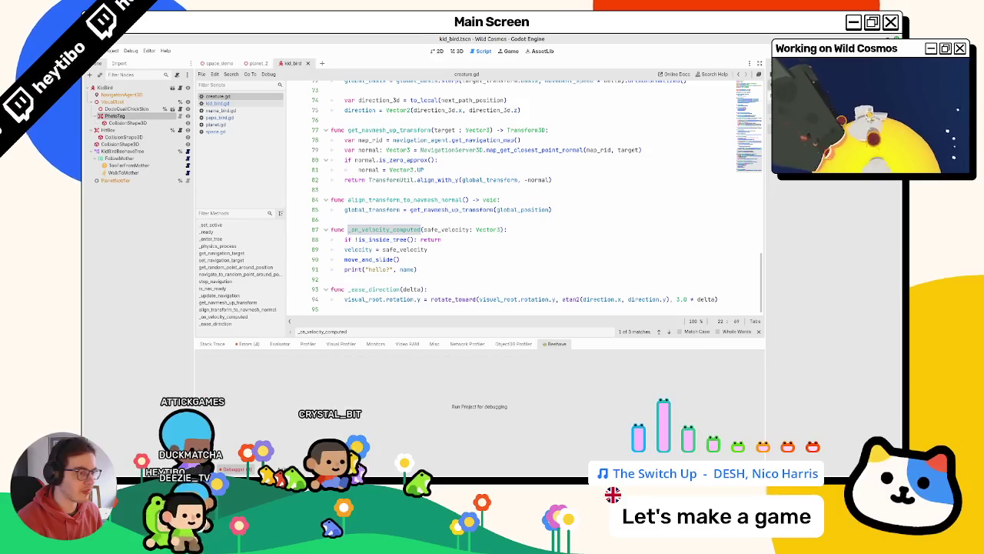
Step: Add a print("hello?") debug line inside _update_navigation in creature.gd
scroll(399, 237, "up", 3)
scroll(399, 236, "up", 3)
left_click(399, 208)
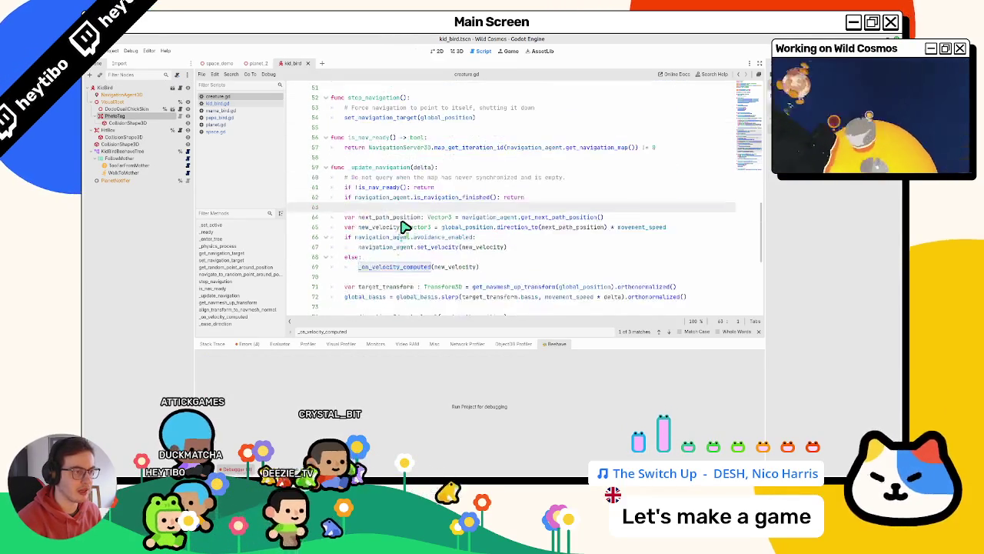
key("Return")
type("print(\"hello?\")")
Step: Undo the debug print, keep the normal = Vector3.UP line, and save creature.gd
key("ctrl+z")
key("ctrl+z")
key("ctrl+z")
key("ctrl+z")
key("ctrl+z")
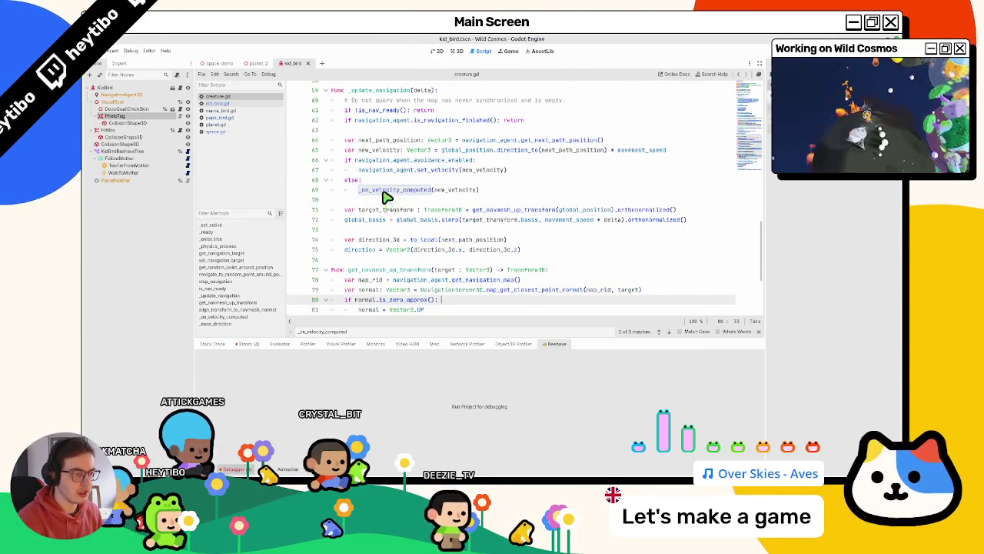
key("Escape")
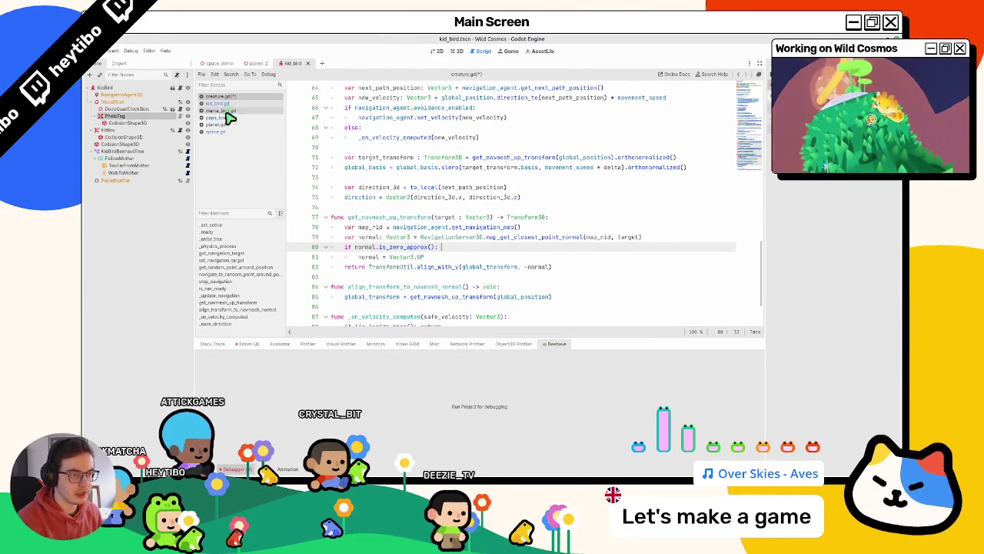
key("ctrl+z")
key("ctrl+y")
key("ctrl+s")
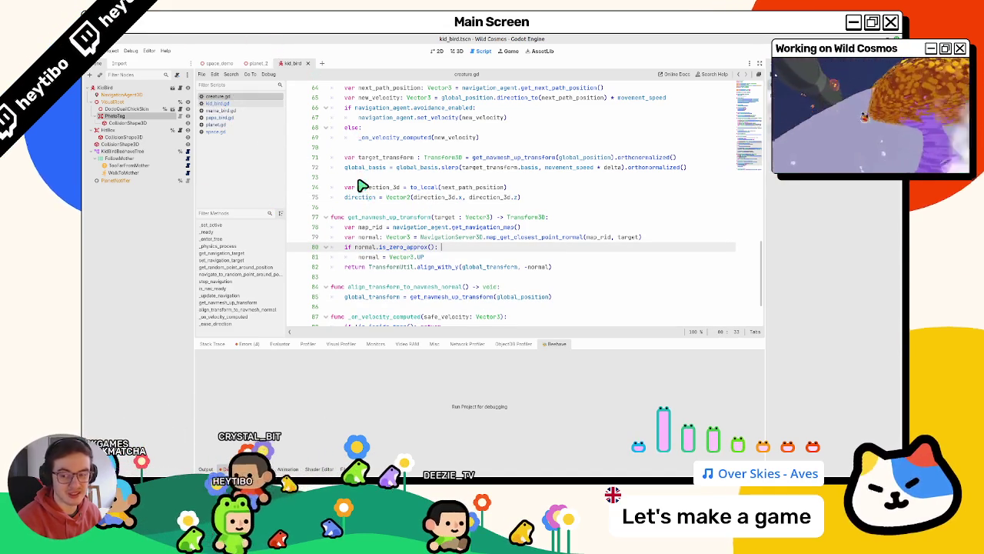
Step: Look over kid_bird.gd and mama_bird.gd, then return to creature.gd
scroll(366, 234, "up", 4)
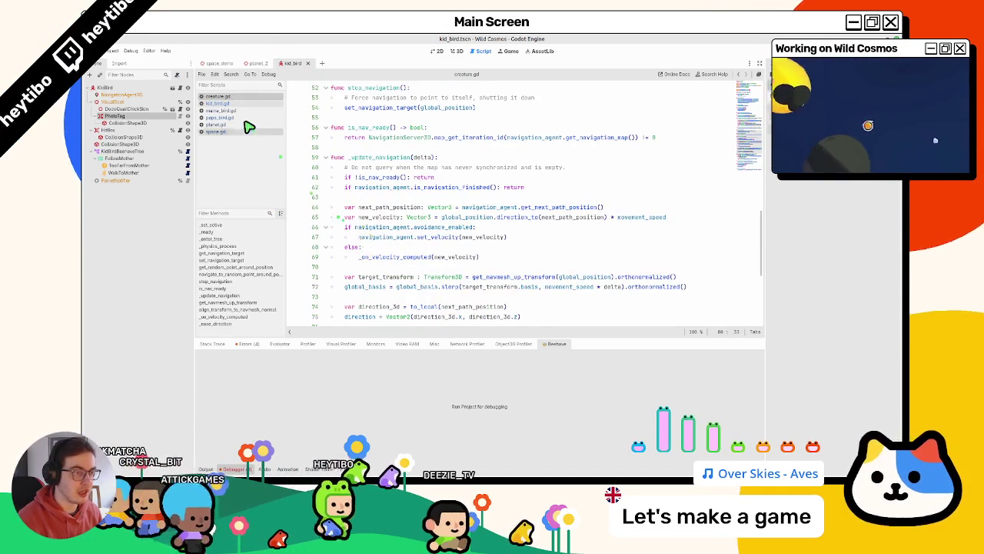
left_click(221, 104)
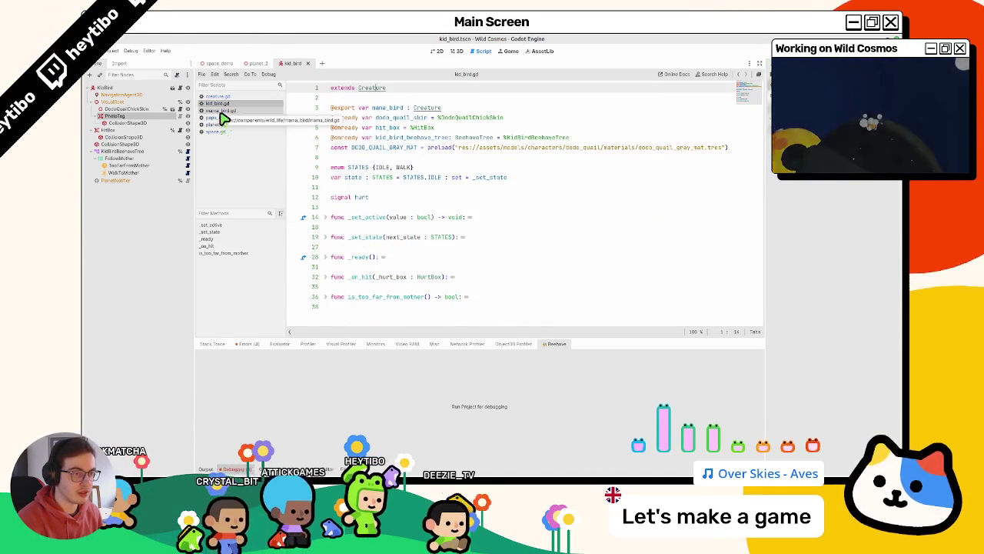
left_click(220, 110)
left_click(243, 97)
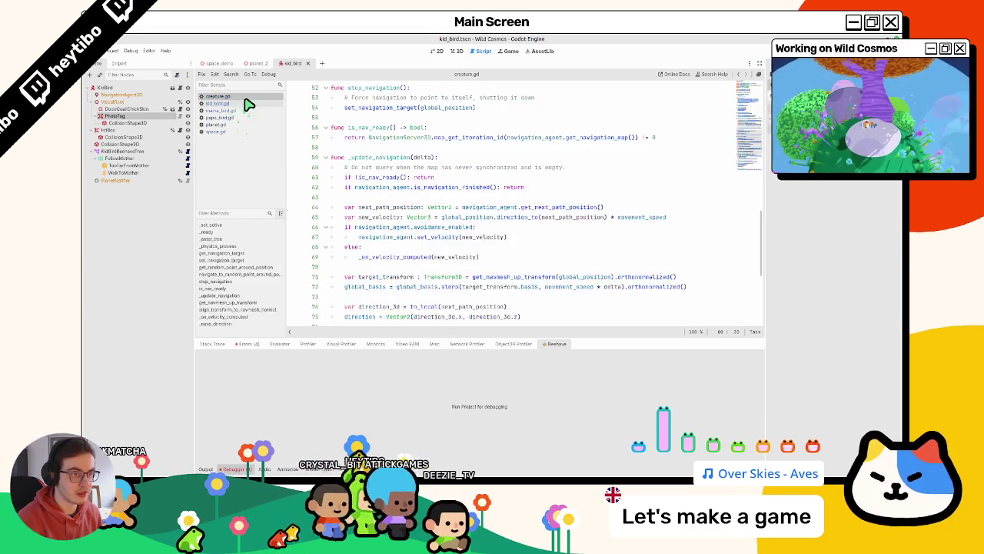
scroll(368, 245, "up", 4)
scroll(367, 246, "up", 10)
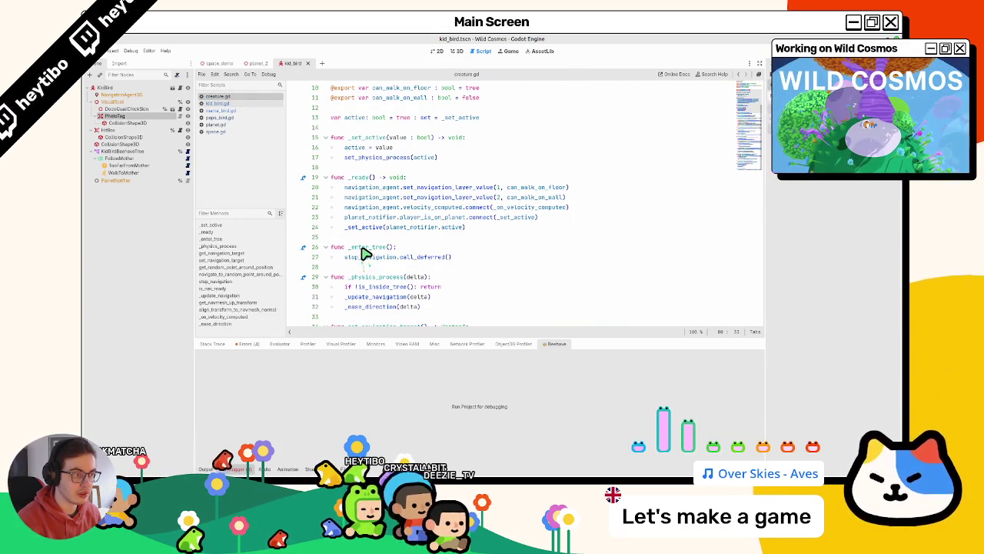
Step: Add 'if !active: stop_navigation()' after set_physics_process(active) and run the kid_bird.tscn scene
double_click(386, 148)
left_click(466, 160)
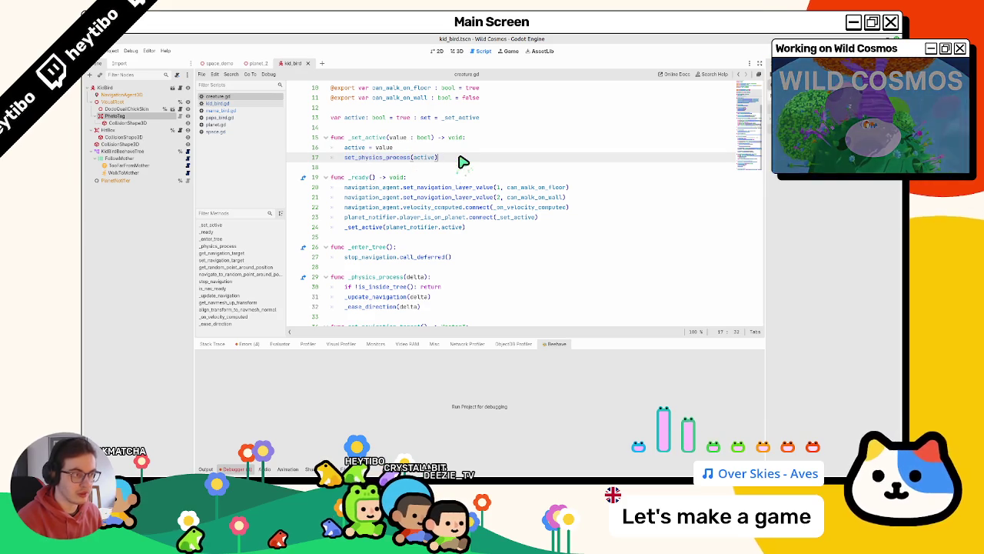
key("Return")
type("if stop_navigation()")
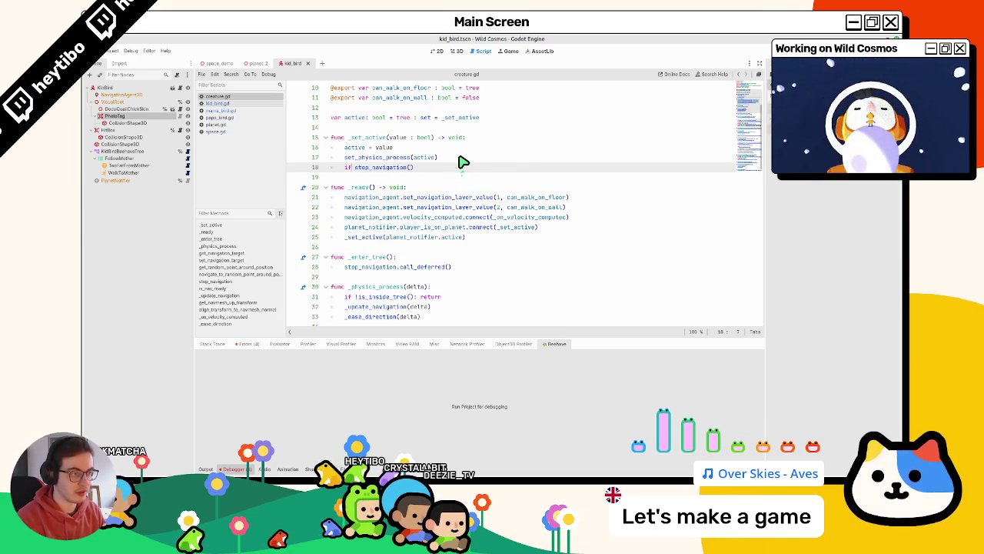
type("!active:")
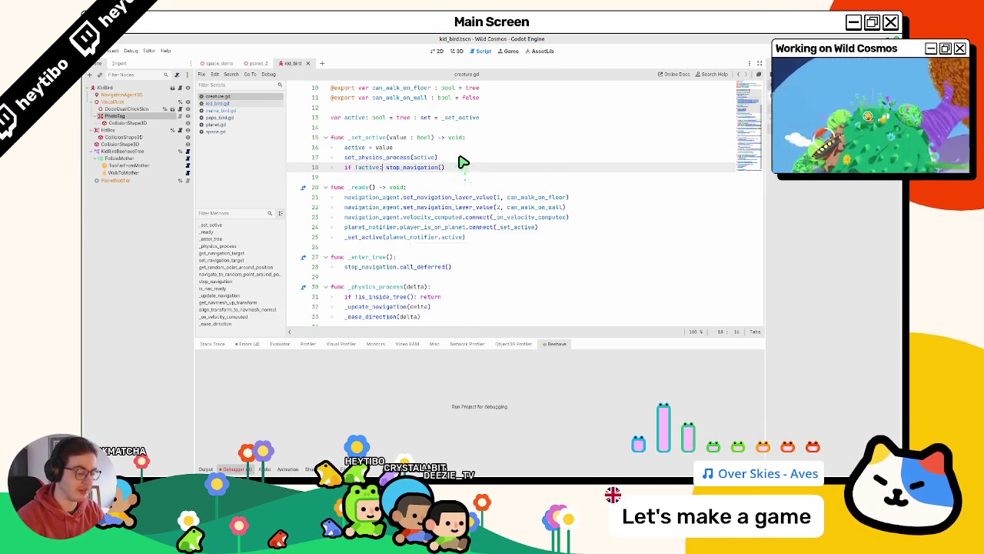
key("ctrl+shift+o")
key("Return")
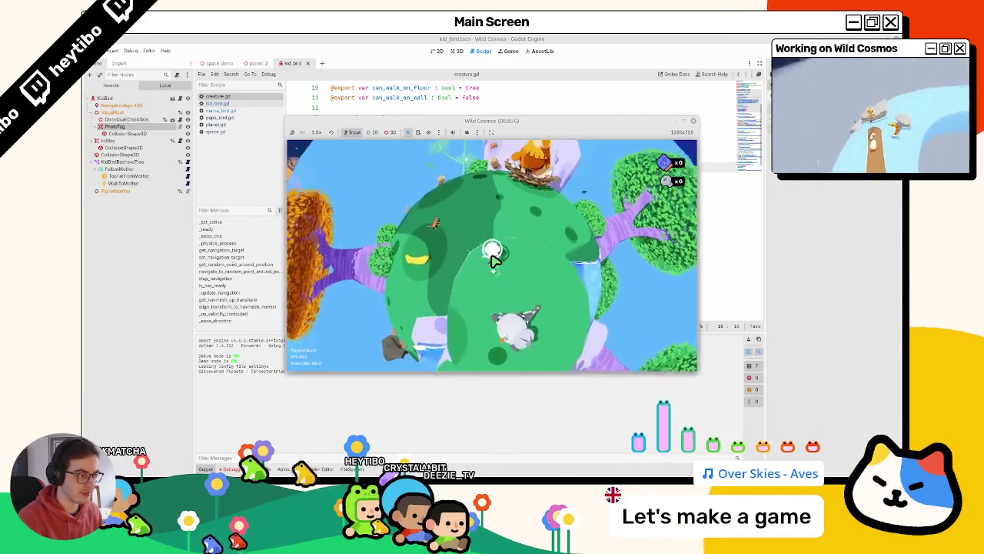
Step: Stop the scene, move the stop_navigation() check above set_physics_process(active), and run the project
key("alt+Tab")
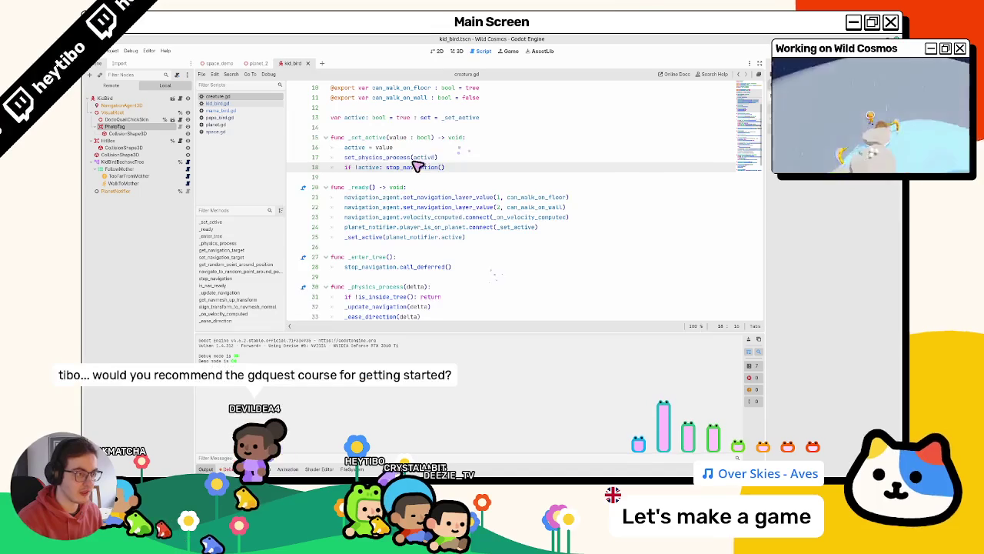
key("alt+Up")
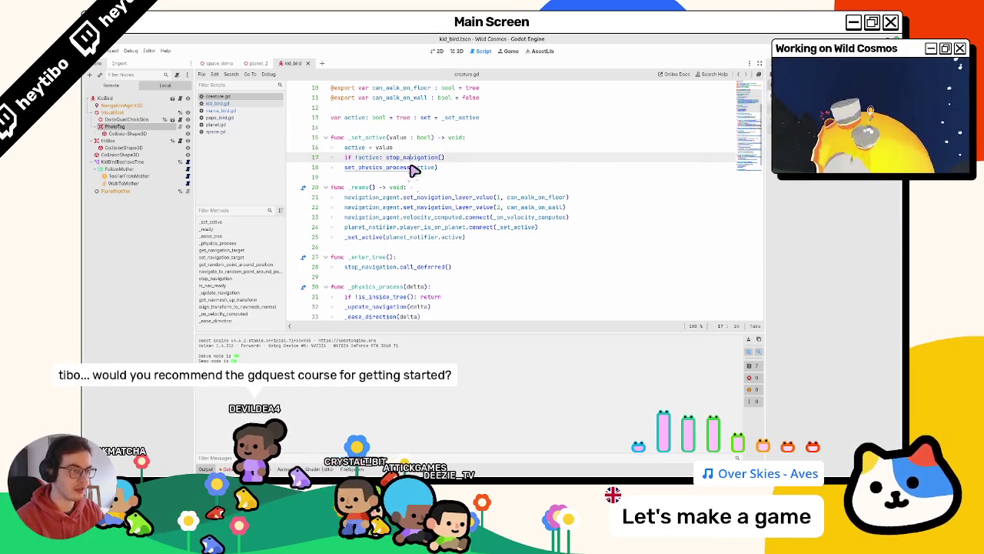
key("F5")
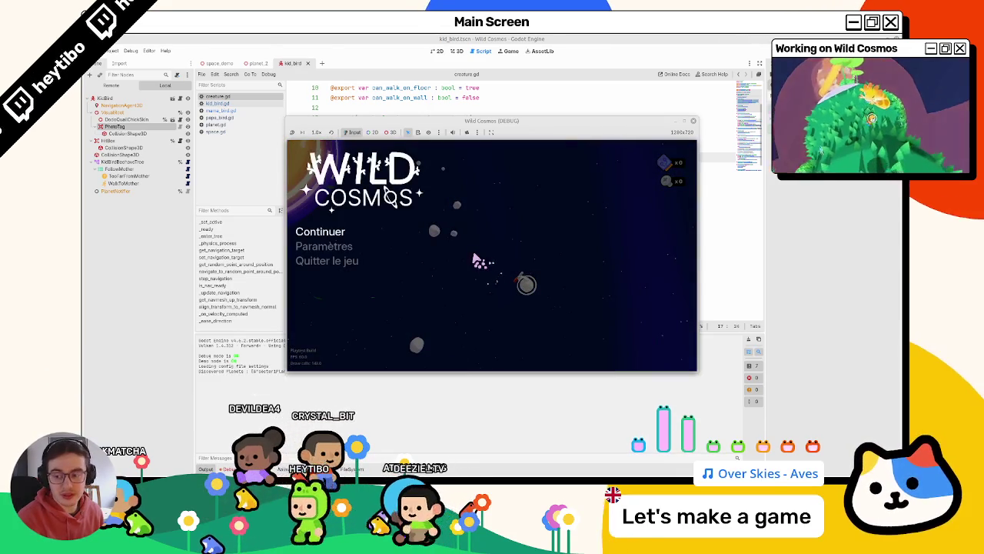
Step: Start playing past the title menu, pausing and resuming once
key("Return")
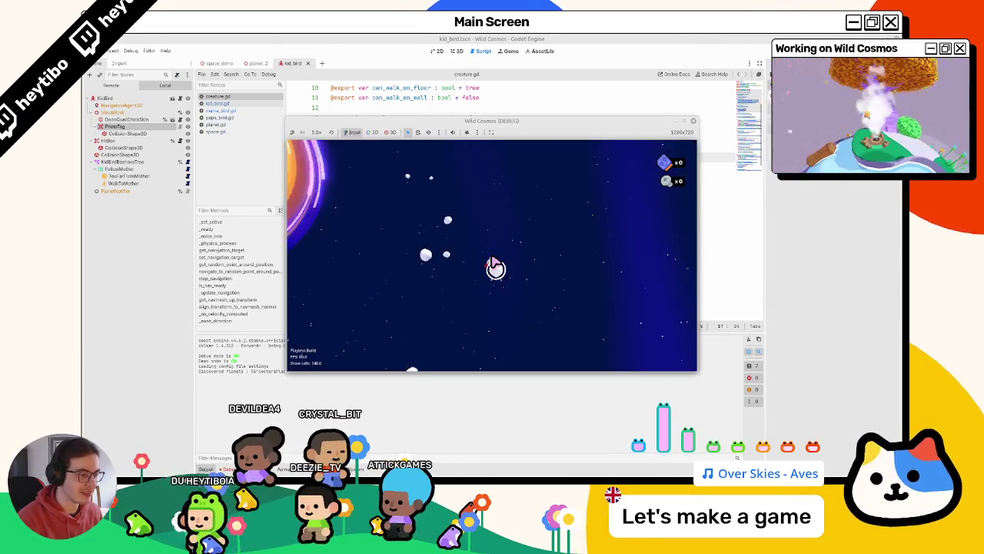
key("Escape")
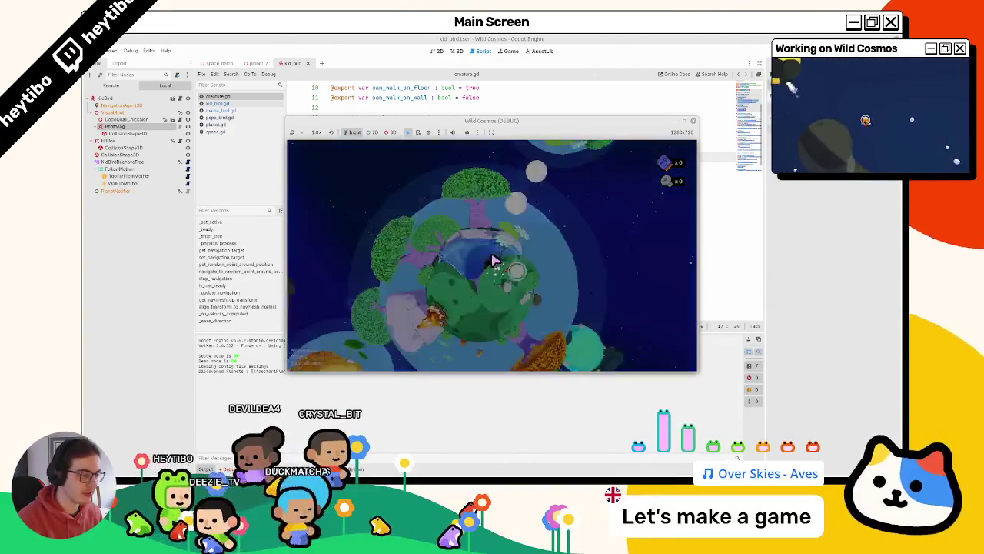
key("Escape")
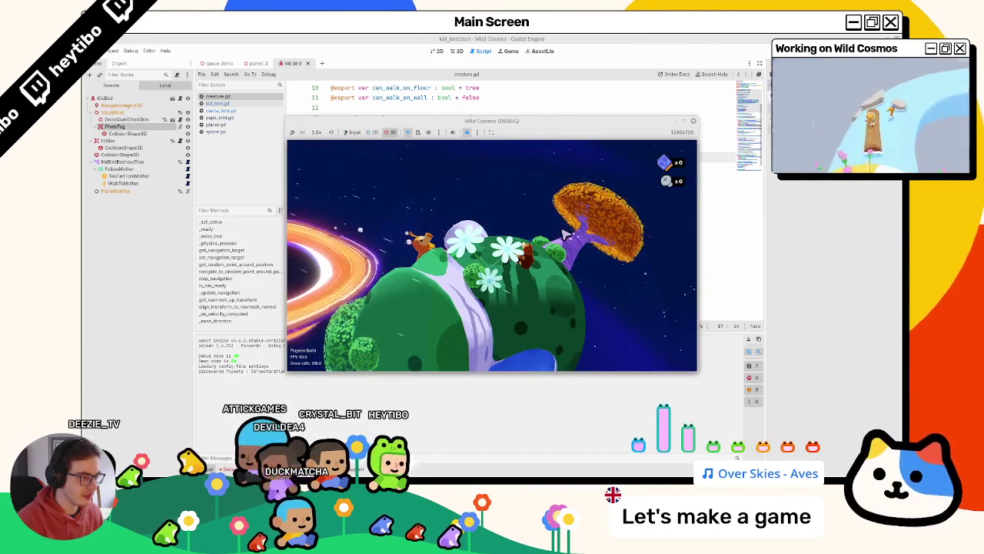
Step: Move the if !active check back below set_physics_process(active) in _set_active
left_click(500, 68)
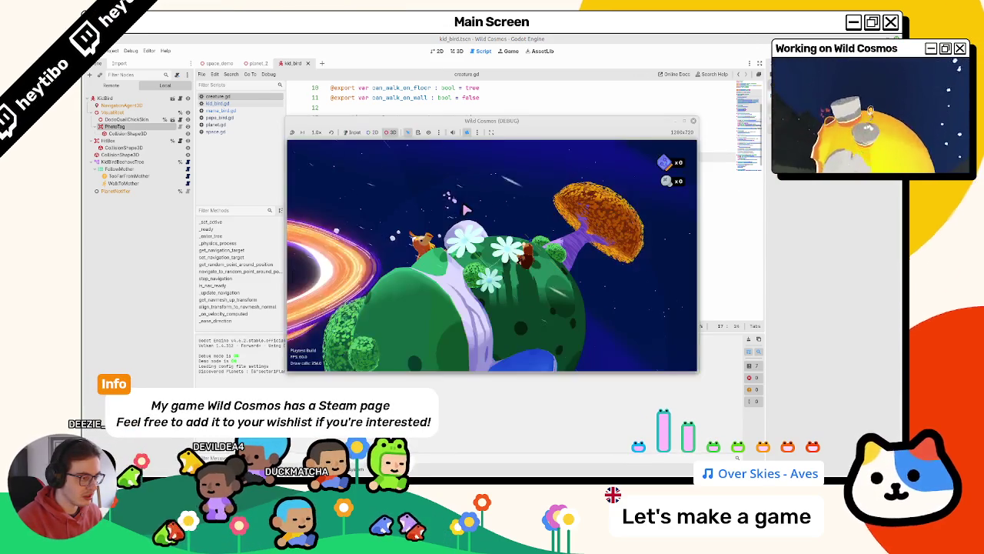
left_click(451, 160)
key("alt+Down")
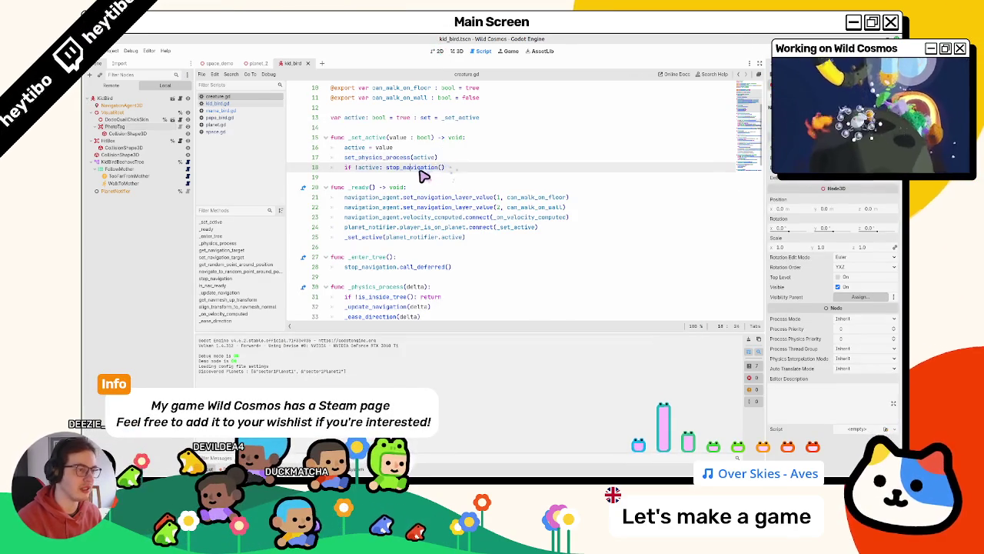
Step: Cut the 'if !active: stop_navigation()' line out of _set_active
triple_click(415, 168)
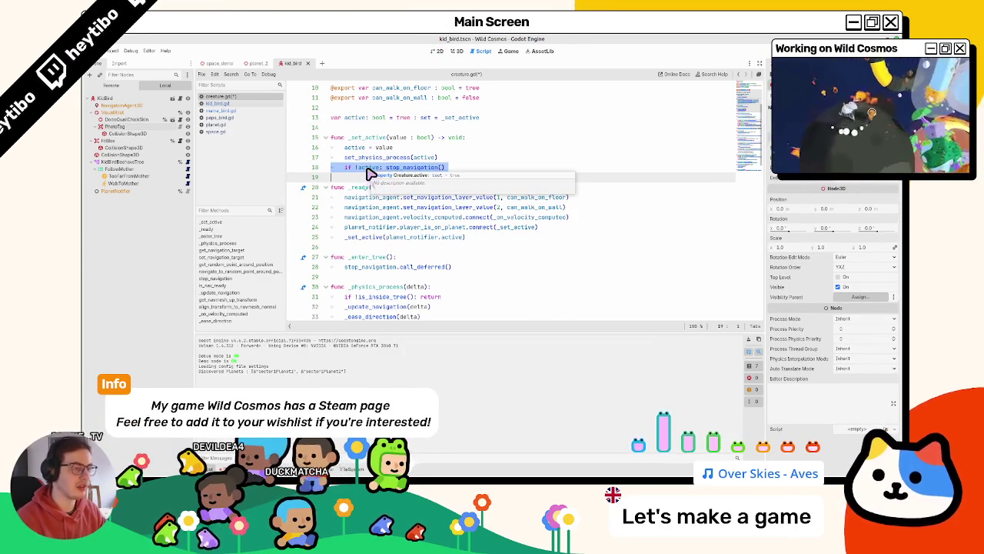
key("ctrl+x")
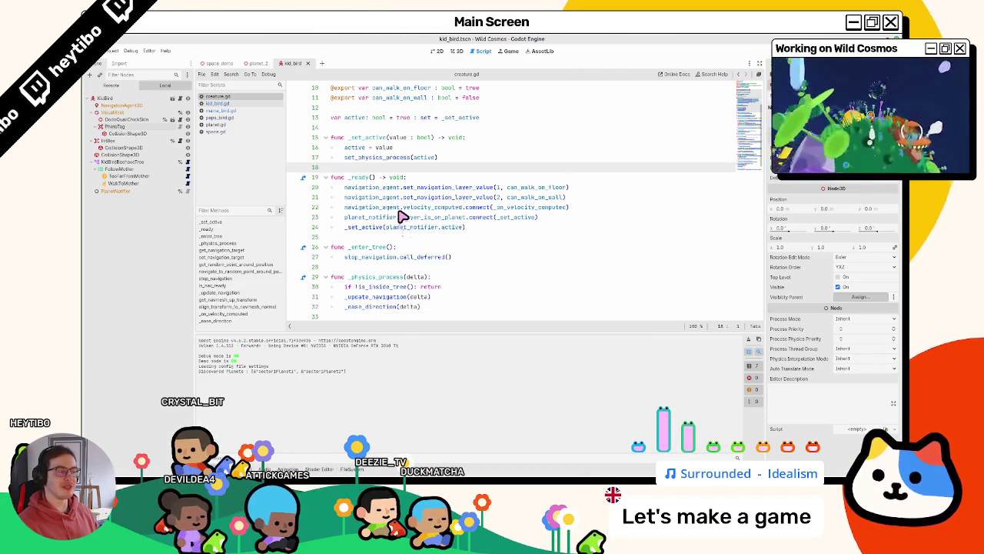
Step: Check NavigationAgent3D's avoidance settings, review creature.gd's navigation code, and select navigation_agent on line 67
scroll(400, 217, "up", 3)
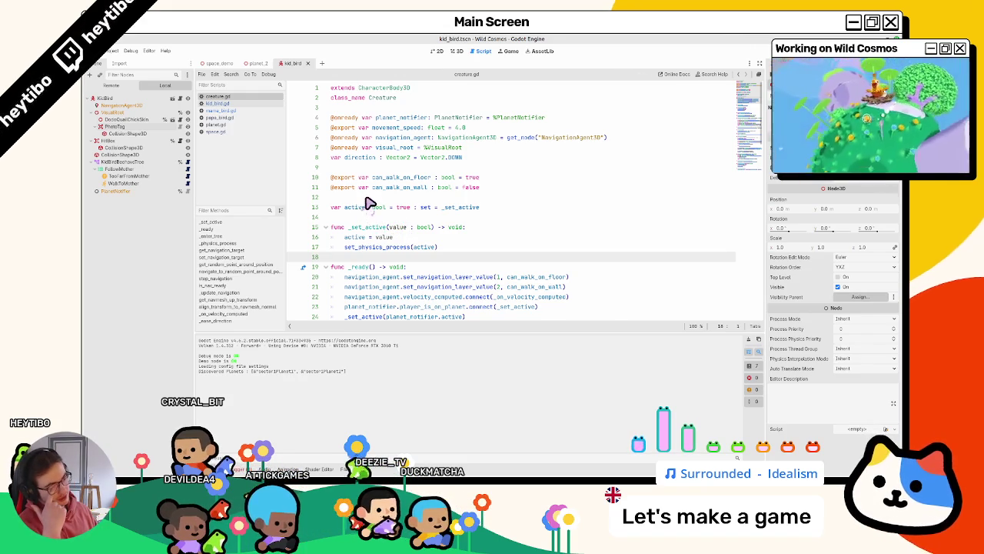
left_click(128, 107)
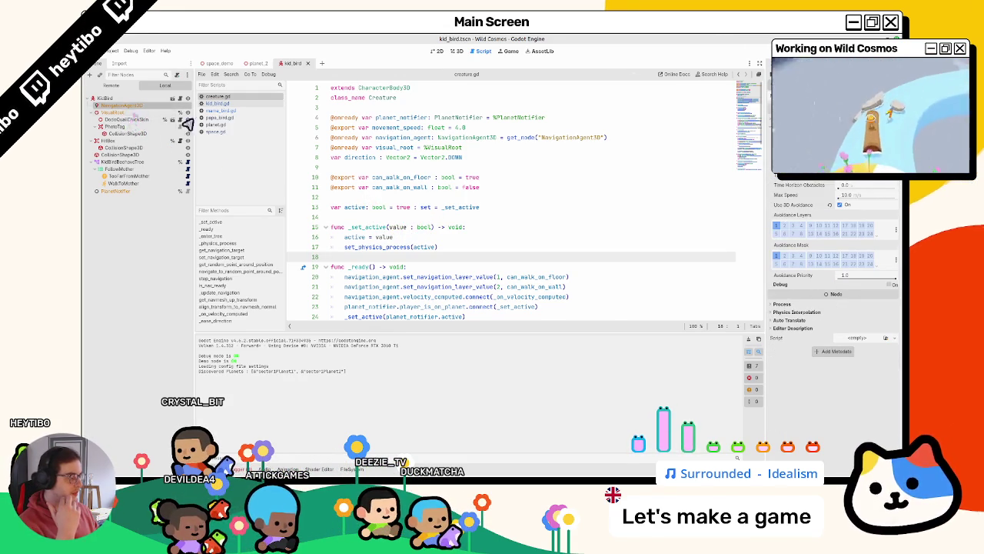
scroll(413, 261, "down", 10)
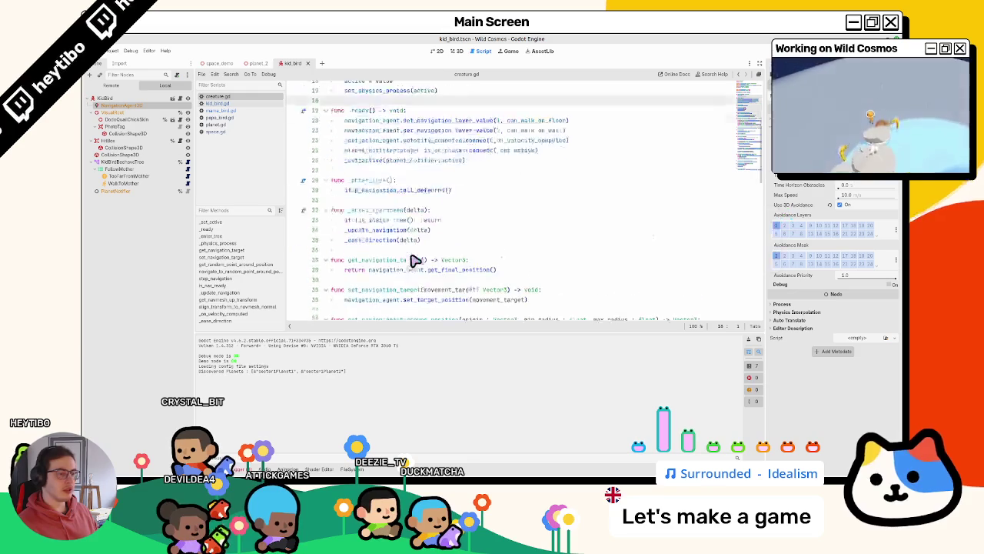
scroll(413, 262, "up", 8)
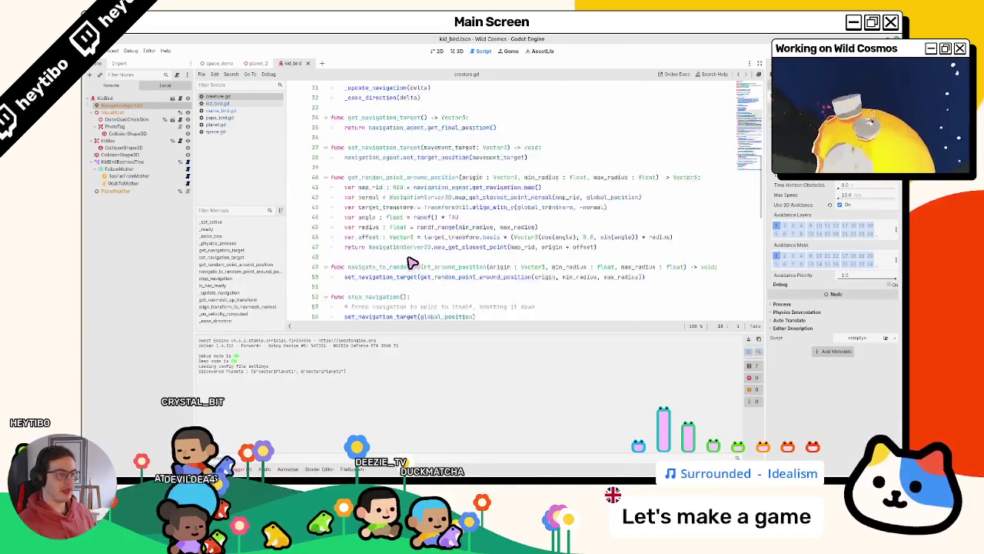
scroll(410, 264, "up", 1)
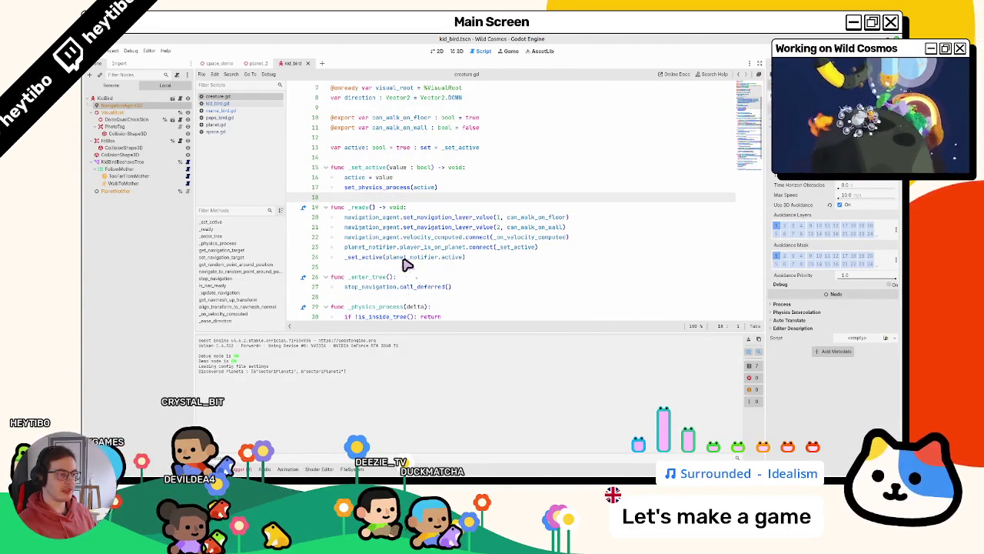
scroll(406, 266, "down", 10)
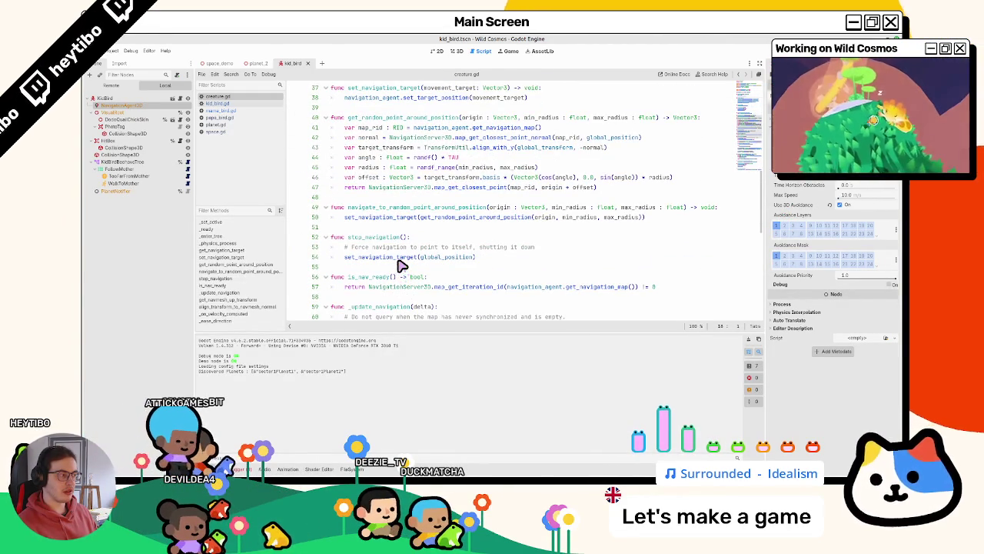
mouse_move(397, 262)
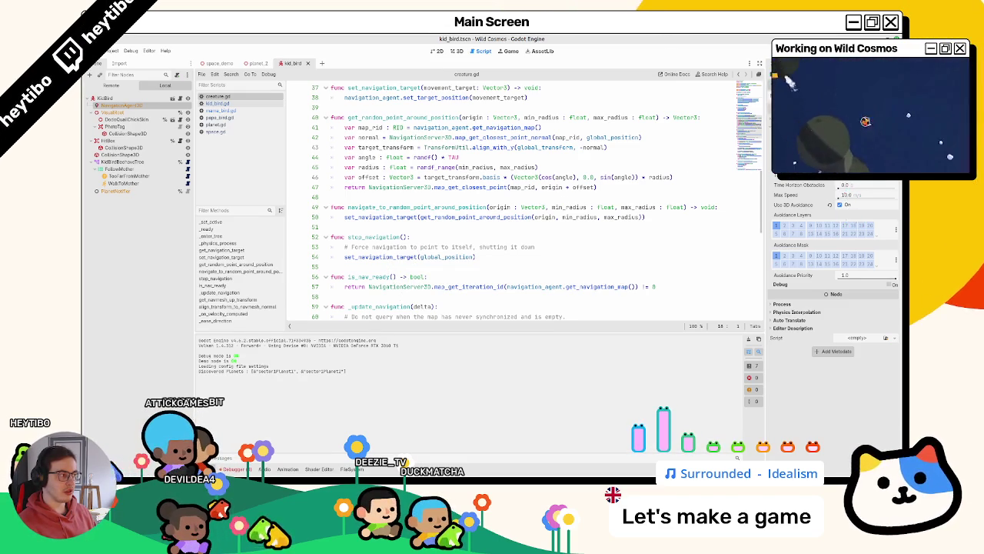
scroll(466, 275, "down", 5)
scroll(462, 278, "up", 10)
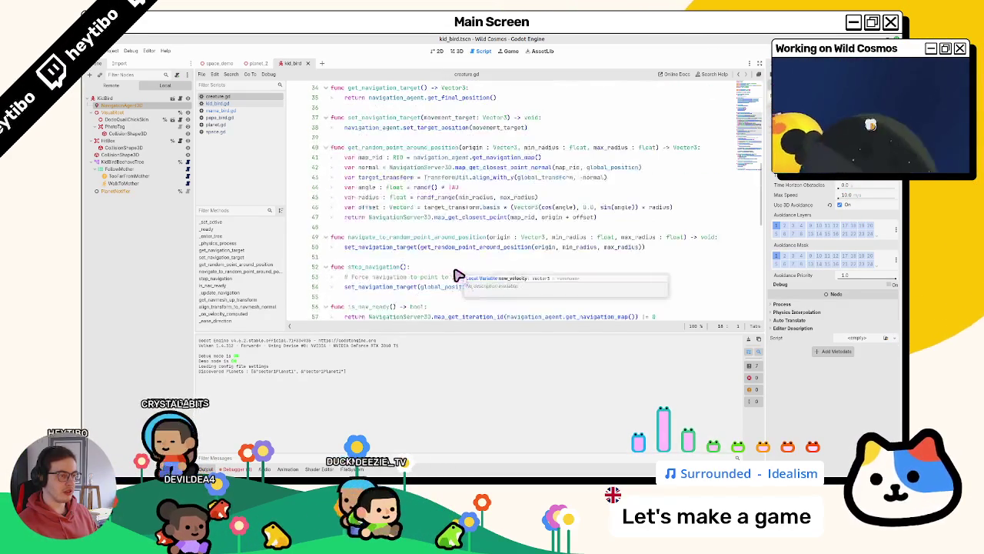
scroll(445, 271, "down", 14)
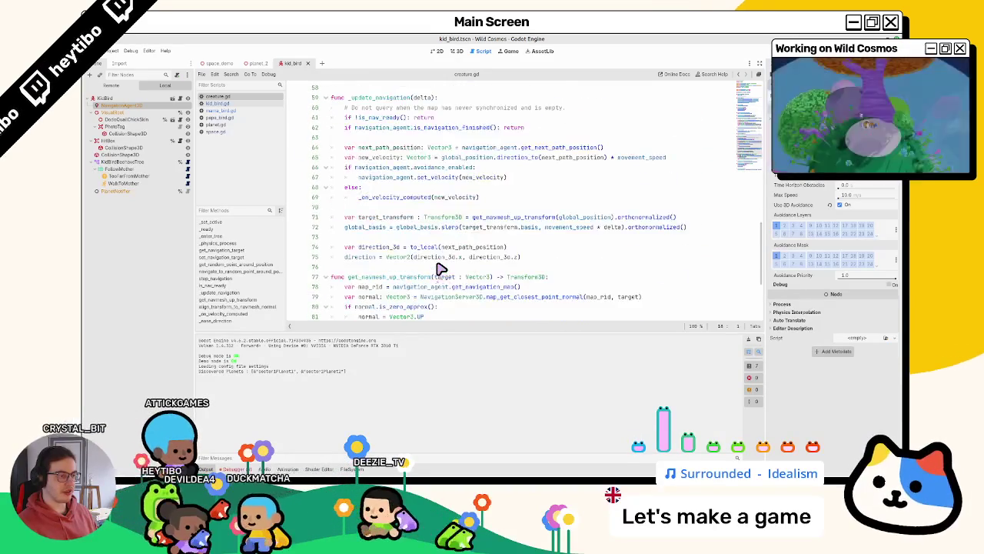
scroll(438, 269, "up", 5)
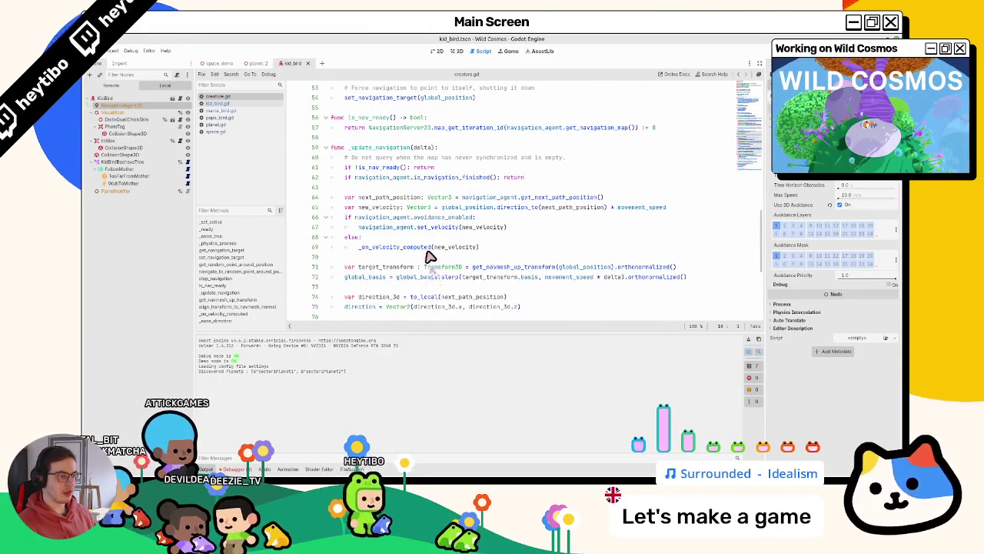
double_click(388, 227)
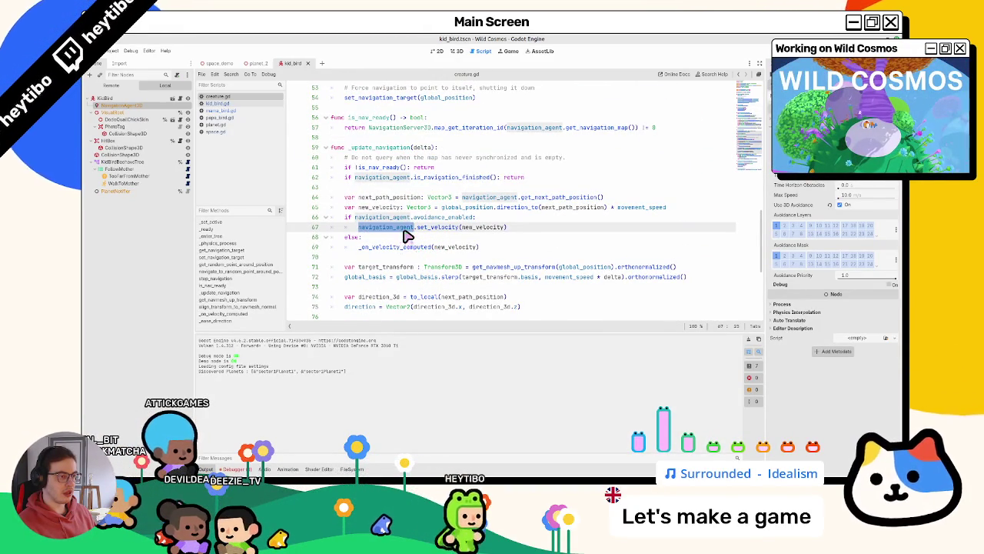
Step: Select the navigation_agent.set_velocity call on line 67
left_click(394, 248)
double_click(400, 227)
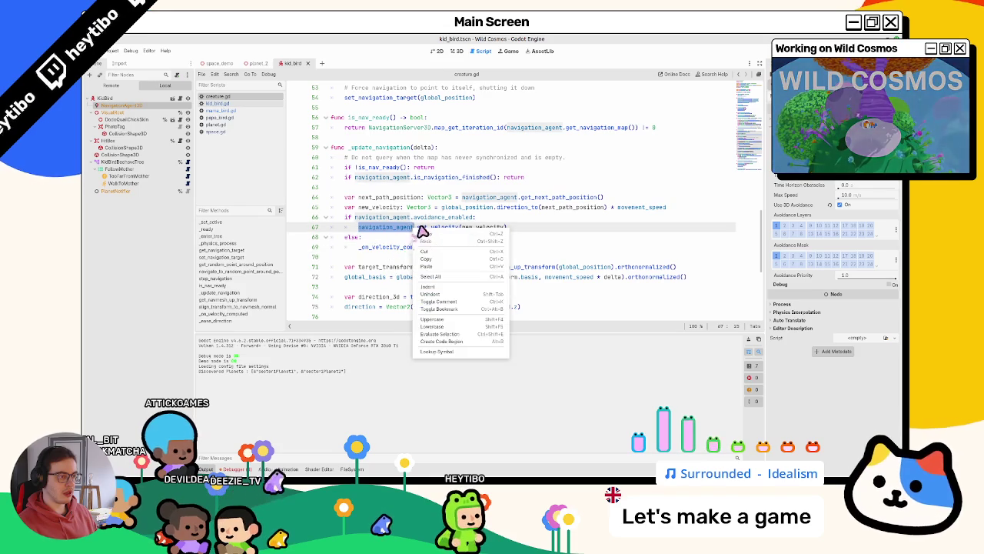
double_click(422, 227)
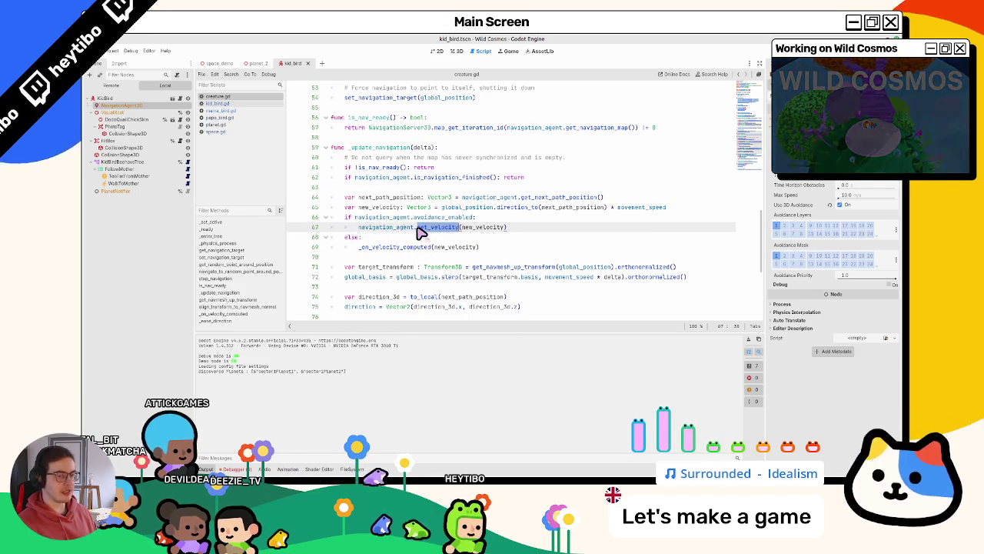
left_click_drag(358, 227, 446, 234)
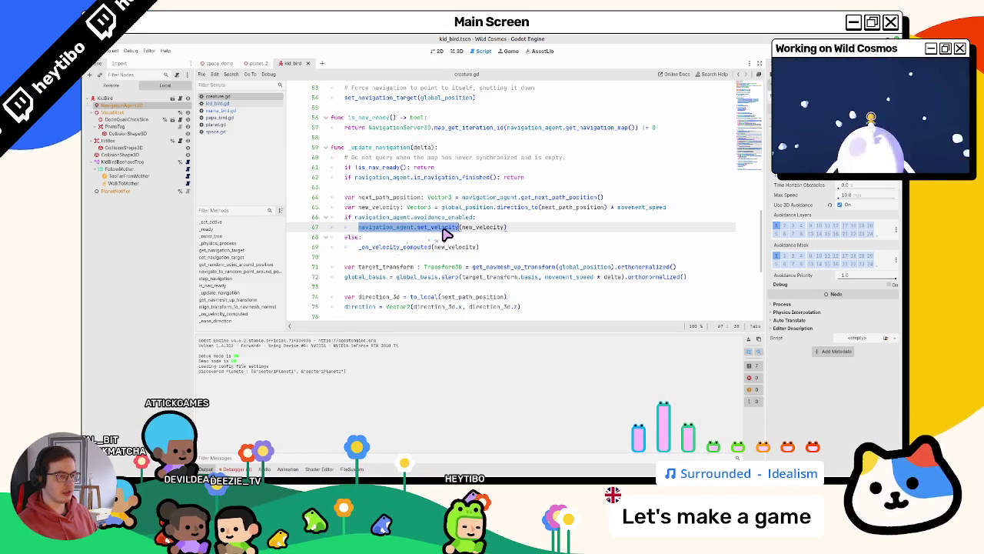
scroll(466, 237, "up", 10)
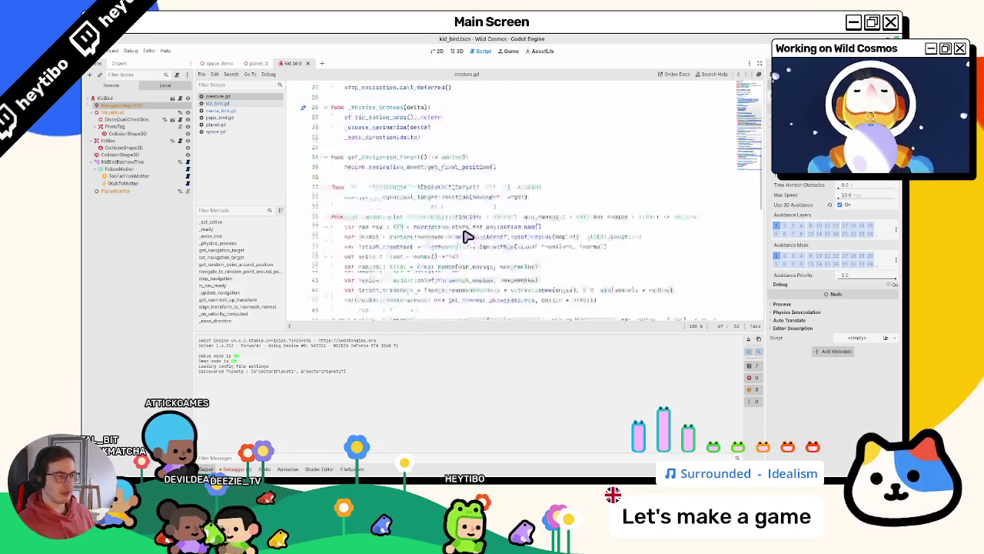
Step: Restore the if !active line, make it call navigation_agent.set_velocity(Vector3.ZERO), save, and run
key("ctrl+z")
key("ctrl+z")
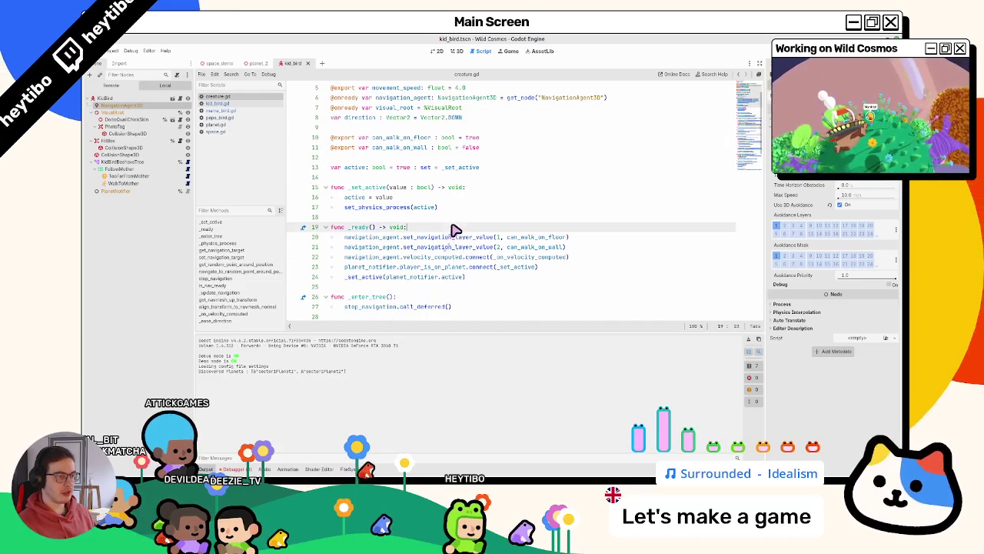
left_click_drag(386, 217, 495, 222)
key("ctrl+v")
double_click(501, 219)
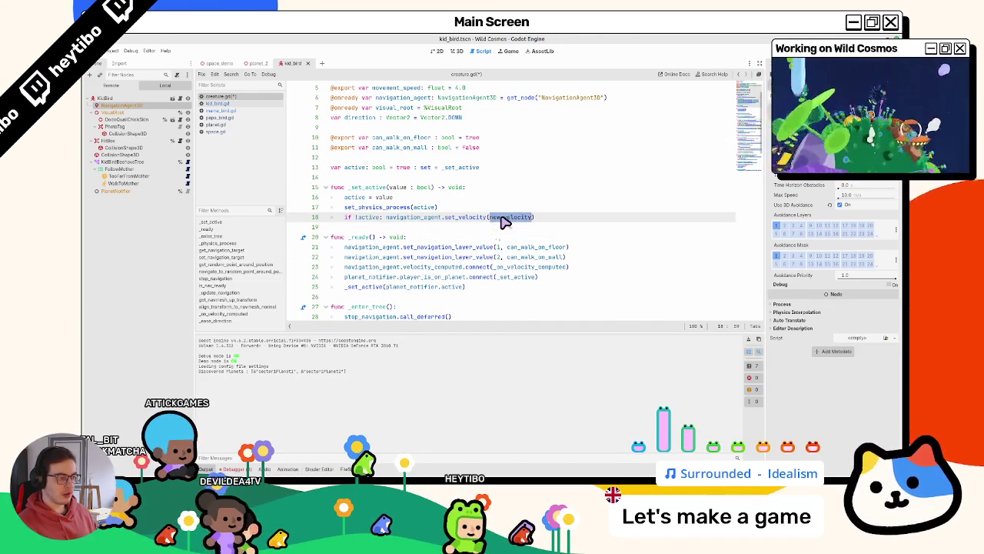
type("vel")
key("Down")
key("Down")
key("Down")
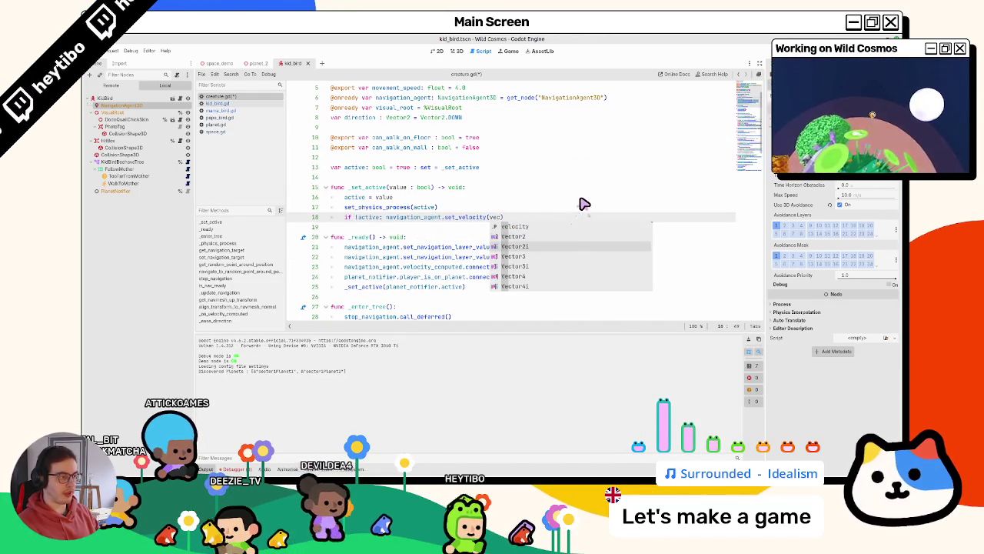
key("Return")
type(".z")
key("Return")
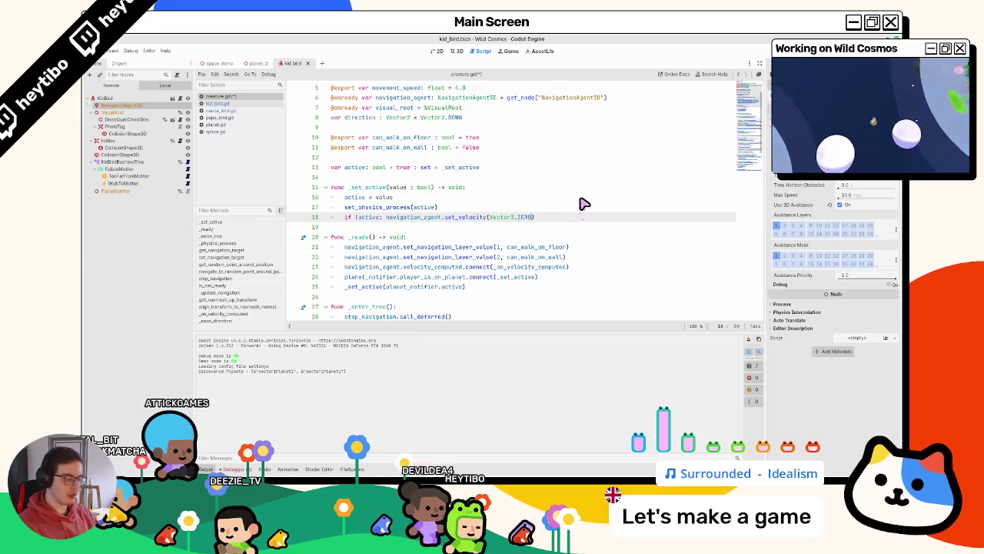
key("F5")
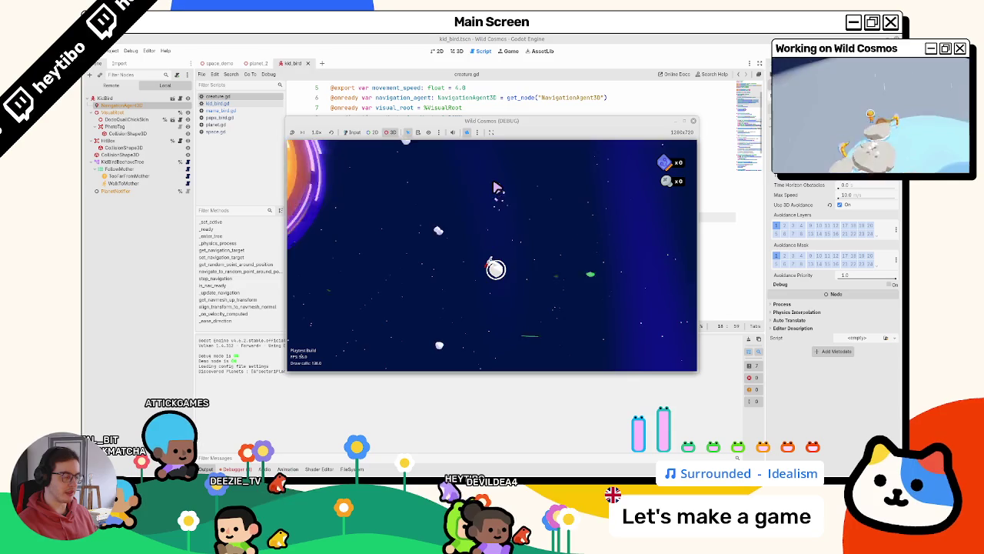
Step: Click an object in the running game, then relaunch the playtest from the editor
left_click(478, 262)
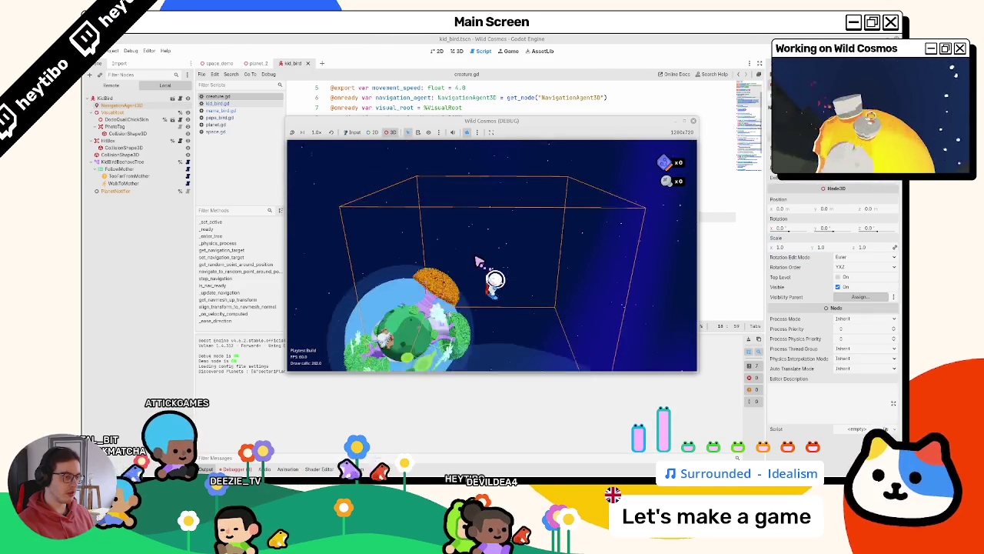
left_click(410, 44)
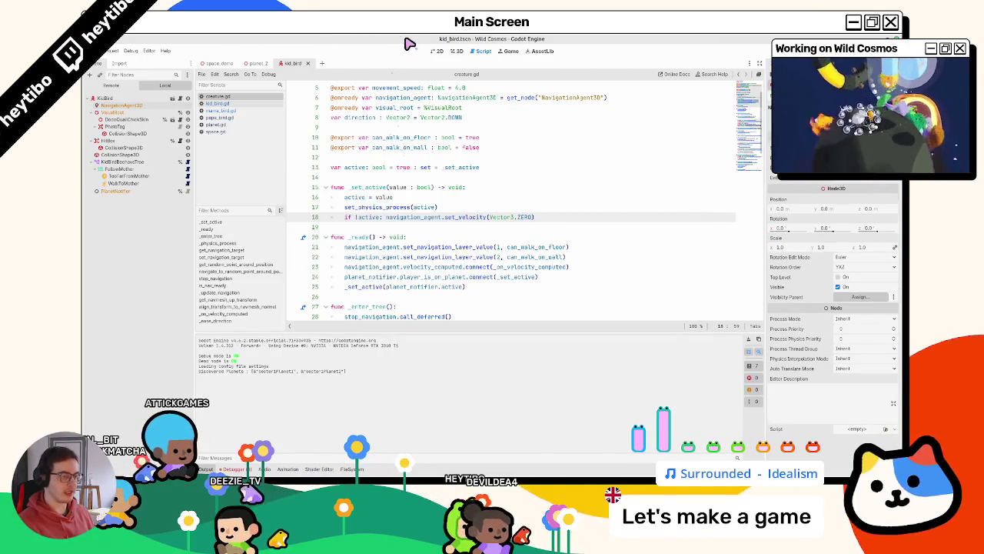
key("F5")
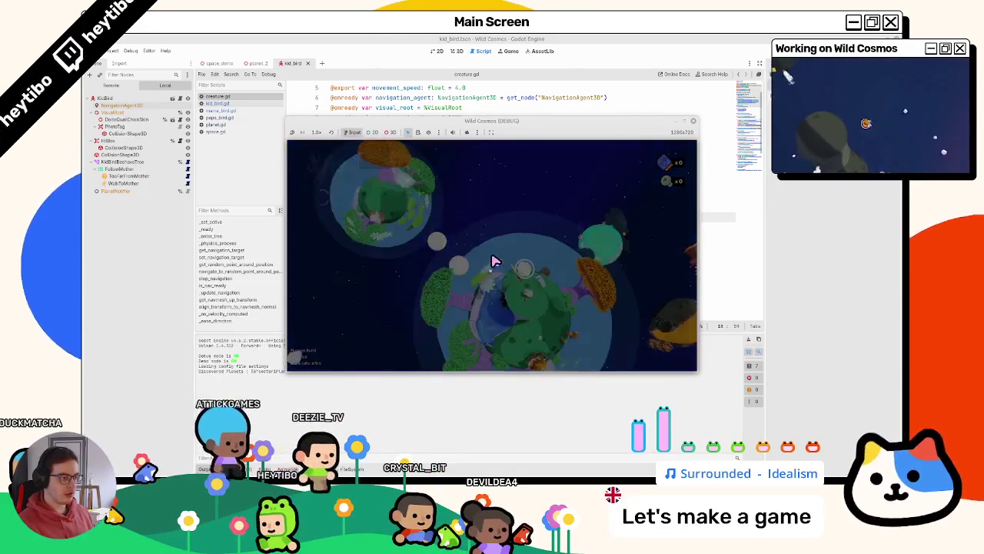
Step: Toggle the in-game pause menu, nudge the game window, then stop and relaunch the game
key("Return")
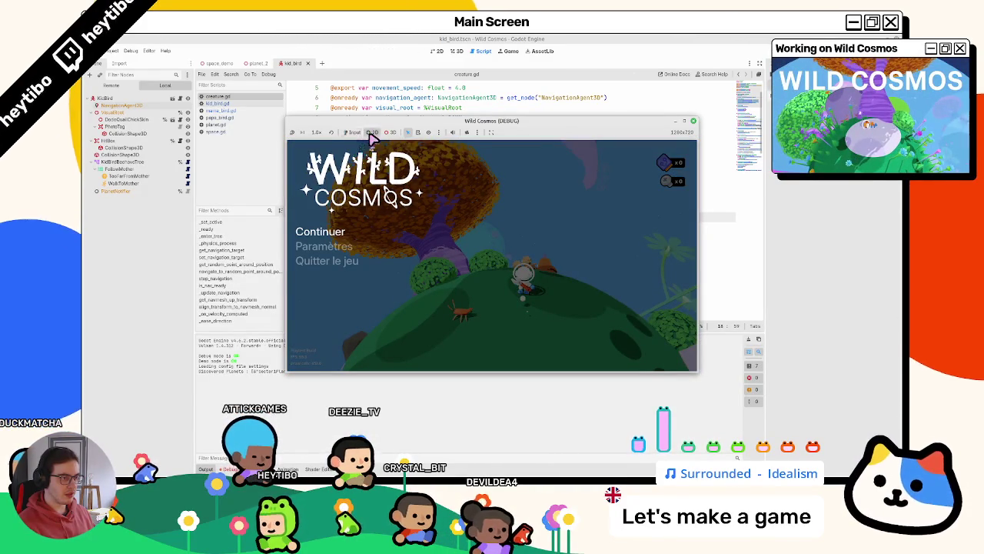
left_click_drag(376, 123, 384, 123)
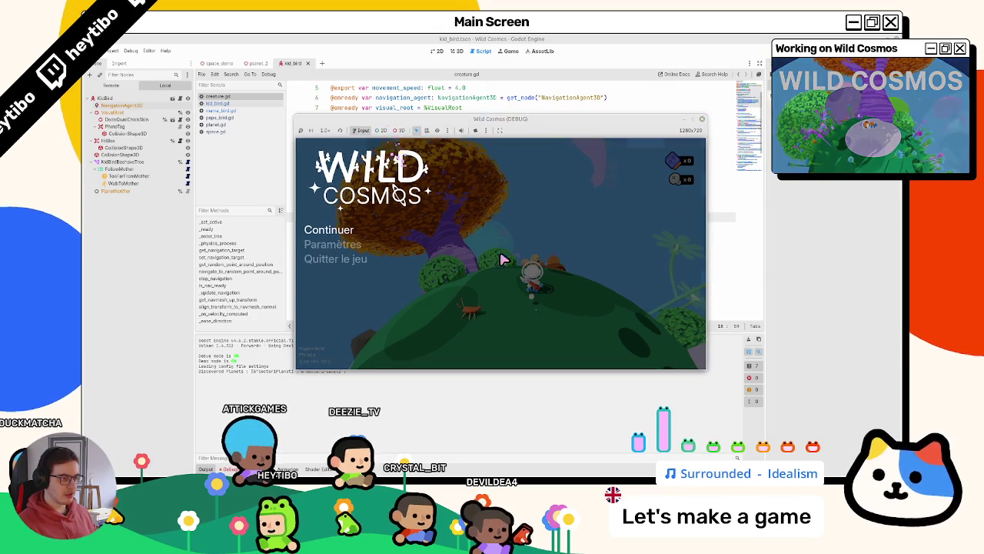
key("F8")
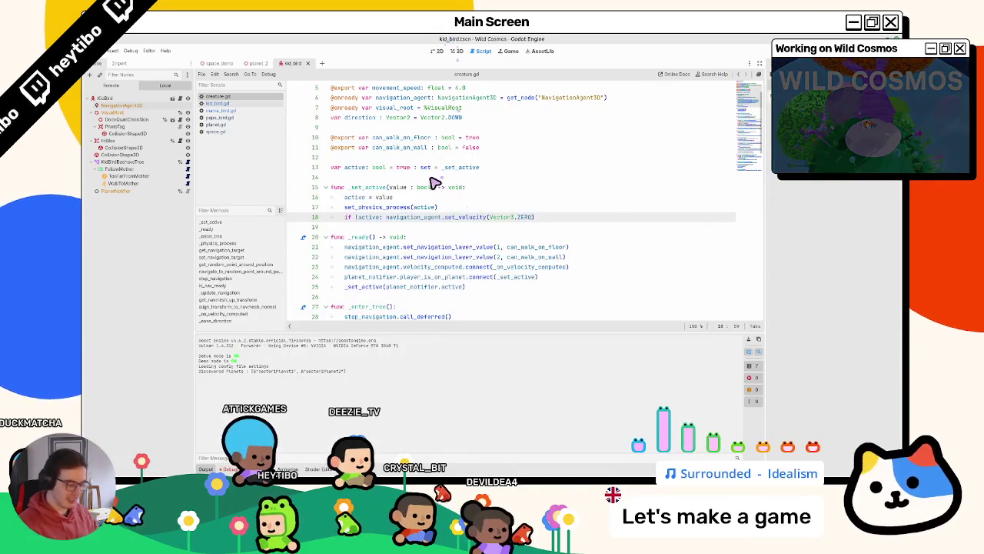
key("F5")
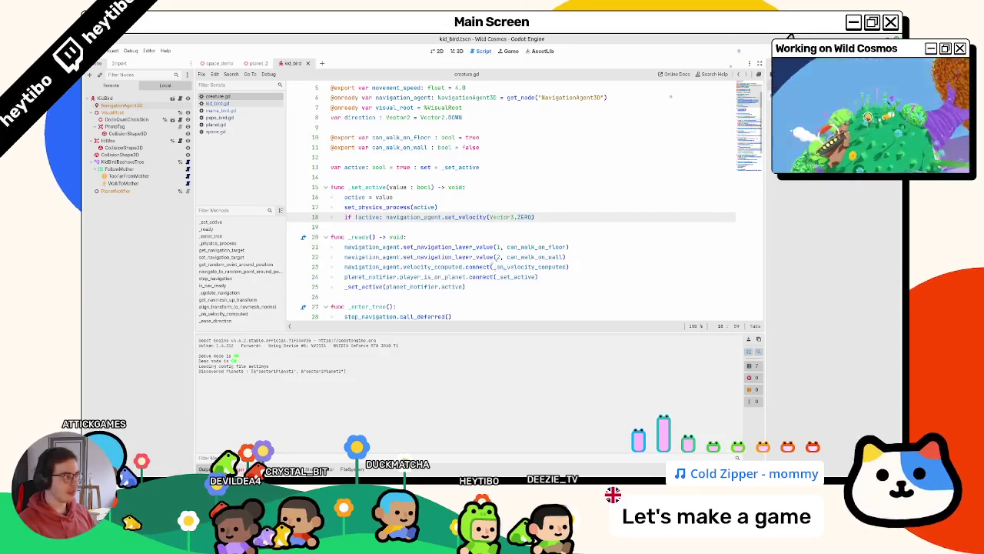
Step: Leave the script editor for the 3D workspace to view the kid_bird scene
left_click(453, 52)
Step: Switch to the planet_2 scene, run the game, and frame the MamaBird in its nest
left_click_drag(257, 64, 298, 65)
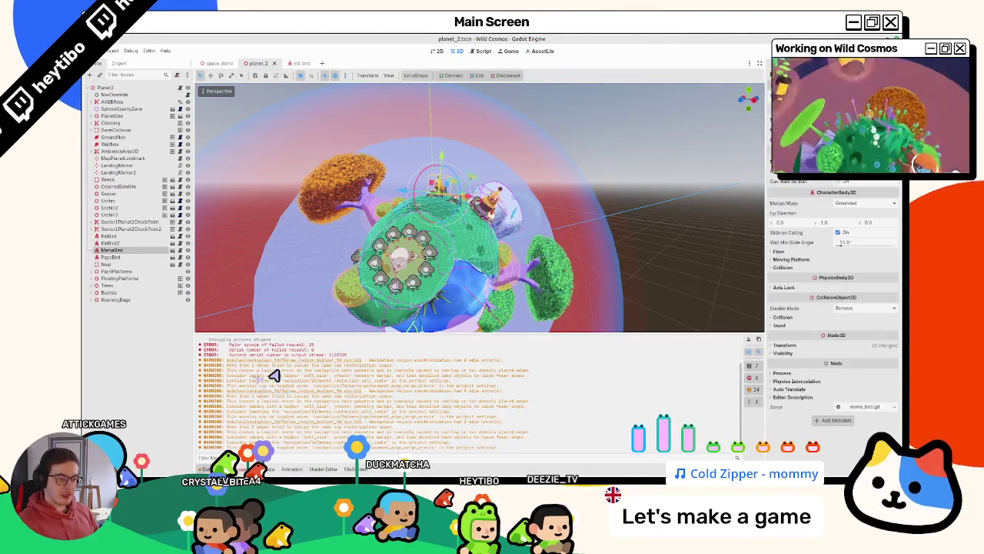
key("F5")
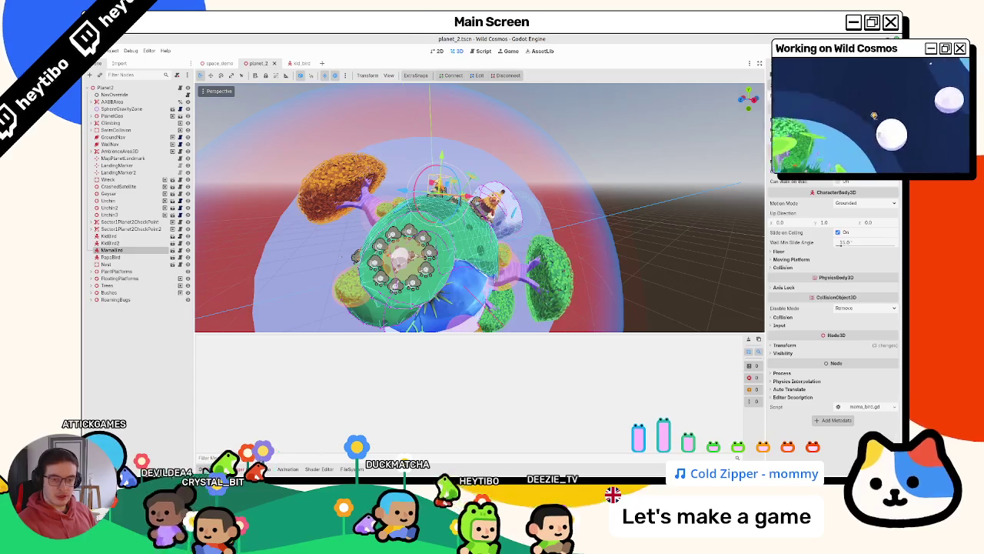
key("f")
scroll(514, 316, "down", 10)
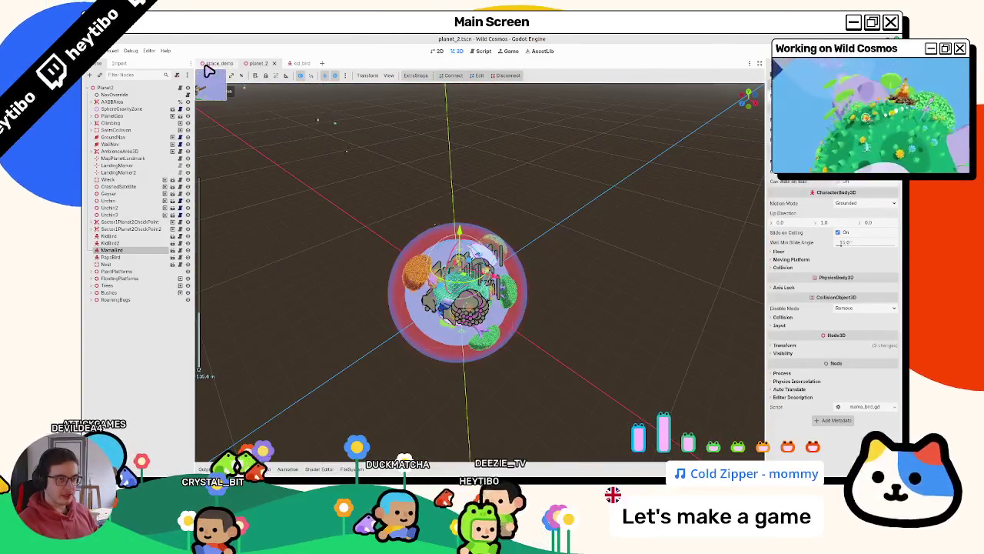
Step: From the space_demo scene, run main.tscn via Run Specific Scene, then stop and rerun it
left_click(208, 65)
key("ctrl+shift+o")
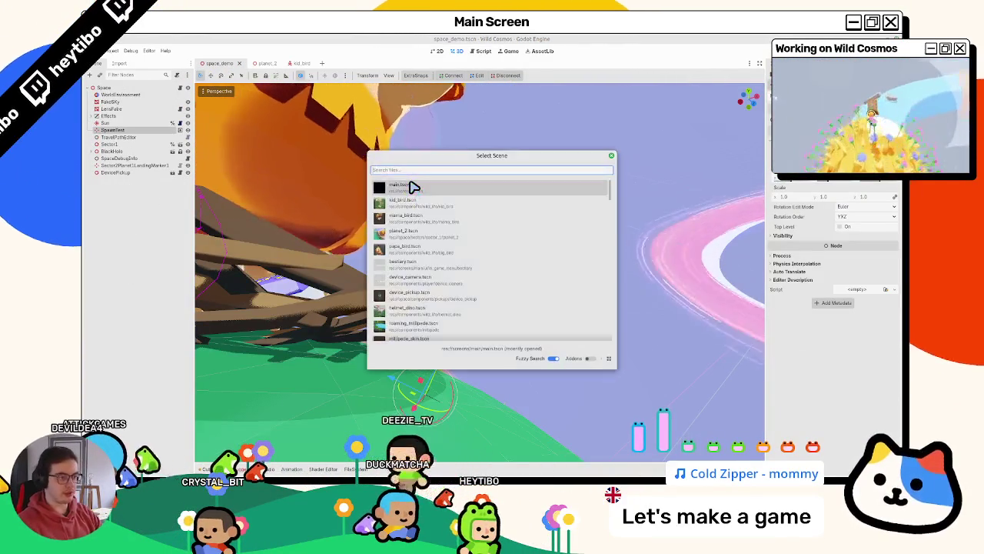
double_click(413, 187)
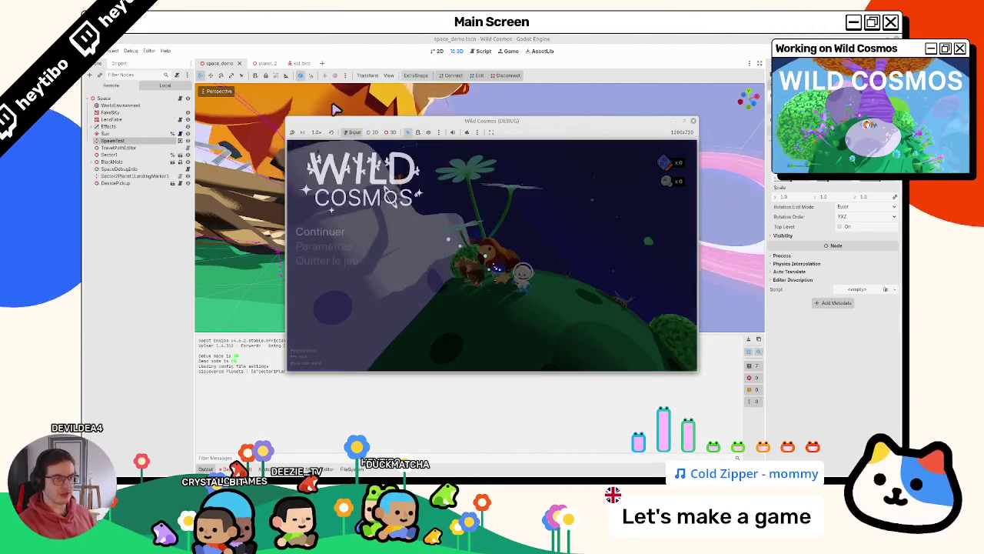
key("F8")
key("F5")
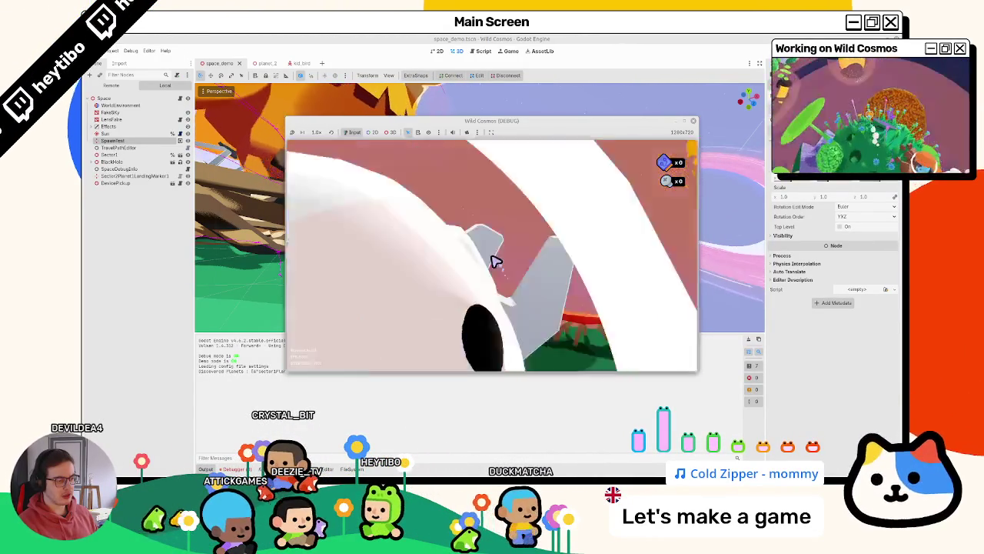
left_click(476, 100)
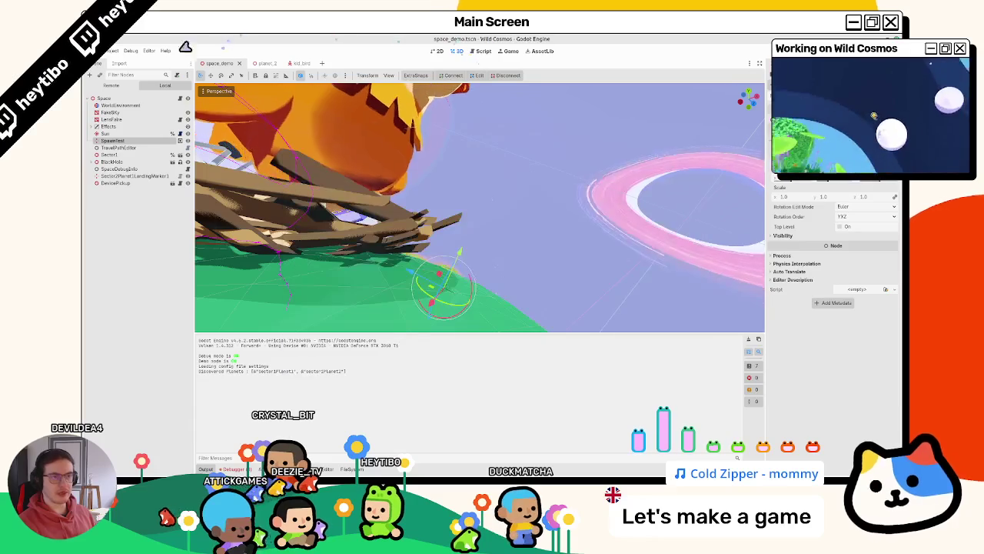
Step: Enable Debug > Visible Navigation and run the game
left_click(132, 51)
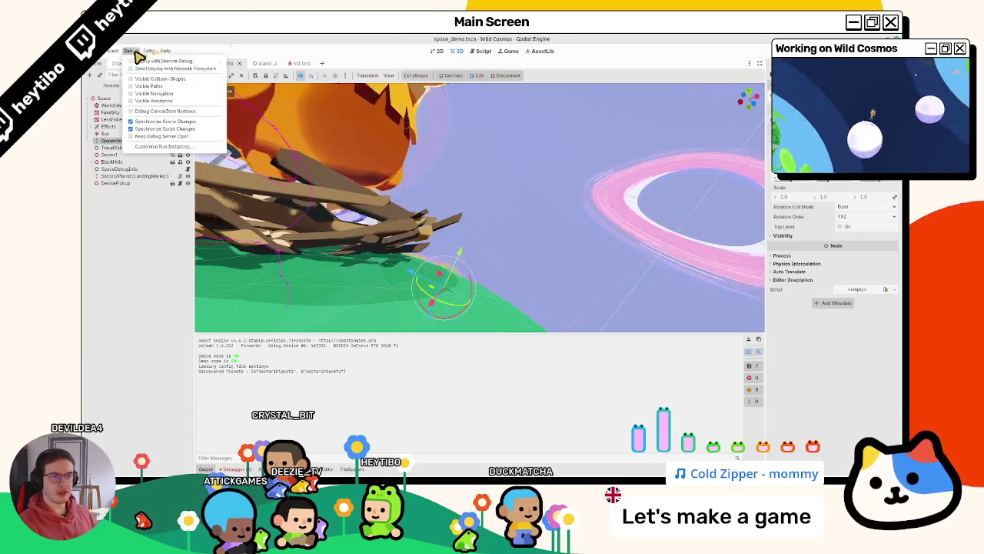
left_click(154, 93)
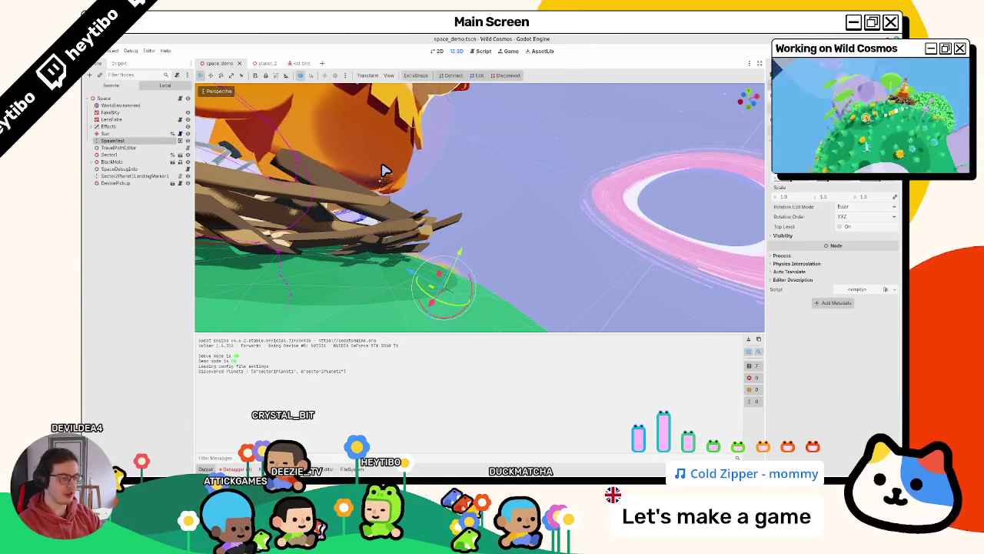
key("F5")
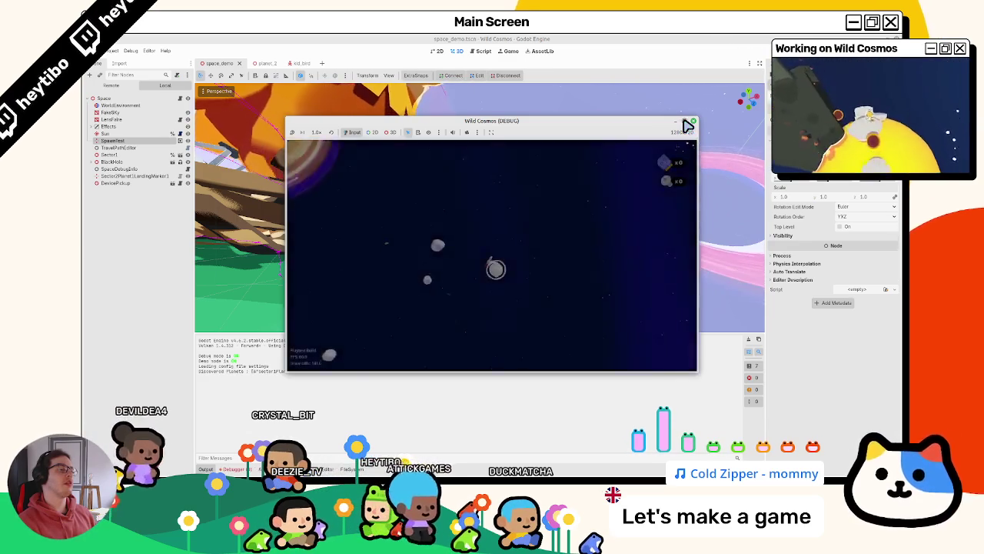
Step: Maximize the game window, play through the pause menu, then stop the game
left_click(687, 124)
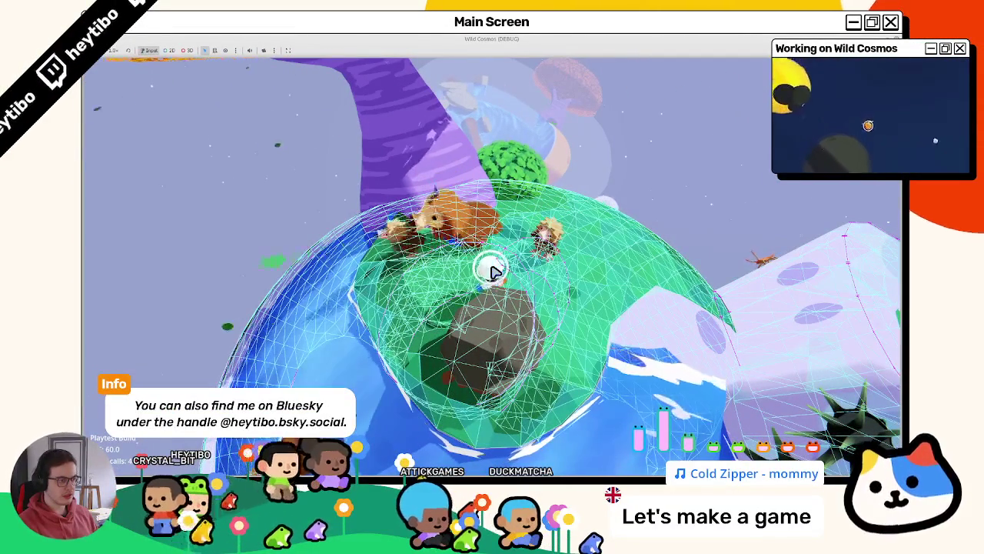
key("Escape")
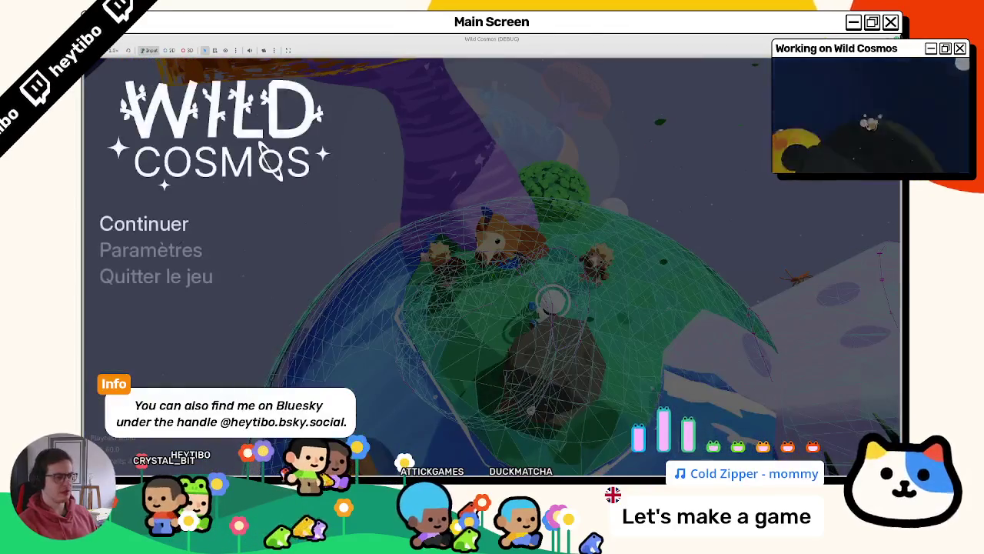
key("Return")
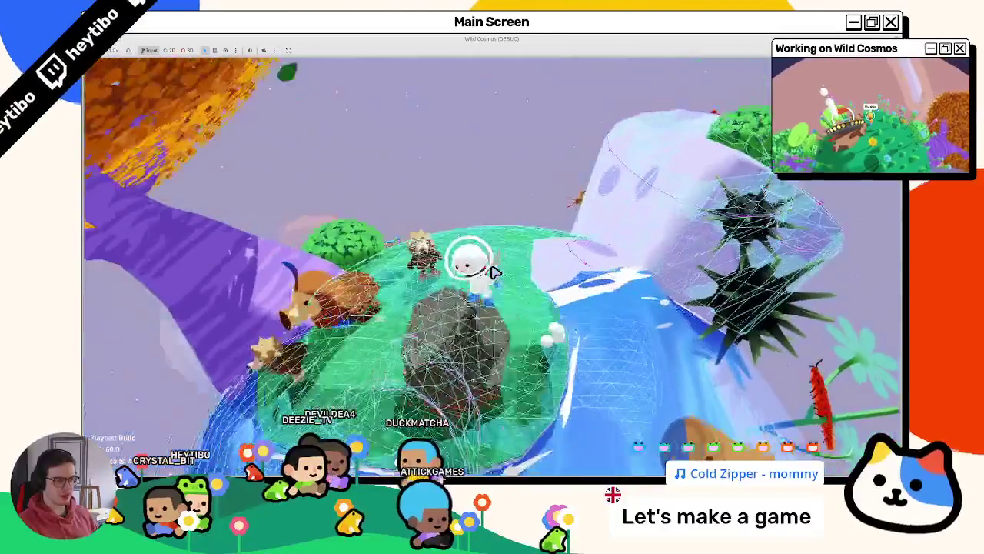
key("Escape")
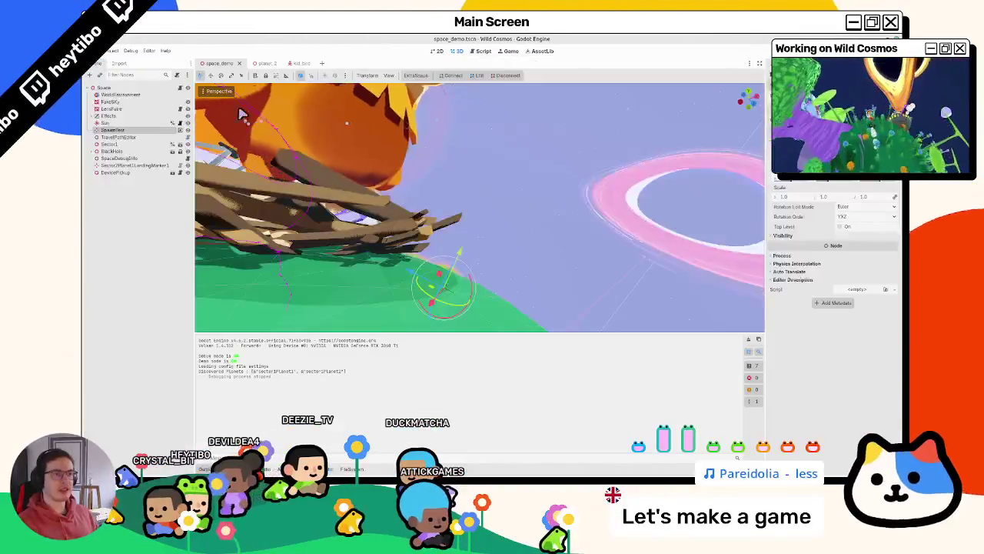
Step: Check kid_bird's NavigationAgent3D, then quick-open the mama_bird scene
left_click(298, 64)
left_click(127, 95)
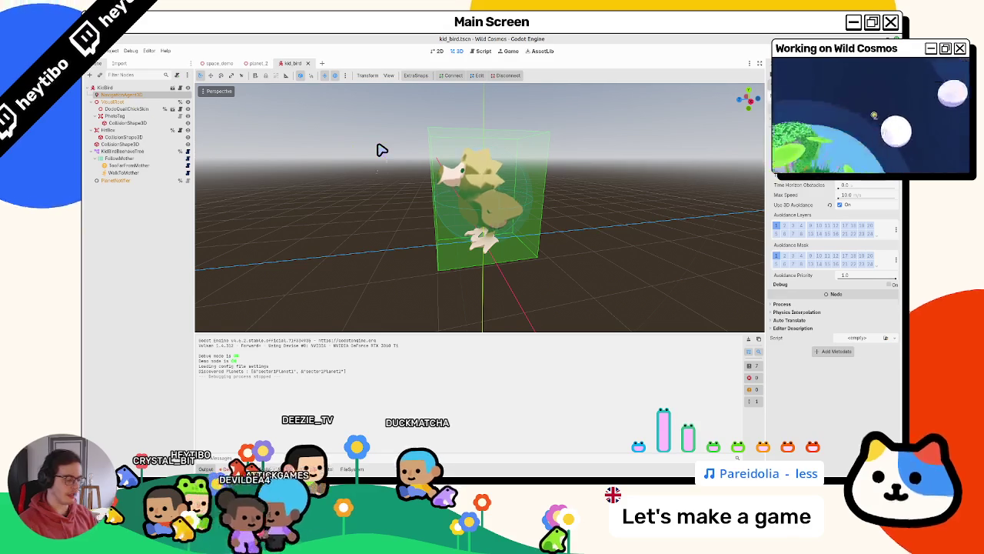
key("ctrl+shift+o")
type("mama")
key("Return")
Step: Turn on Debug for mama_bird's NavigationAgent3D and toggle a navigation option in the Debug menu
left_click(113, 96)
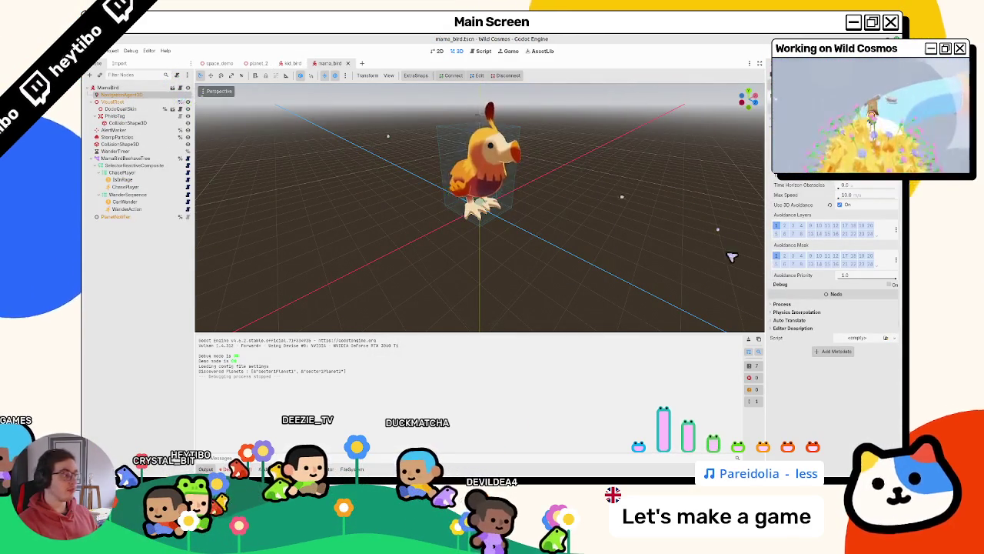
left_click(888, 284)
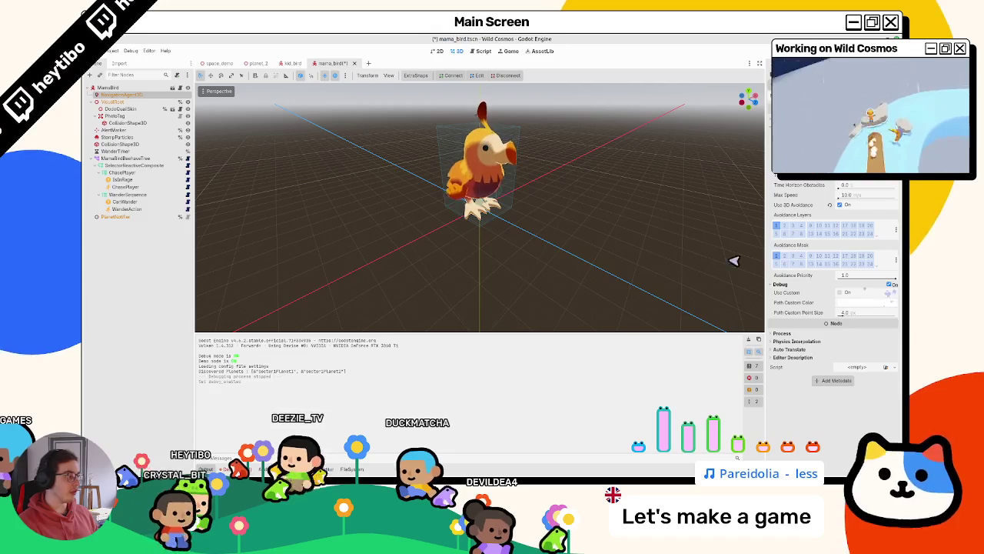
left_click(130, 51)
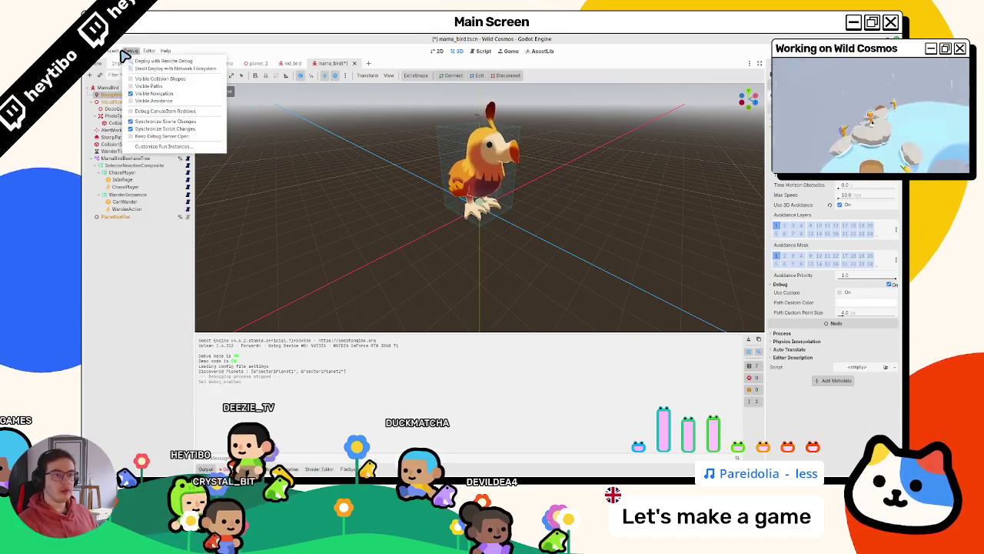
left_click(154, 94)
Step: Run mama_bird.tscn via Run Specific Scene, pause it, then stop with F8
key("ctrl+shift+o")
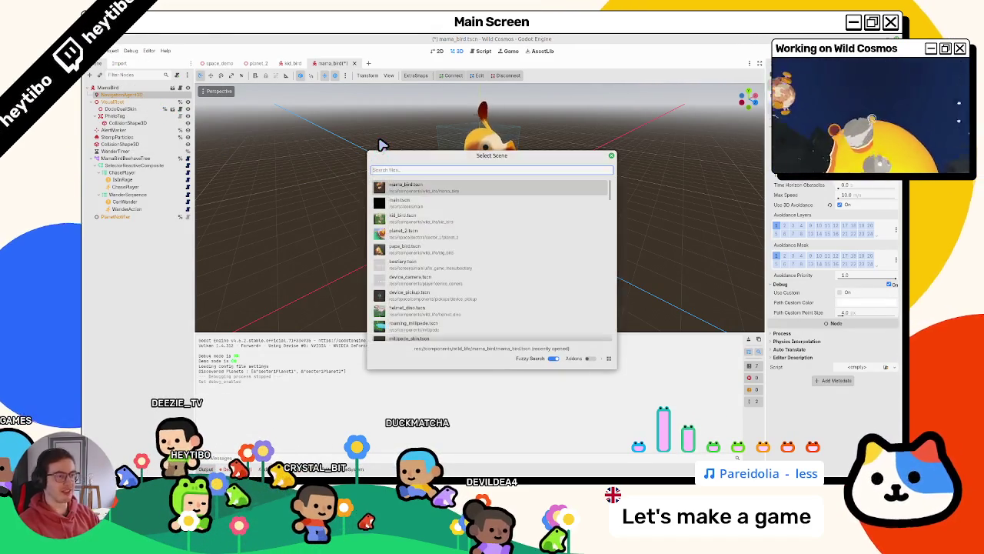
key("Return")
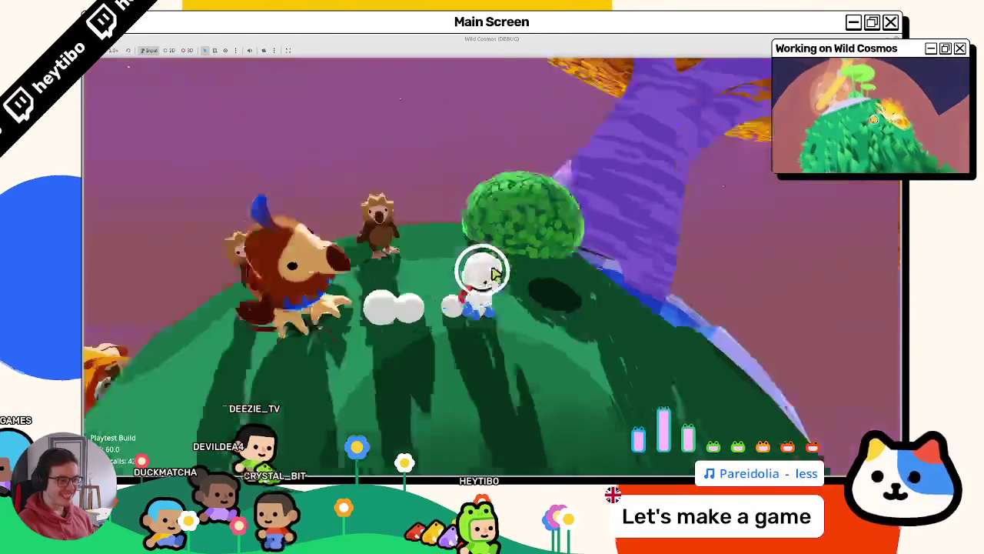
key("Escape")
key("F8")
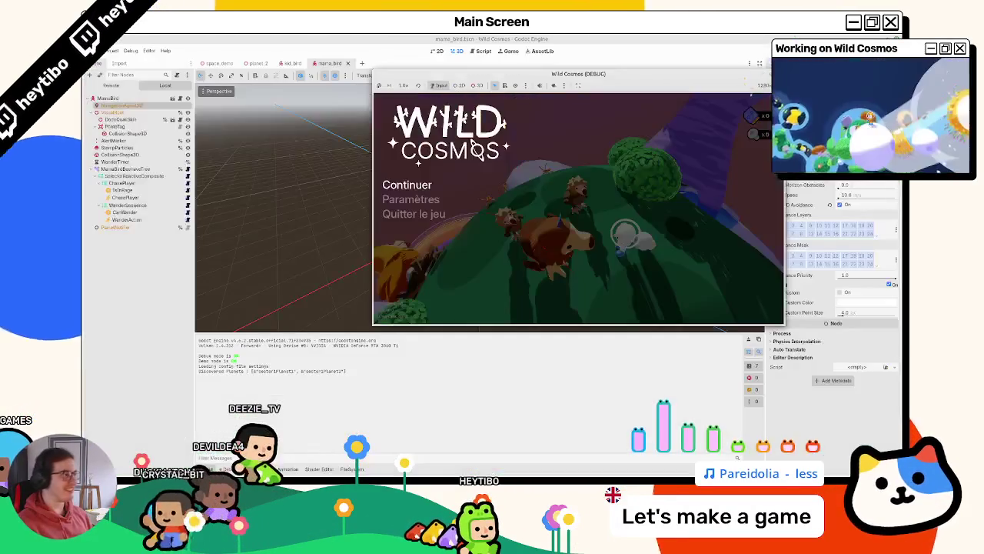
Step: Clear the output log, select NavOverride in planet_2, then go to mama_bird and back to planet_2
left_click(749, 339)
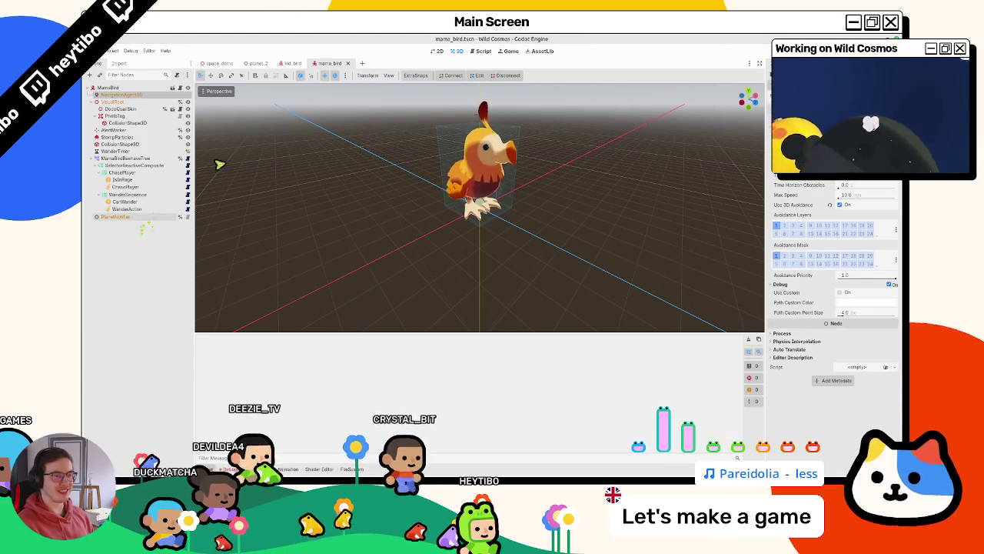
left_click(251, 64)
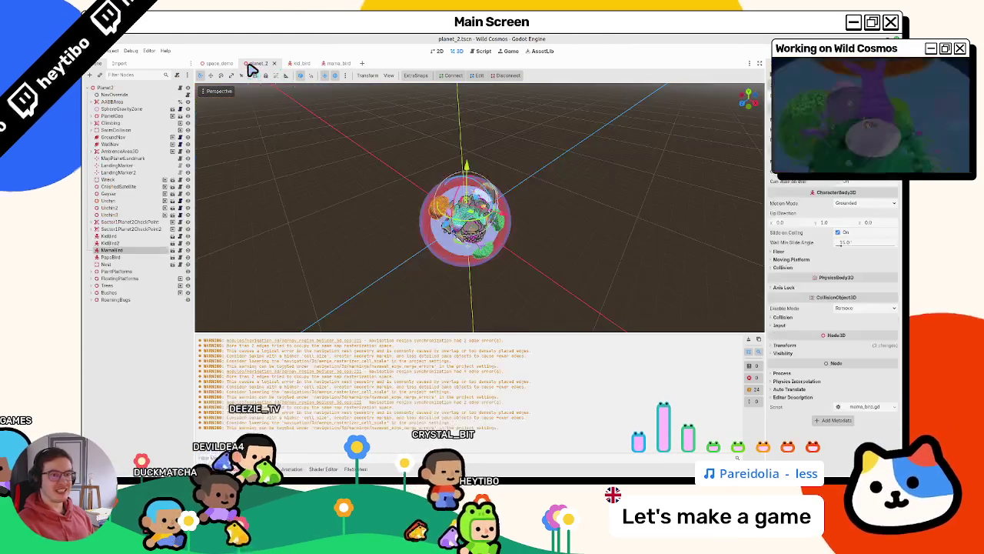
left_click(142, 93)
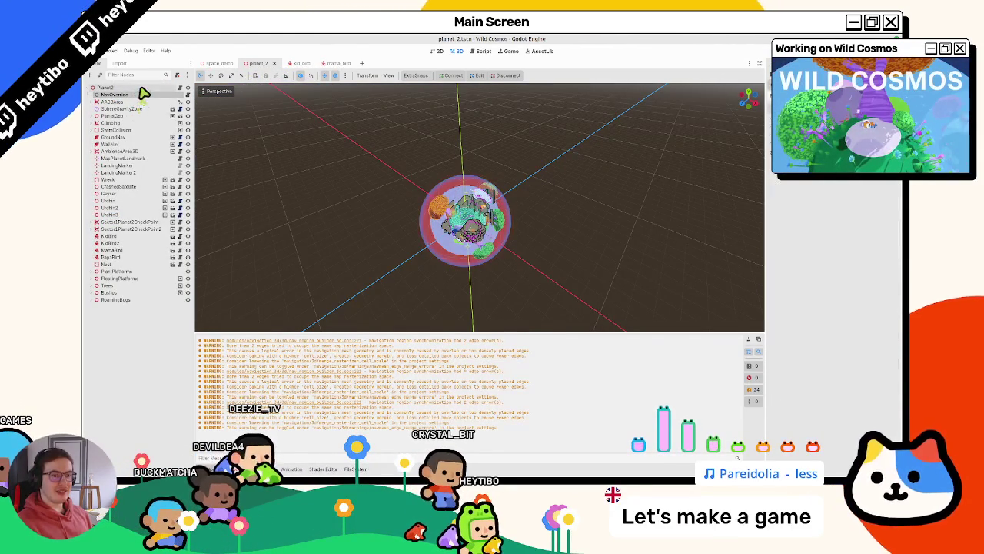
left_click(338, 66)
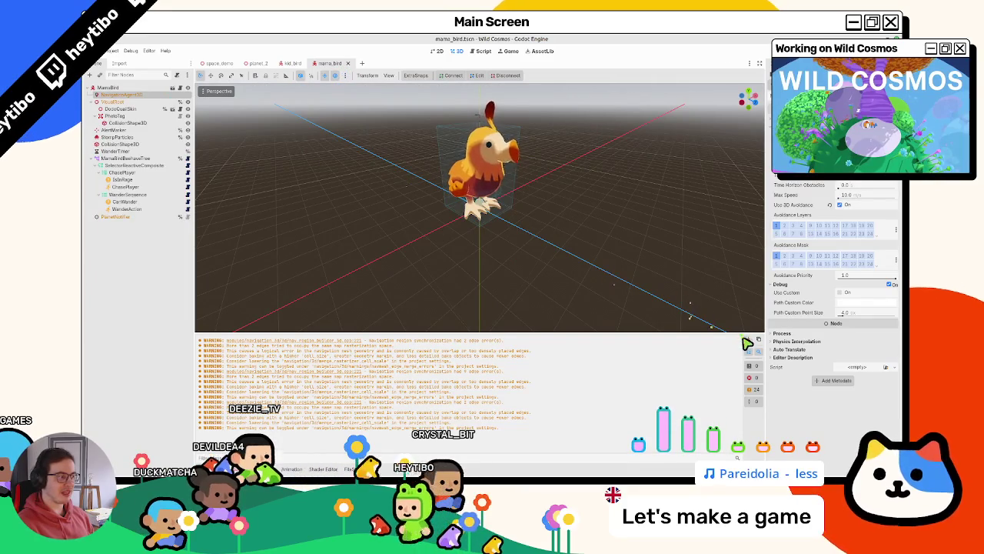
left_click(250, 67)
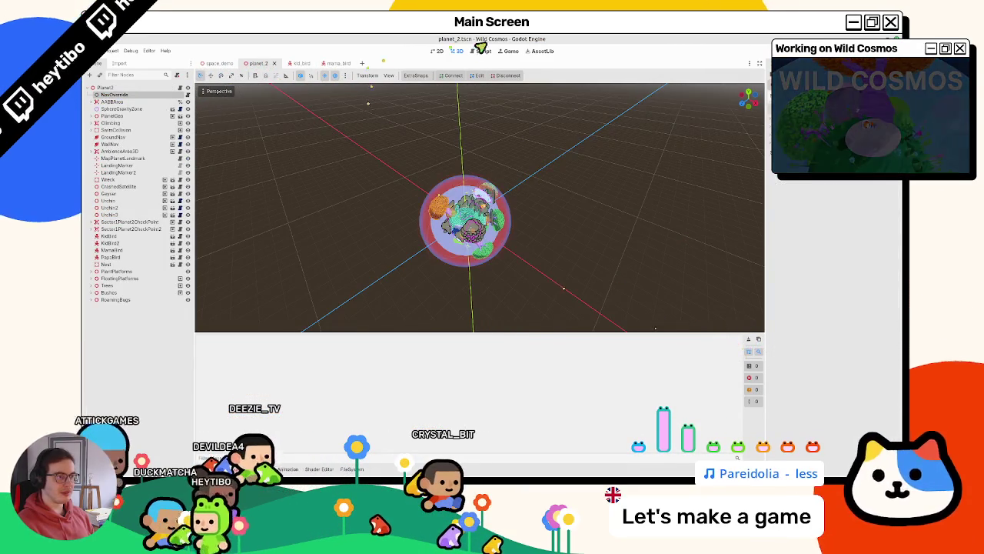
Step: Open the creature.gd script in the script editor
left_click(471, 49)
left_click(329, 63)
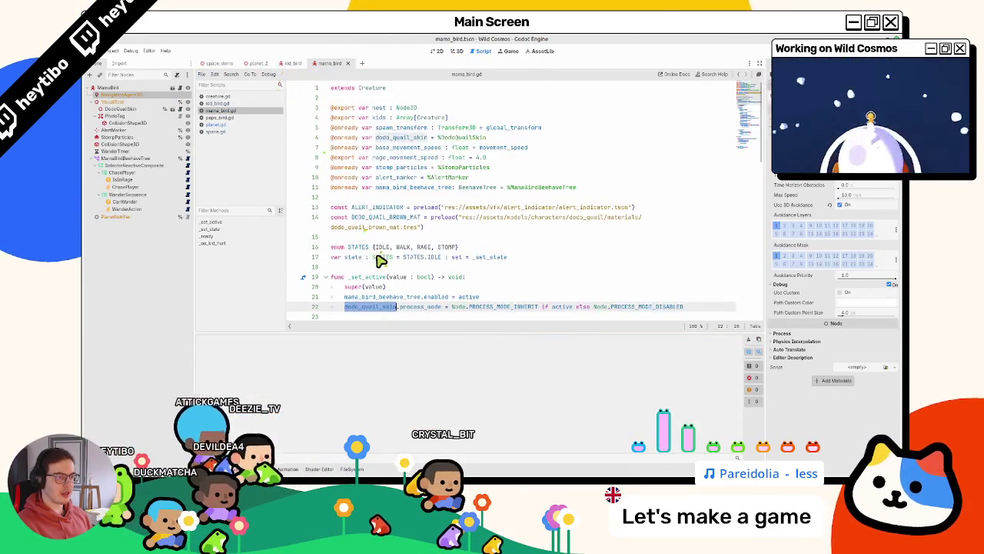
scroll(379, 261, "down", 5)
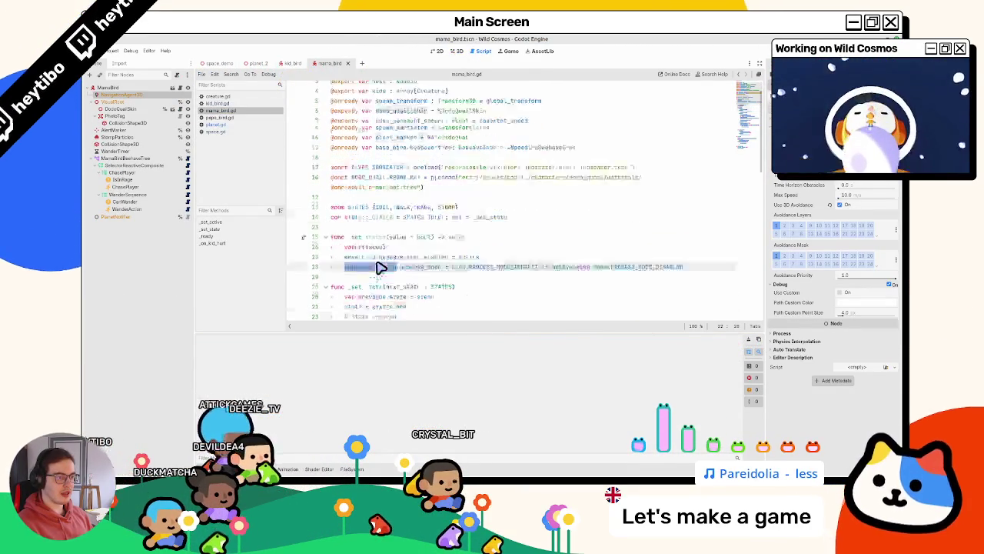
left_click(239, 98)
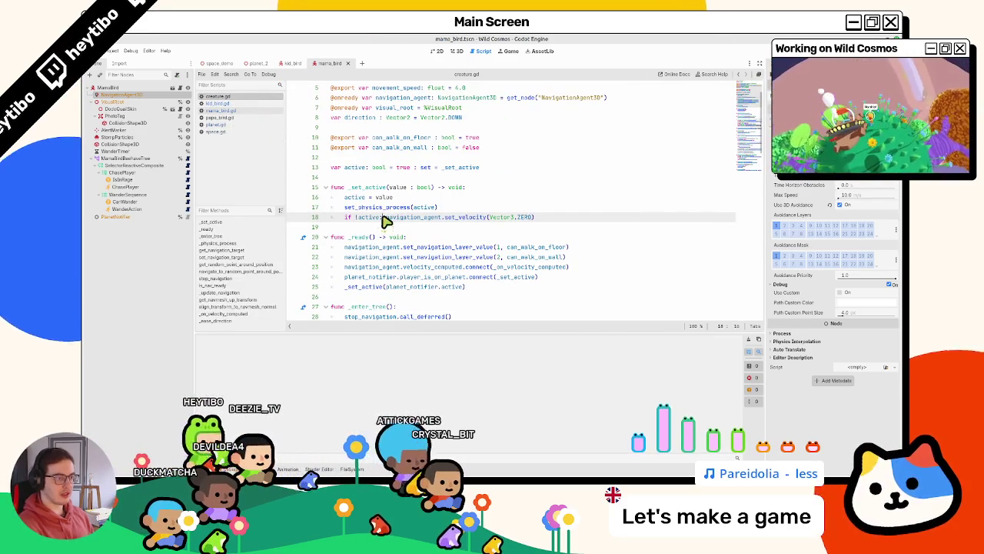
Step: Add a new line under 'if !active:' on line 18 and begin typing stop_navigation()
left_click(382, 217)
key("Return")
key("Return")
key("Up")
type("st")
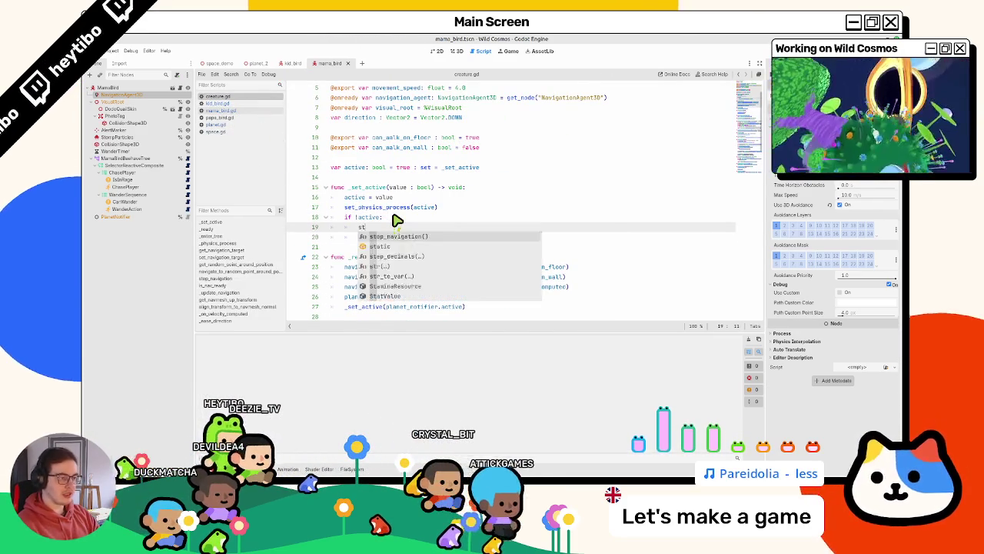
key("Return")
key("ctrl+shift+F5")
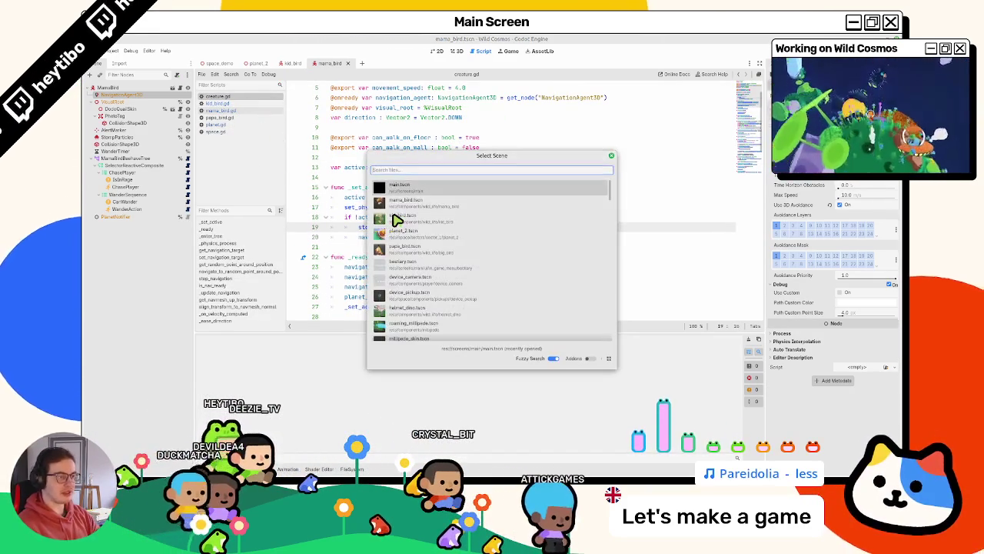
Step: Launch the chosen scene, maximize the game, walk the player toward the nest with W, then pause
key("Return")
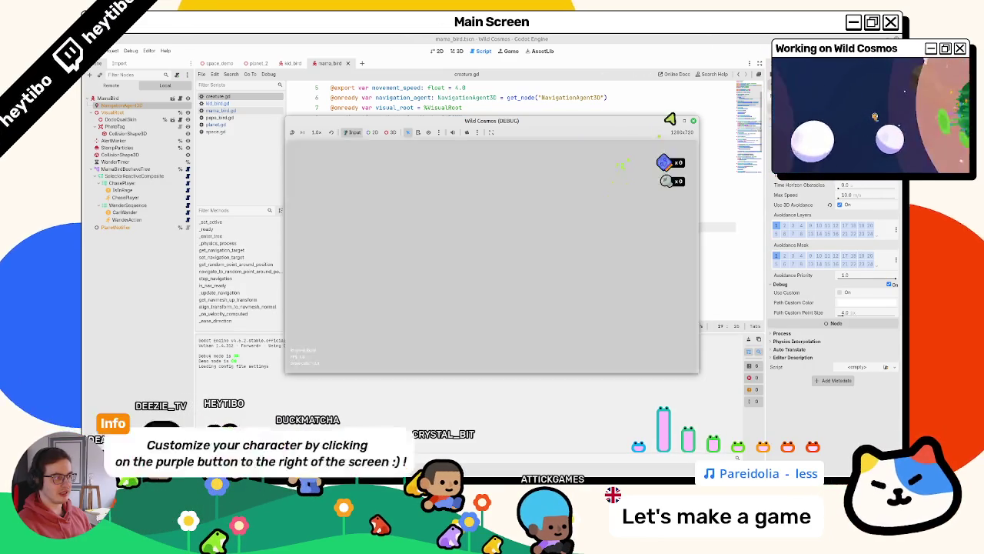
left_click(683, 120)
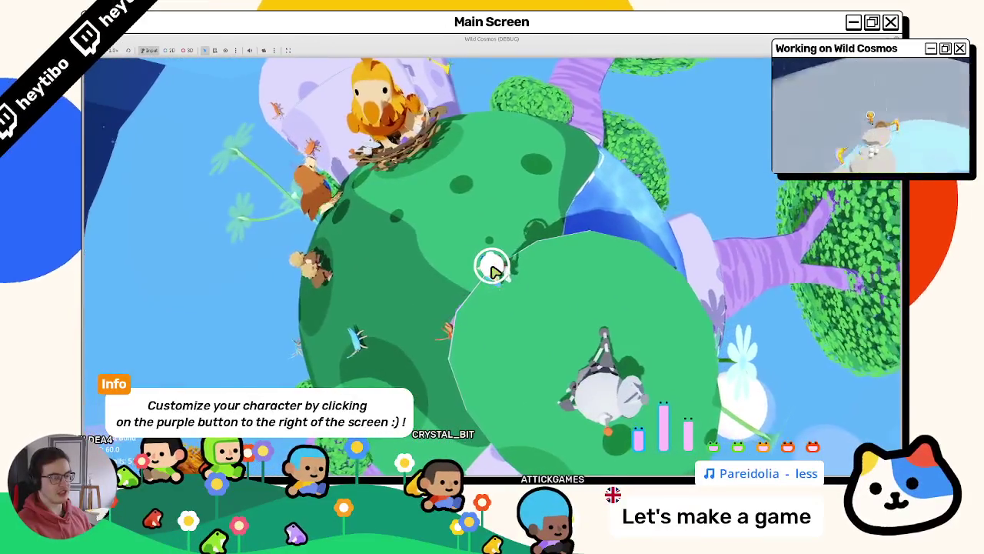
key("w")
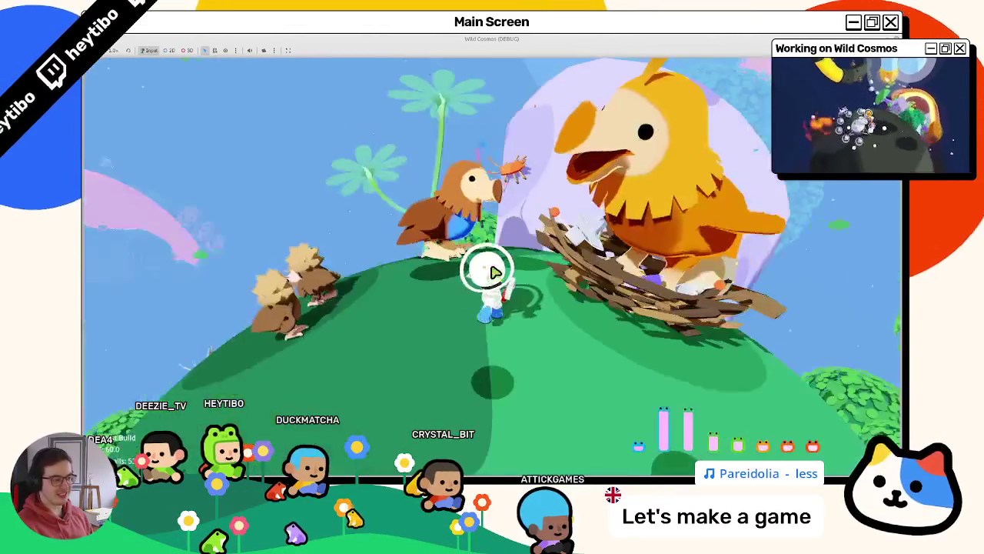
key("w")
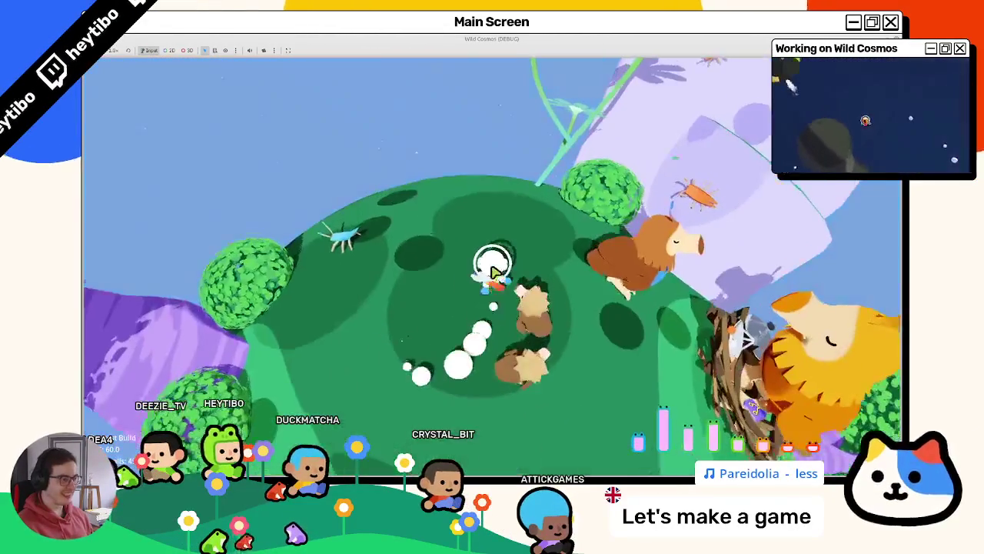
key("Escape")
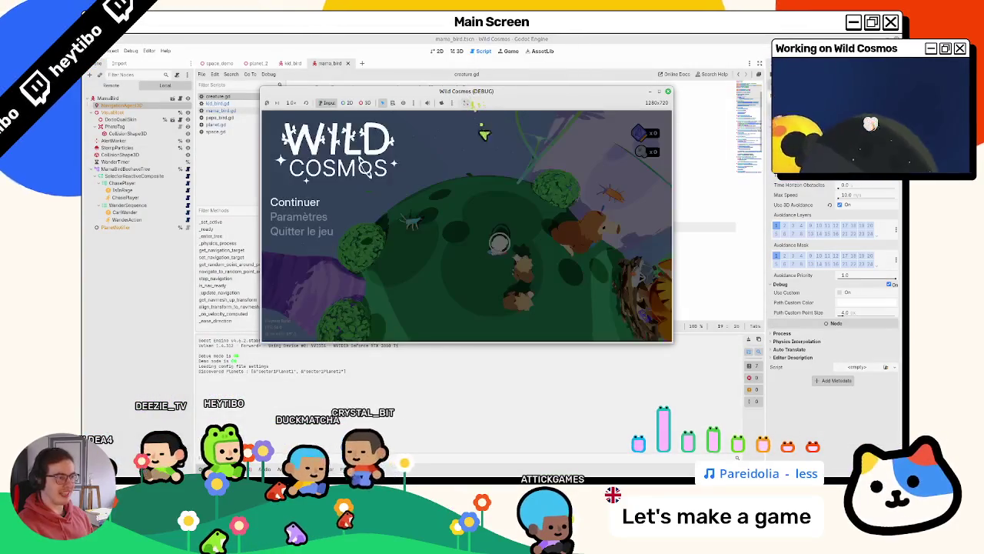
Step: Move the game window up and show the MamaBird behaviour tree in the Beehave debugger
left_click_drag(503, 97, 506, 76)
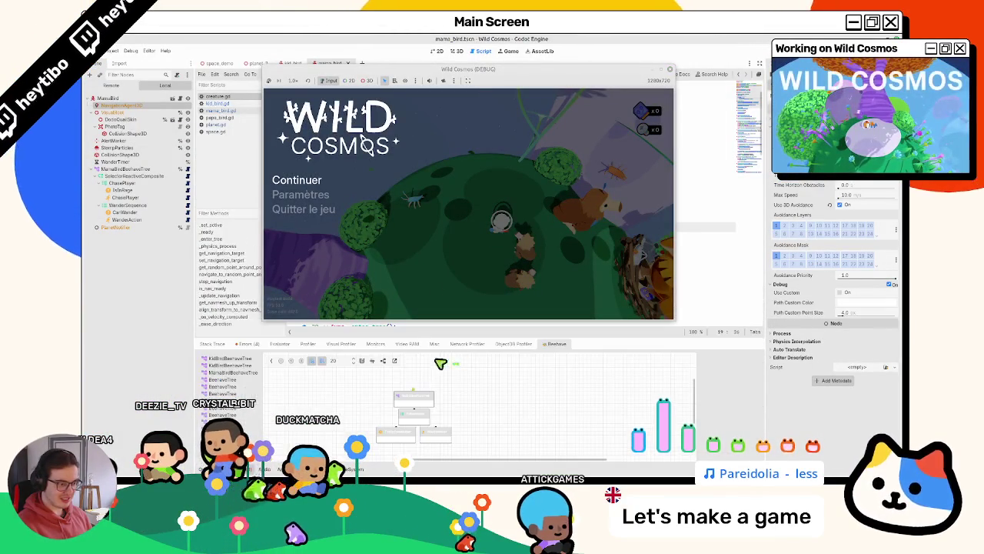
left_click(230, 377)
key("Escape")
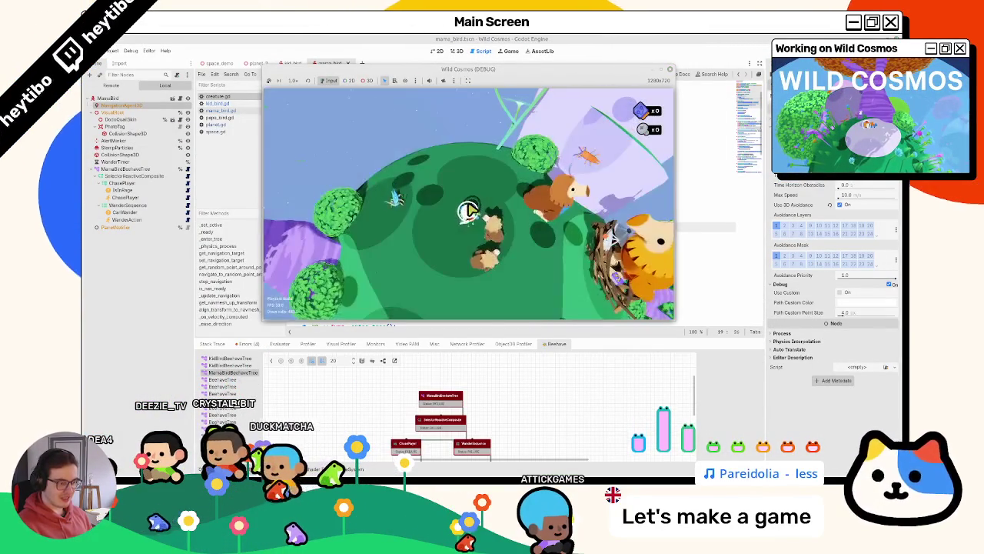
key("super")
key("Escape")
key("Escape")
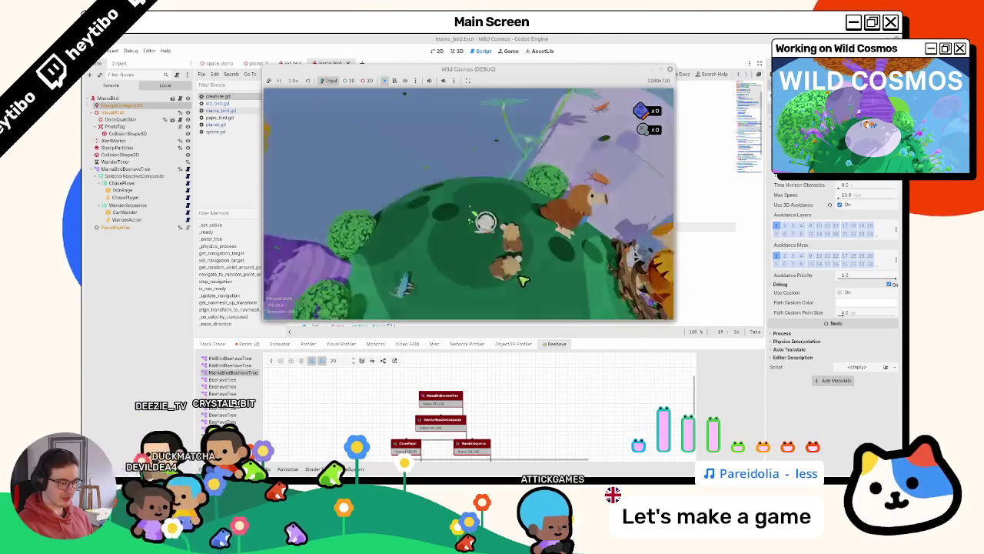
Step: Zoom the behaviour graph, resume play, then pause and stop the game with F8
scroll(496, 407, "up", 2)
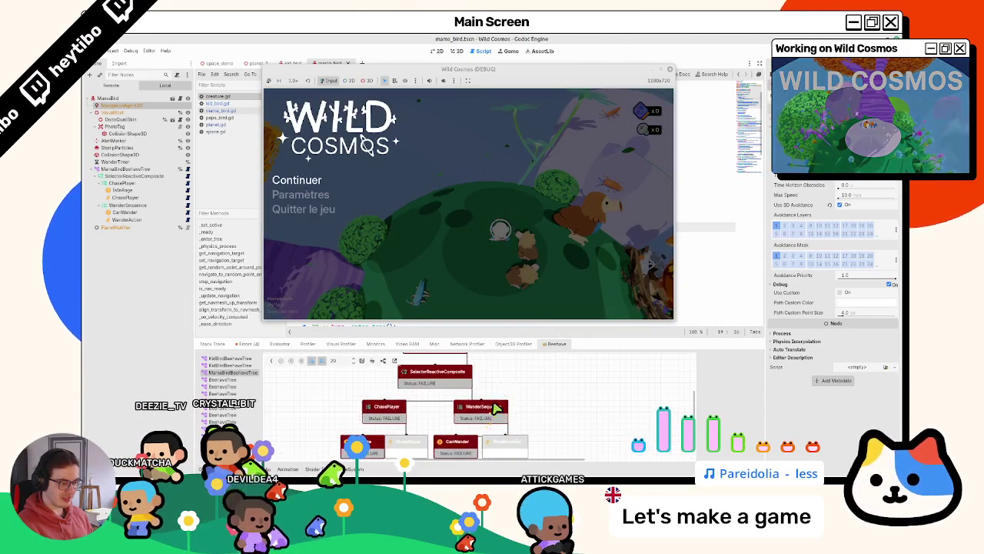
key("Escape")
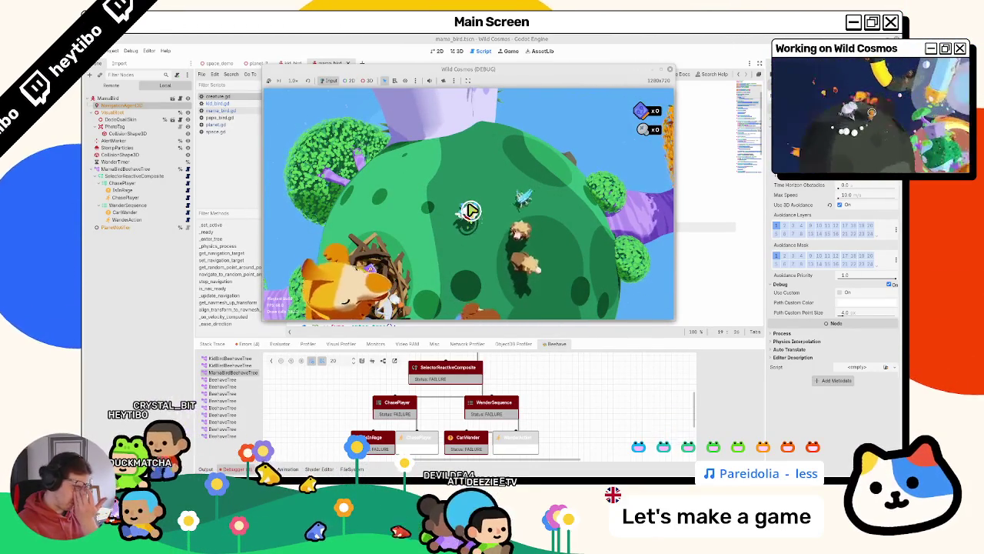
key("Escape")
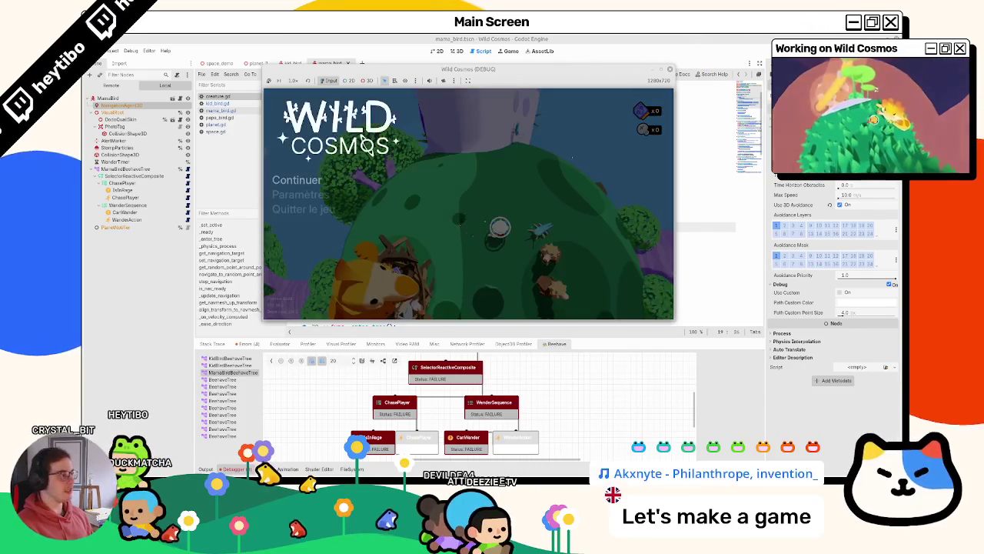
key("F8")
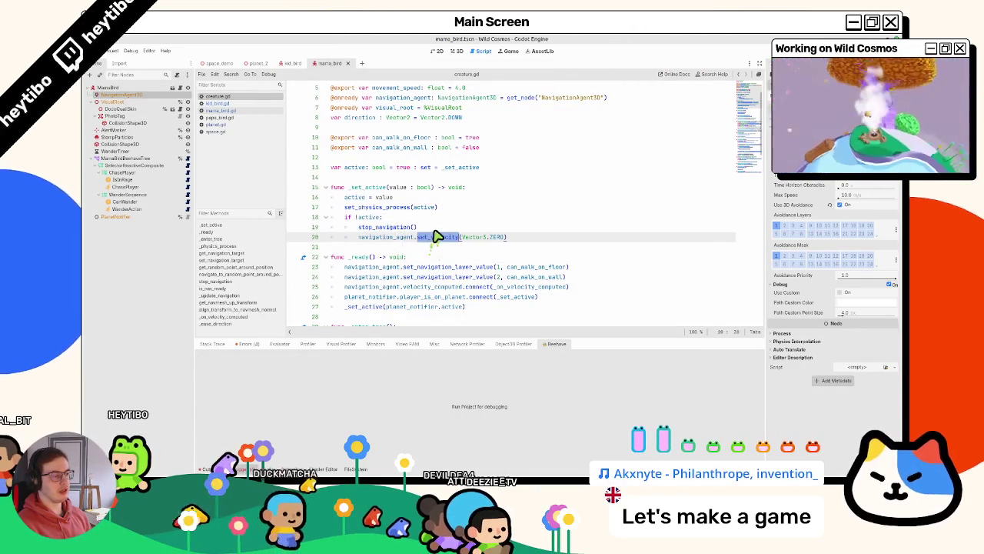
Step: Open CatWander's can_wander.gd script from the Scene dock and select STATES on line 7
scroll(408, 239, "down", 8)
scroll(435, 236, "down", 2)
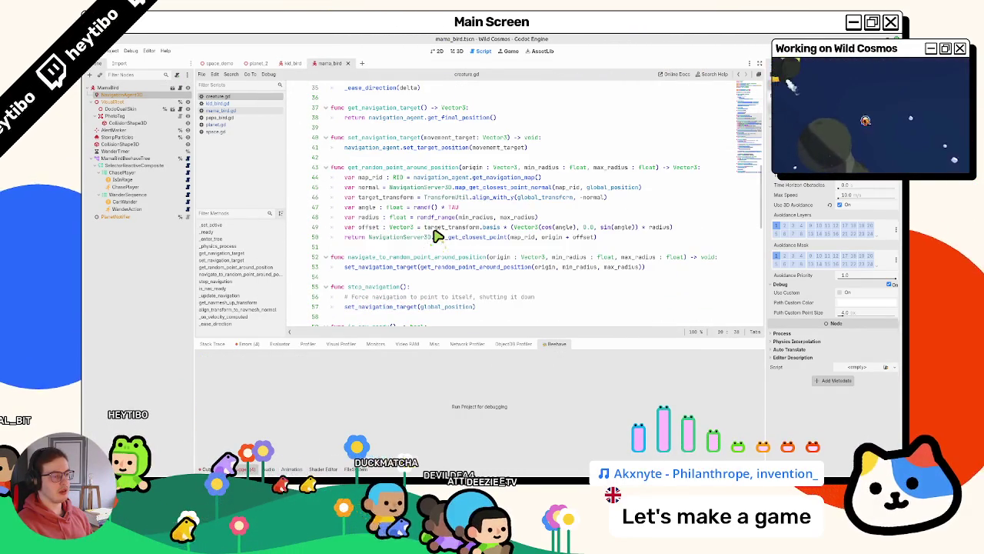
scroll(435, 236, "down", 4)
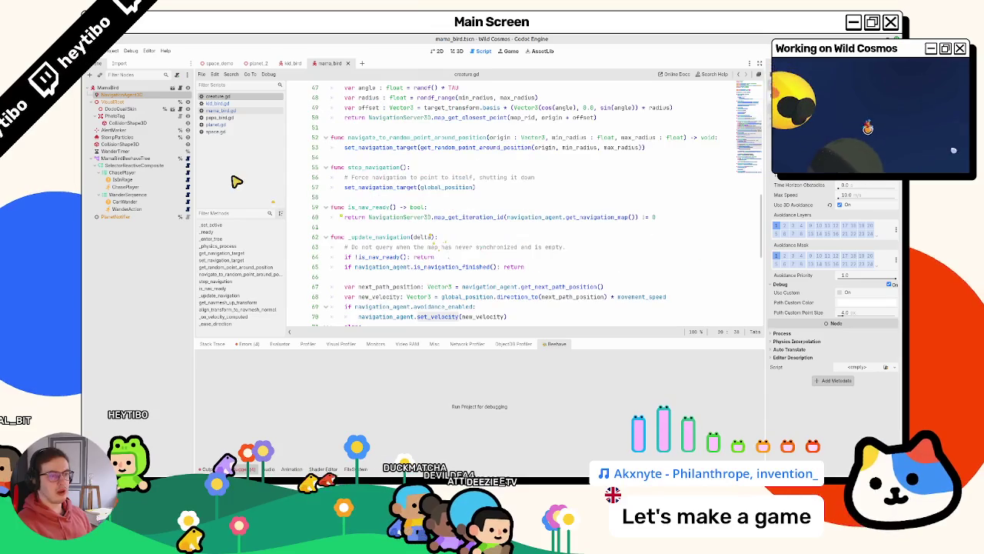
left_click(193, 203)
left_click(188, 202)
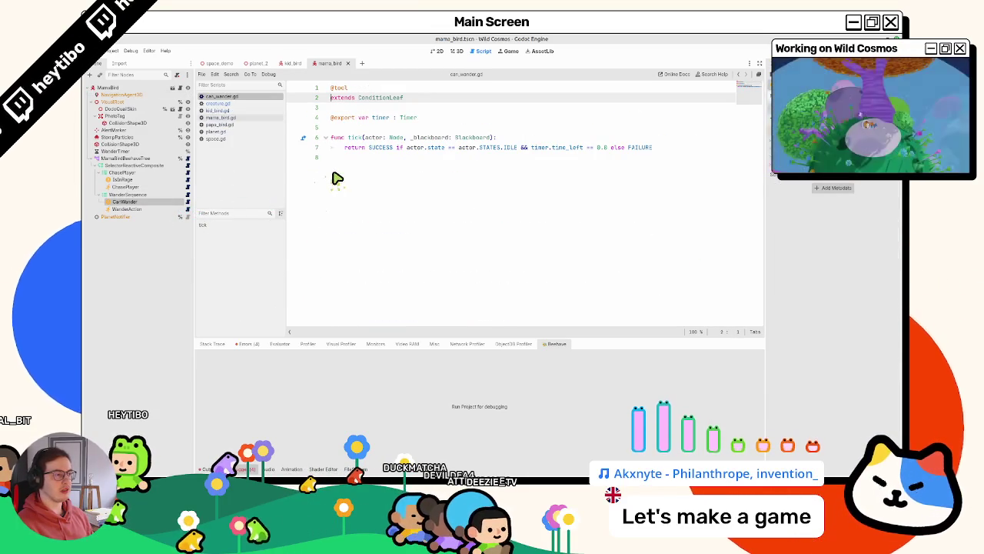
double_click(490, 147)
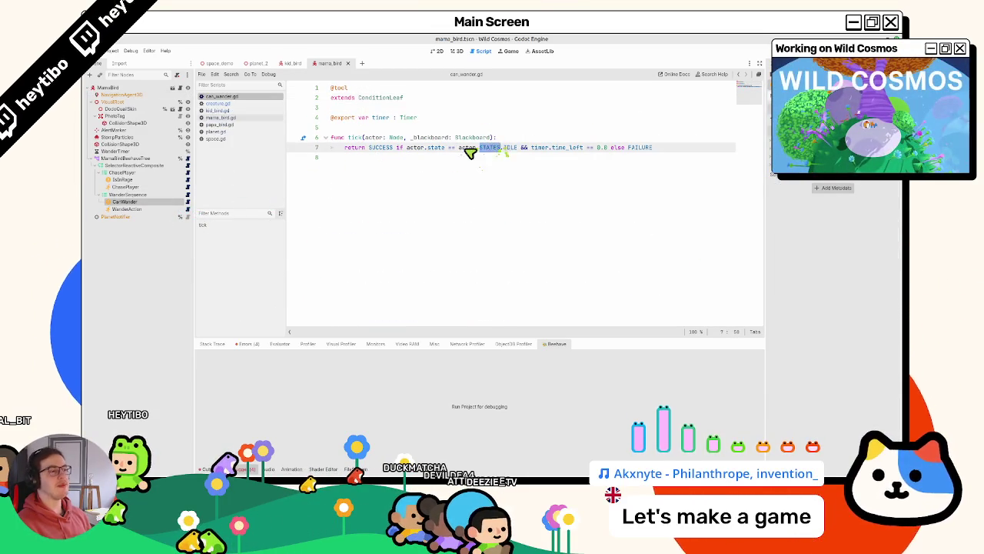
Step: Open mama_bird.gd from the script list and place the caret on line 21
left_click(260, 104)
left_click(260, 117)
left_click(355, 148)
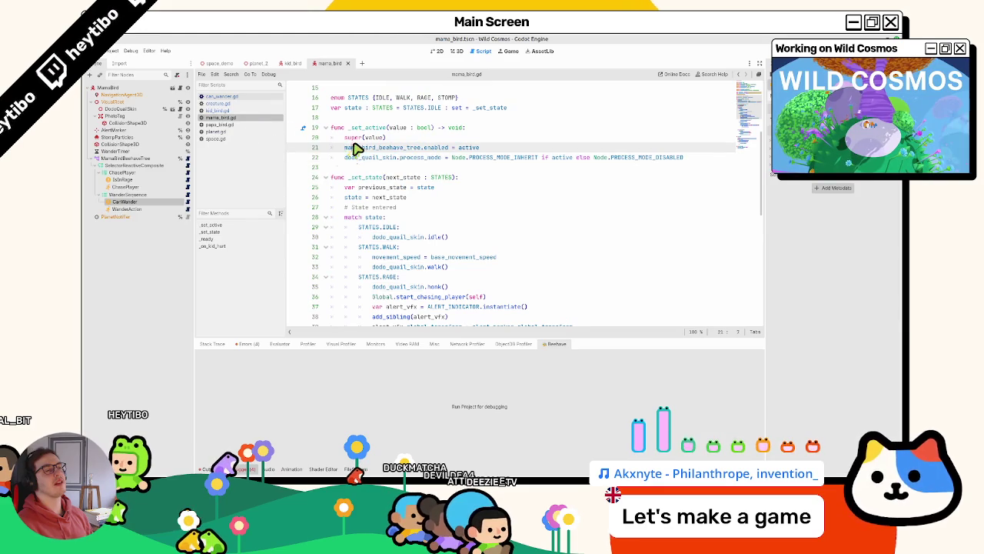
Step: Below line 22 of mama_bird.gd, add 'if !active:' with 'state == STATES.IDLE' indented under it
left_click_drag(377, 157, 644, 157)
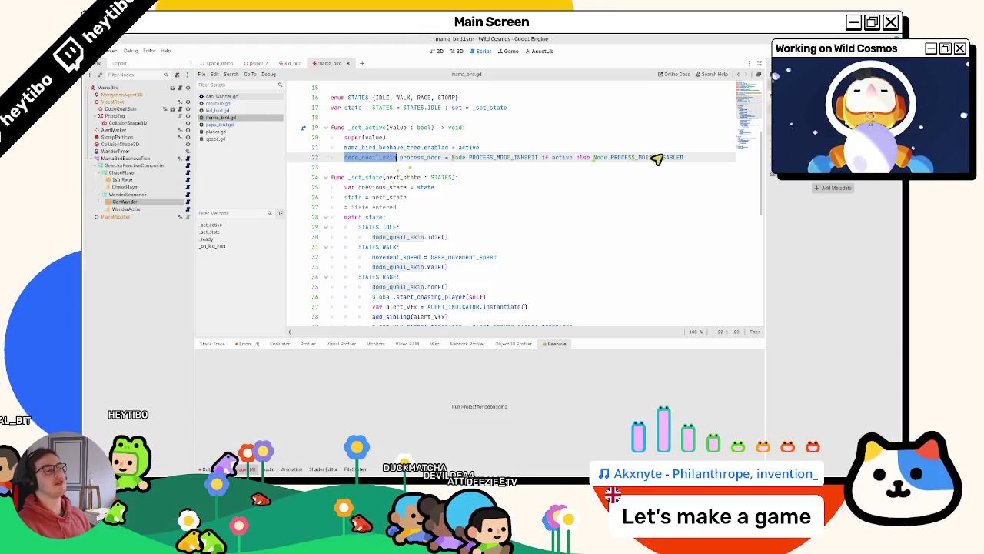
left_click(684, 158)
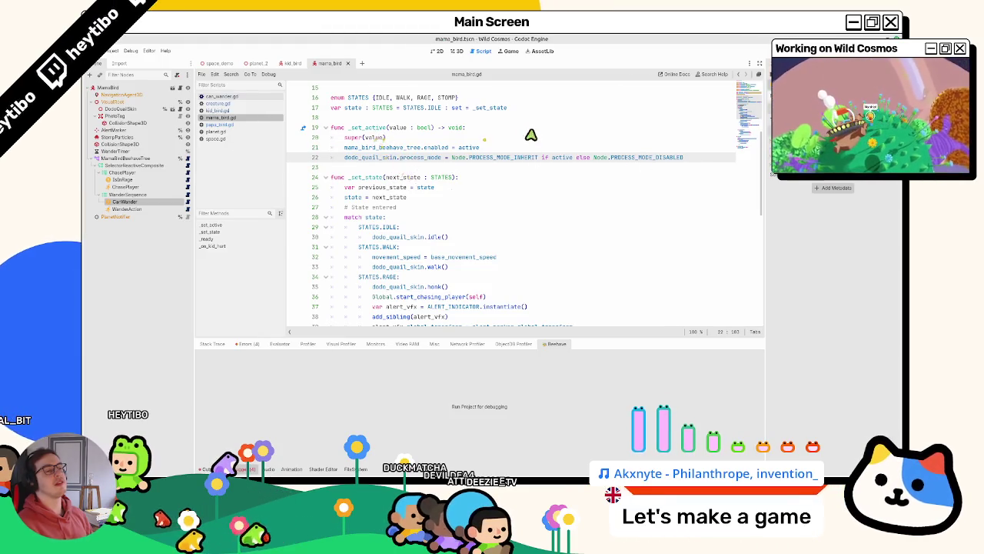
key("Return")
type("if !active:")
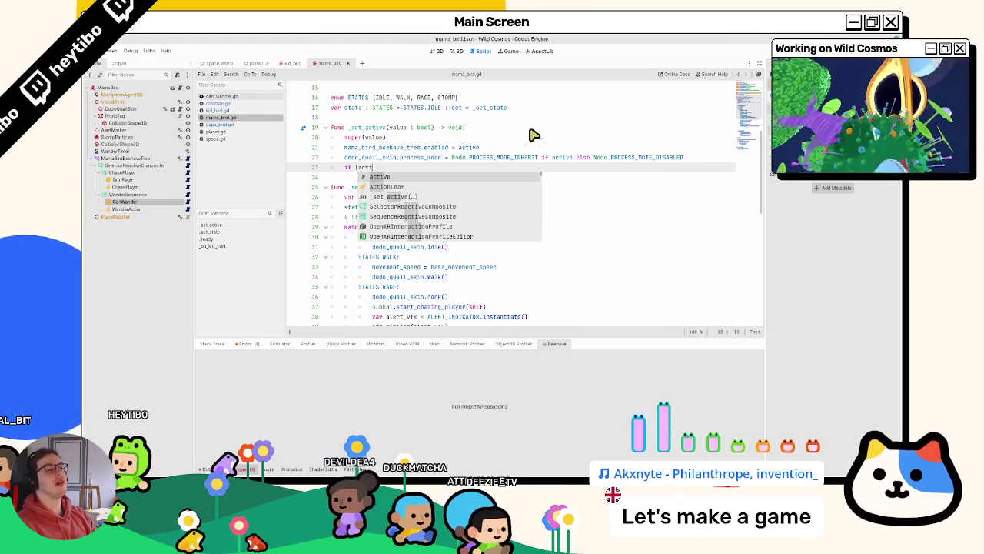
key("Return")
type("tate == ")
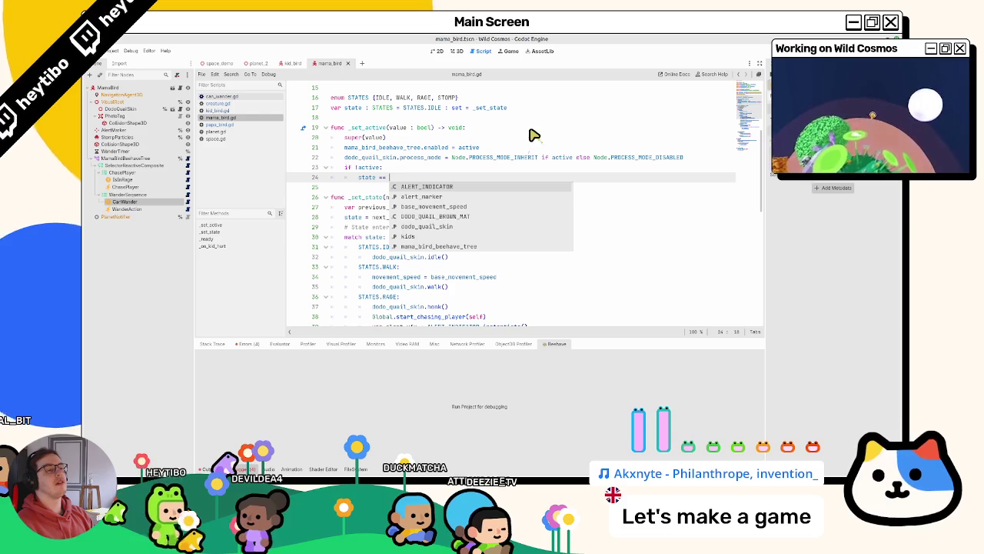
type("STATES.is")
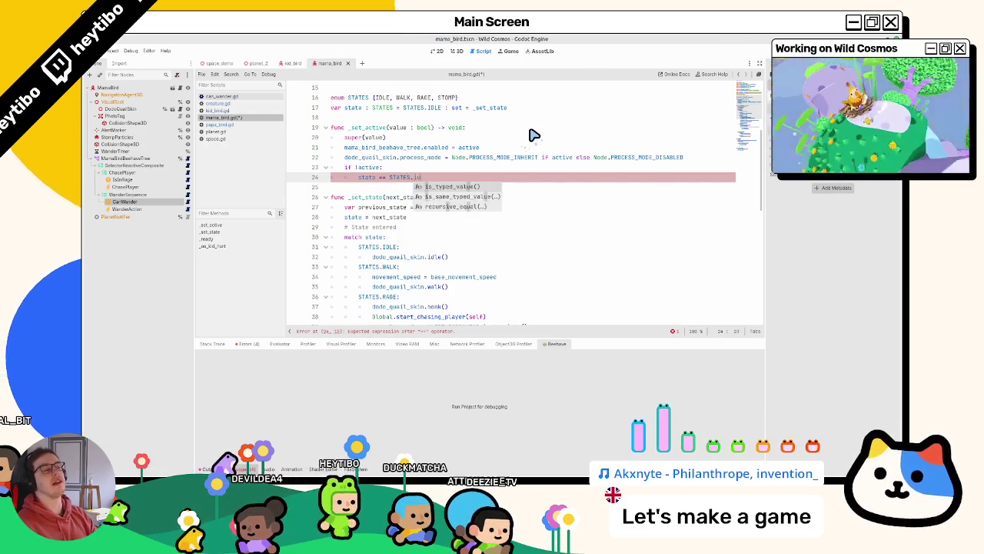
key("Escape")
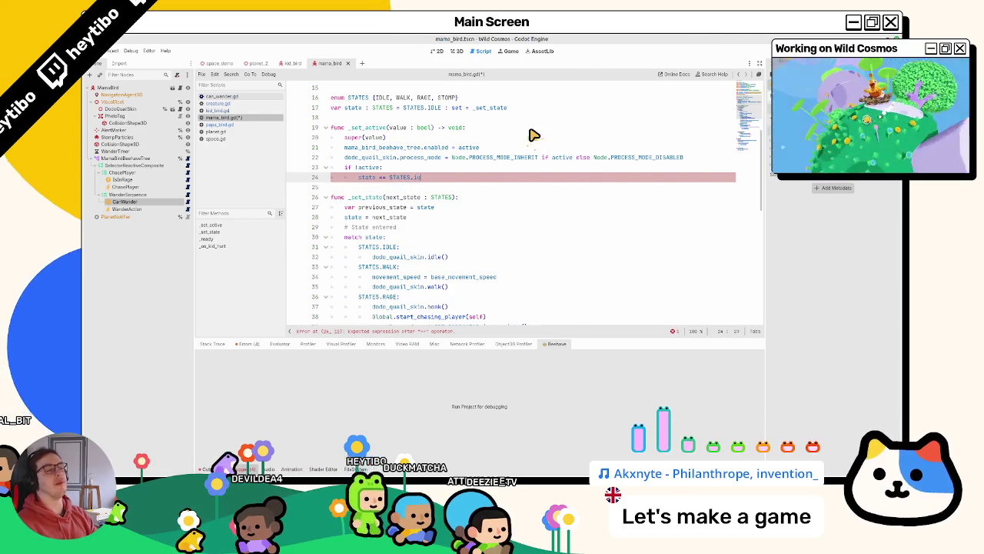
key("Return")
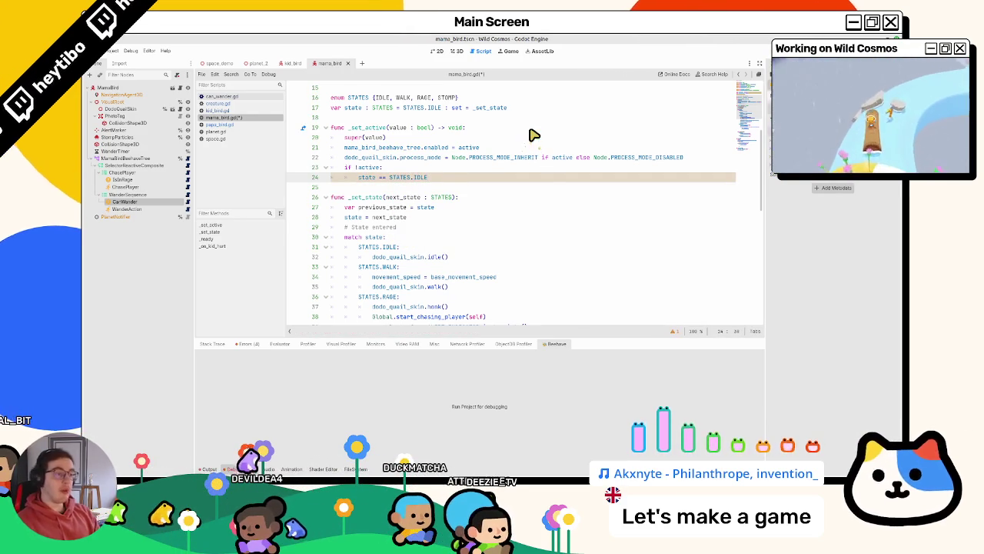
Step: Save mama_bird.gd and quick-run the scene as a game
key("ctrl+s")
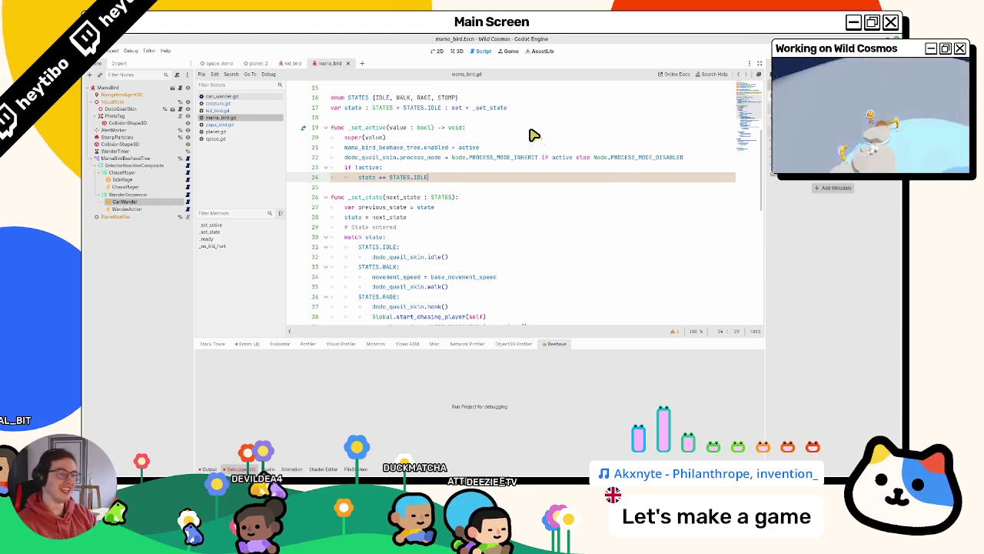
key("ctrl+shift+F5")
key("Return")
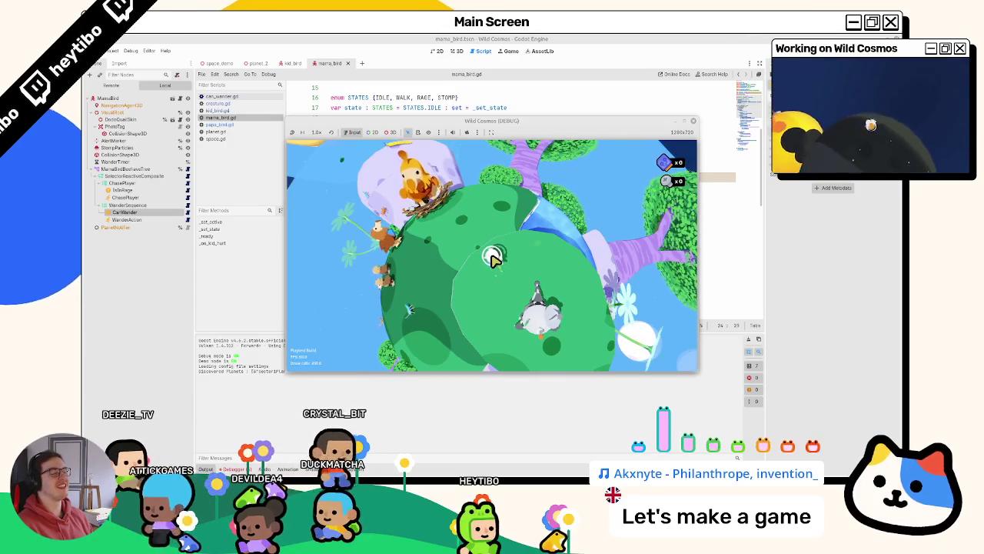
Step: Close the running Wild Cosmos debug window and switch the script editor to creature.gd
key("alt+Tab")
key("alt+Tab")
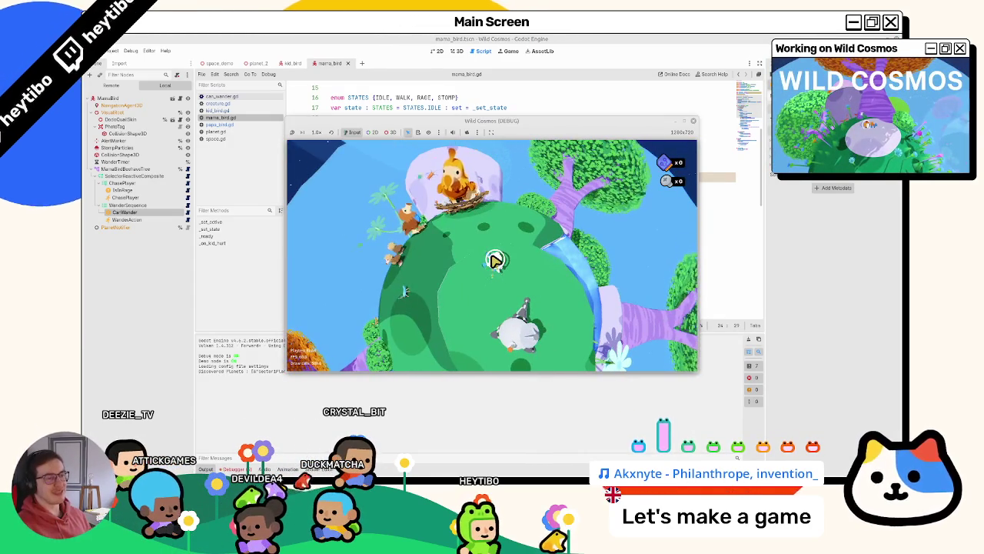
key("alt+Tab")
left_click(233, 97)
left_click(235, 104)
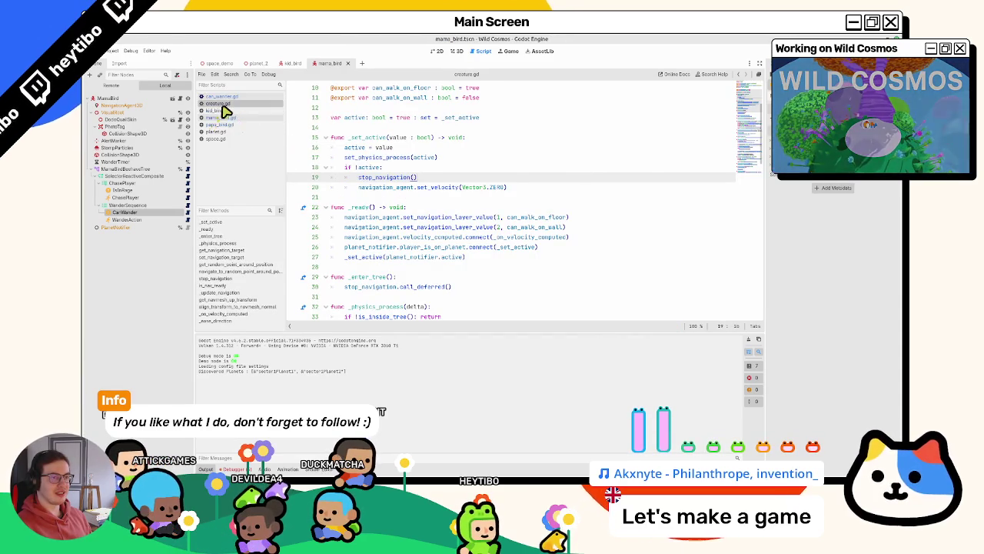
Step: Open mama_bird.gd at the dodo_quail_skin process_mode line and run the game to test it
left_click(253, 117)
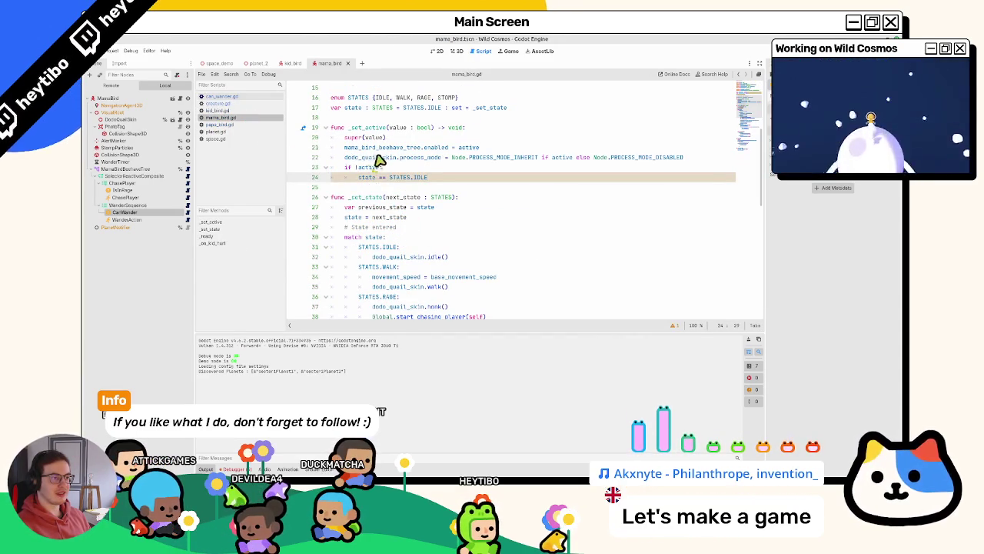
left_click(380, 158)
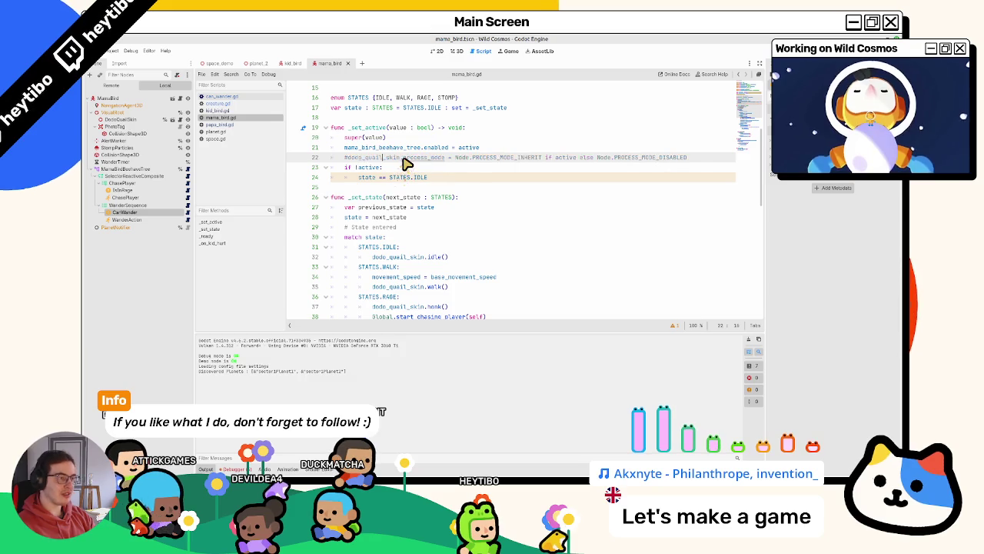
key("F5")
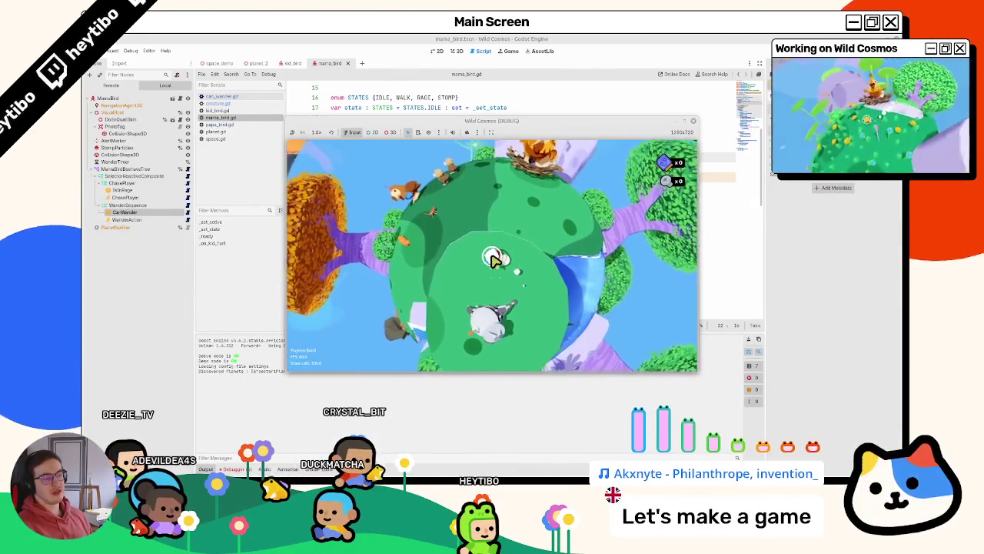
Step: Stop the game, relaunch it, and uncomment the dodo_quail_skin process_mode line in mama_bird.gd
key("F8")
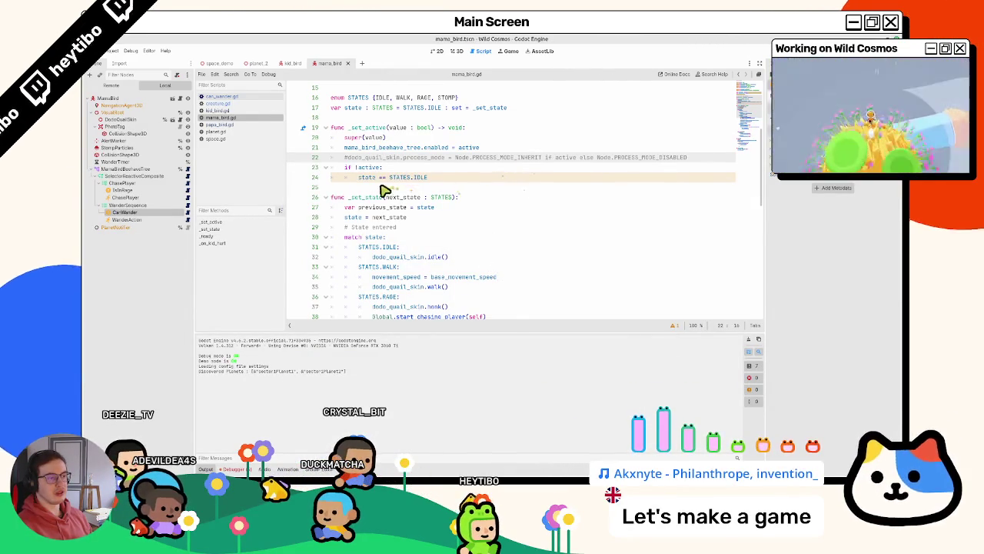
left_click(356, 170)
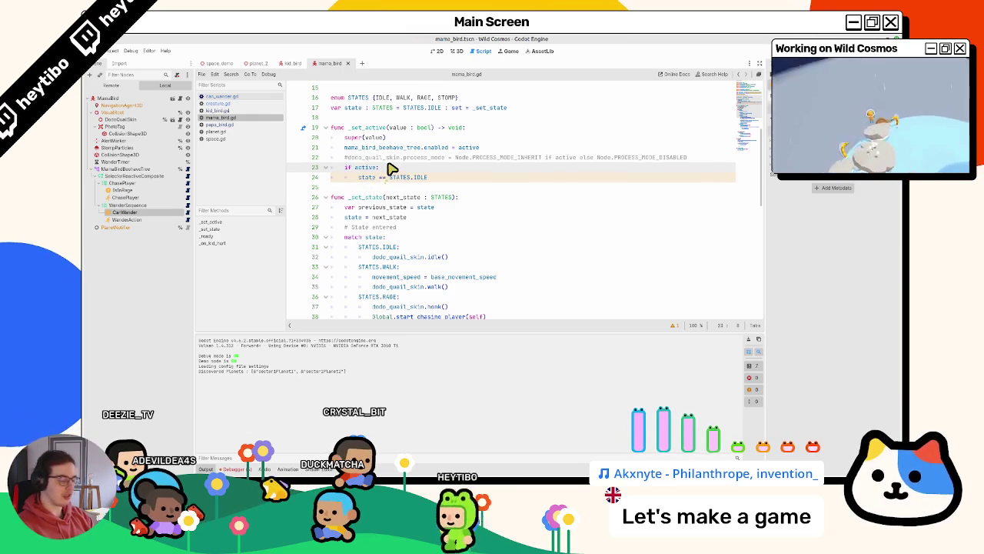
key("F5")
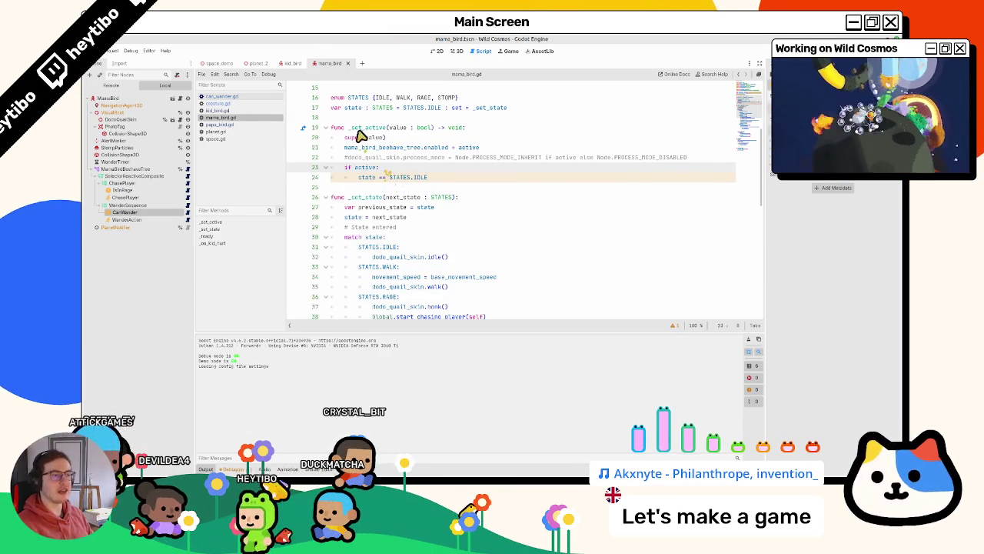
key("ctrl+k")
type("!")
left_click(388, 178)
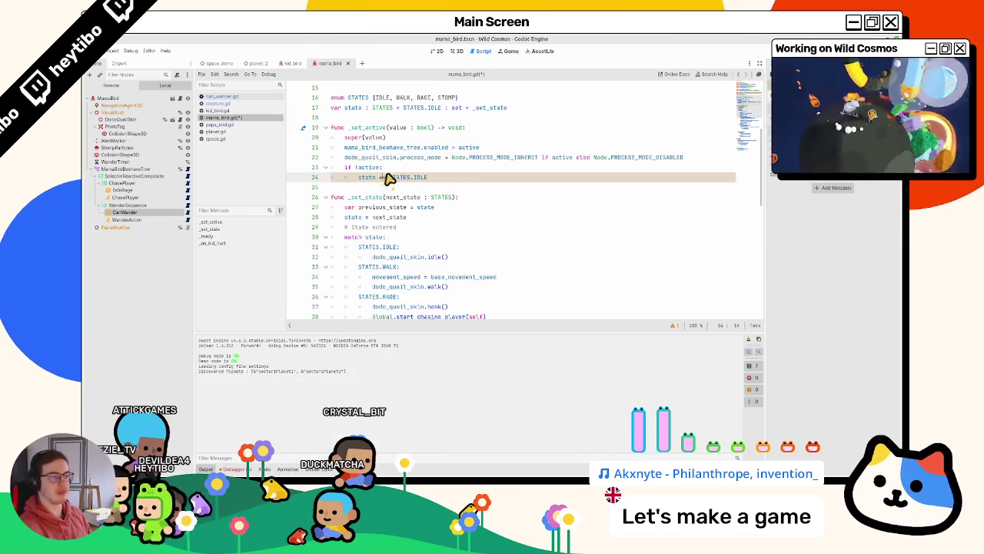
Step: Run another playtest of the restored mama_bird.gd and stop it
key("F5")
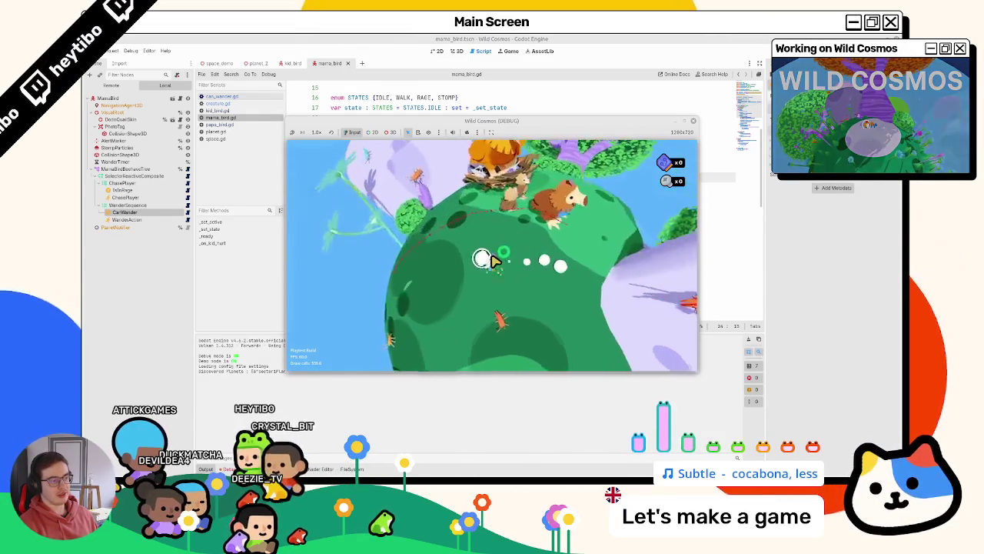
key("Escape")
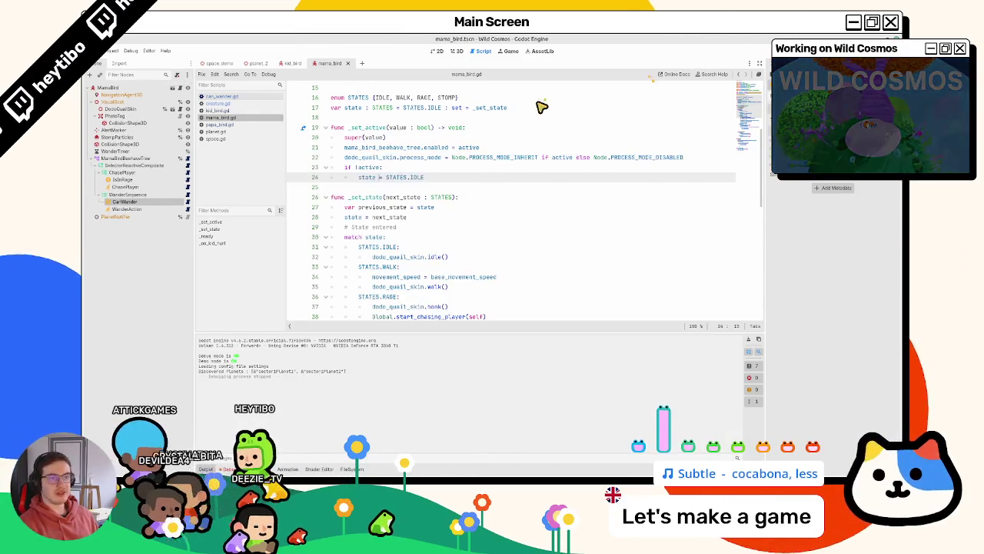
Step: In kid_bird.gd's _set_active, add 'if !active:' with 'state = STATES.IDLE' after line 17
left_click(293, 64)
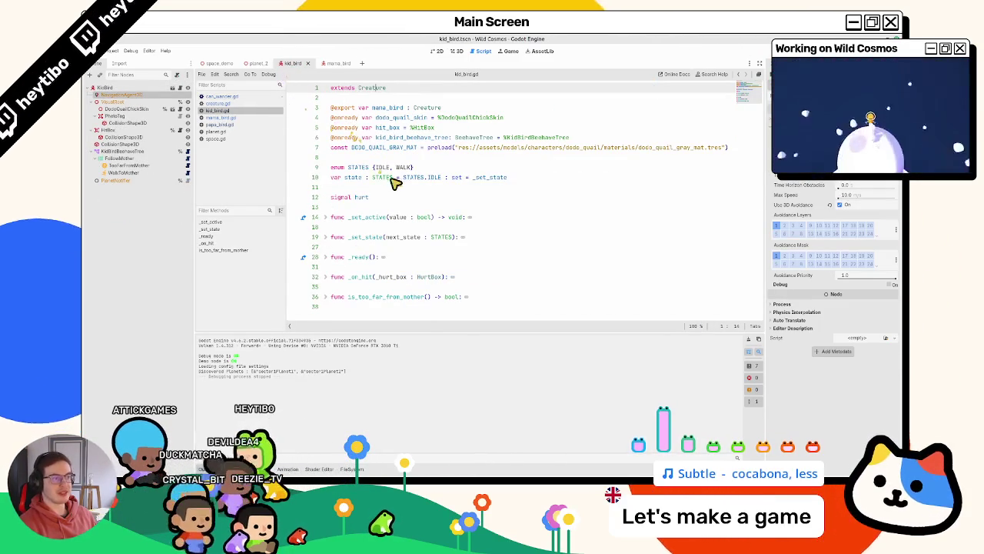
left_click(326, 217)
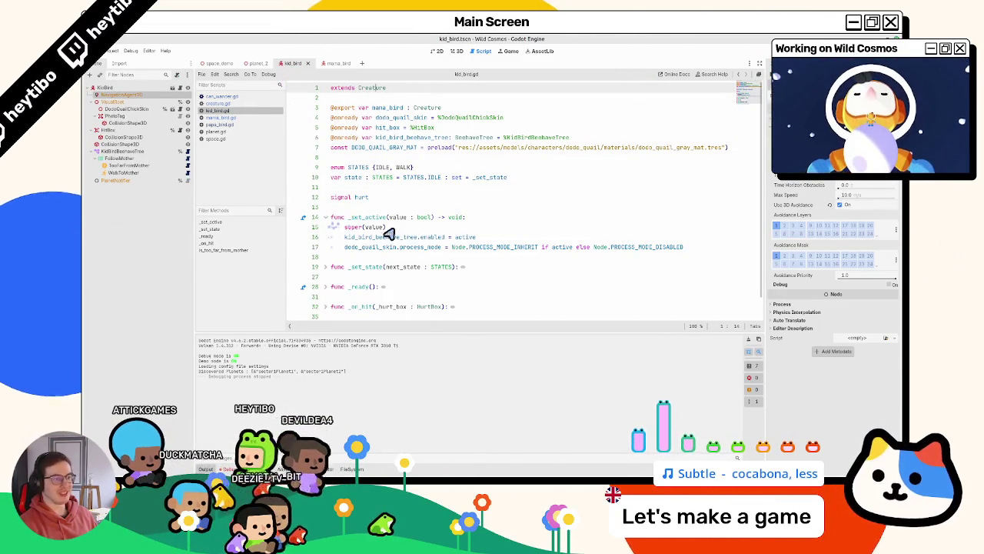
left_click(702, 249)
key("Delete")
key("Return")
key("Return")
key("Up")
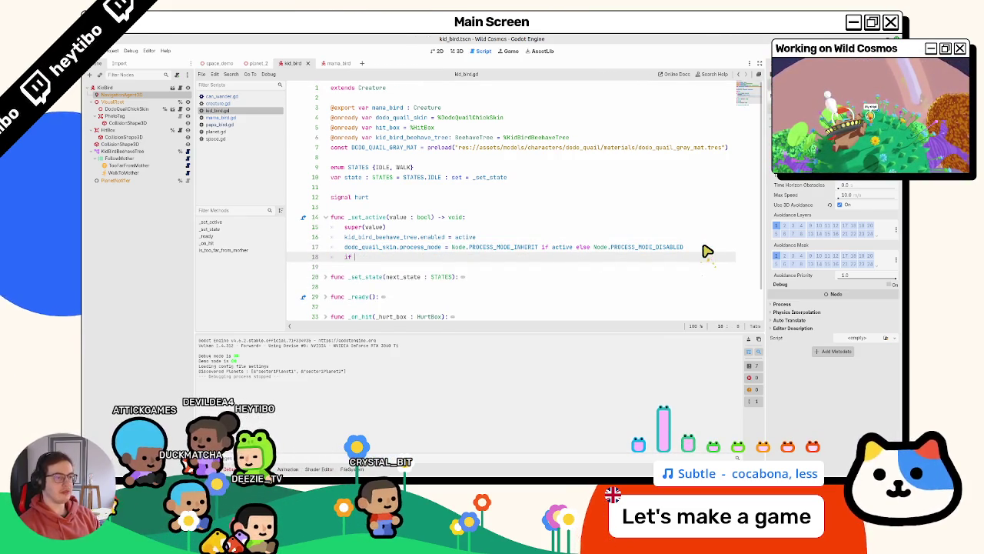
type("!active:")
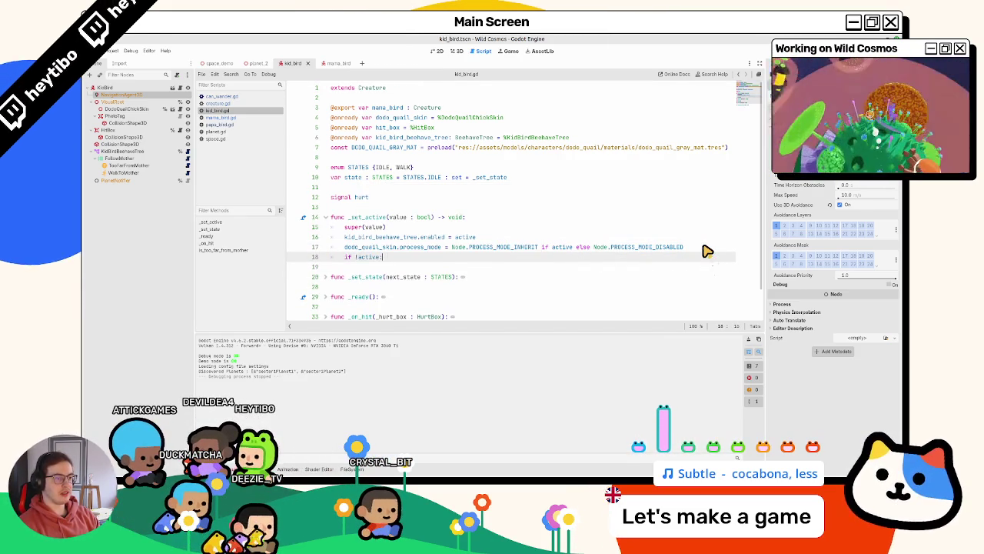
key("Return")
type("state")
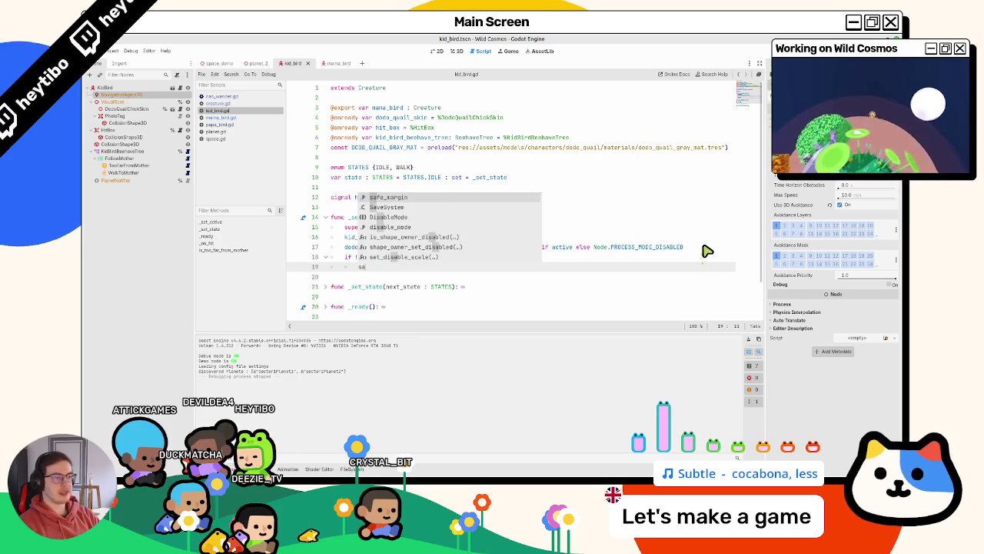
type("St")
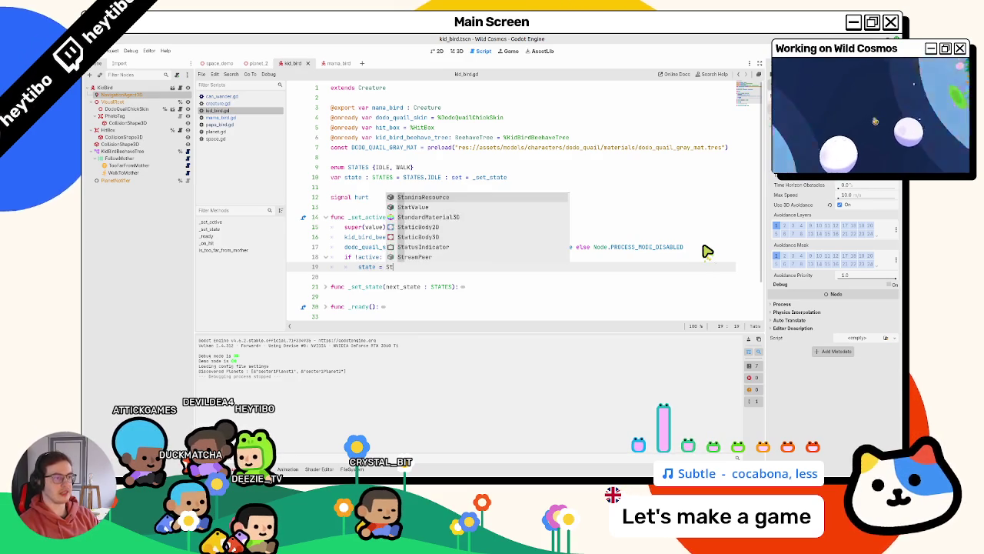
type("ATES.")
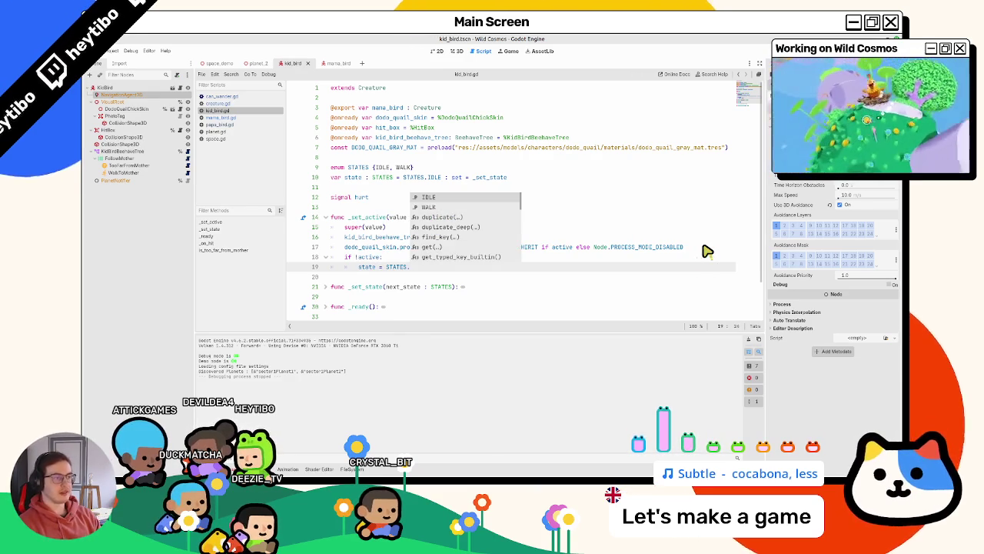
key("Return")
Step: Quick-run the scene to playtest the kid_bird fix and enlarge the game window
key("ctrl+shift+F5")
key("Return")
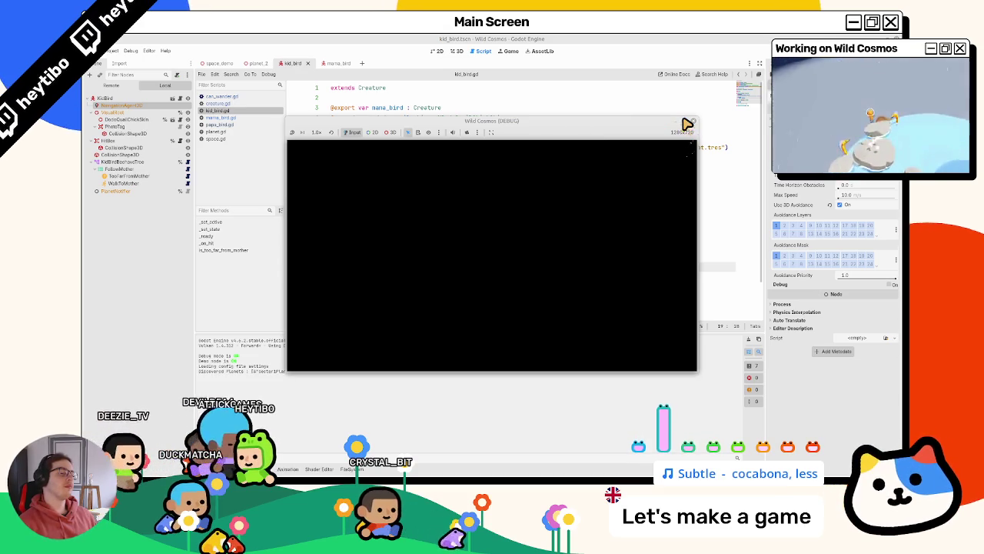
left_click(687, 123)
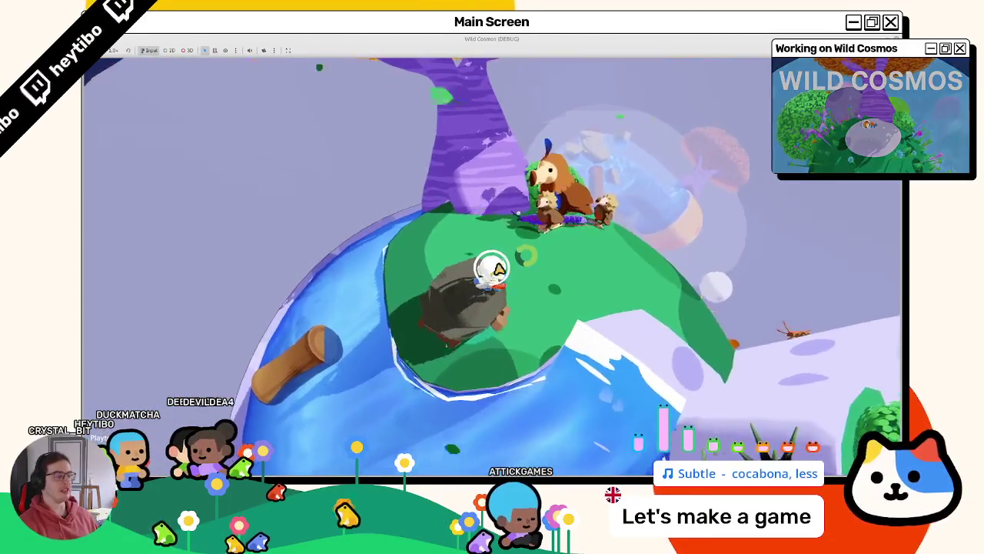
Step: Playtest camera mode on the nesting bird and the journal's Bestiaire page, then run across the planet
key("Tab")
key("Tab")
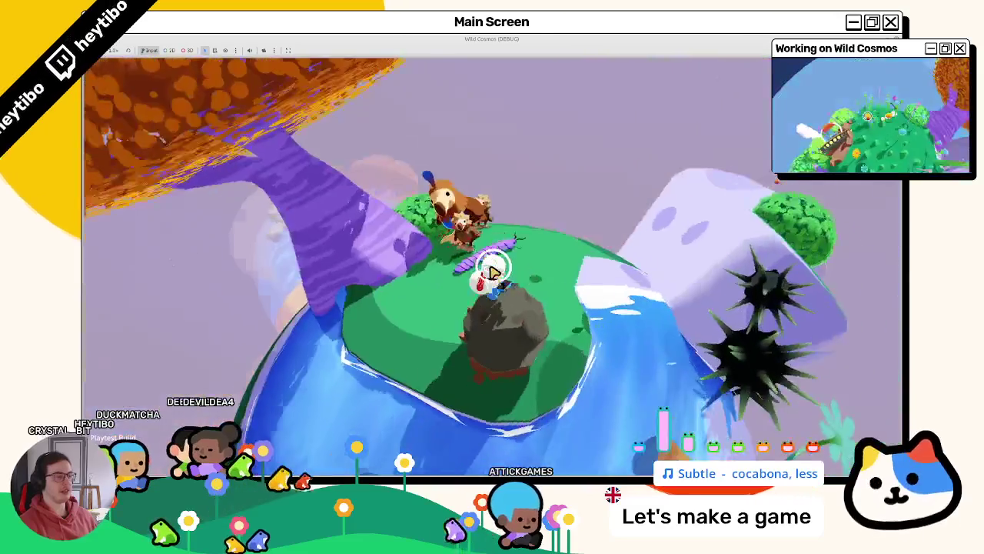
left_click(493, 270)
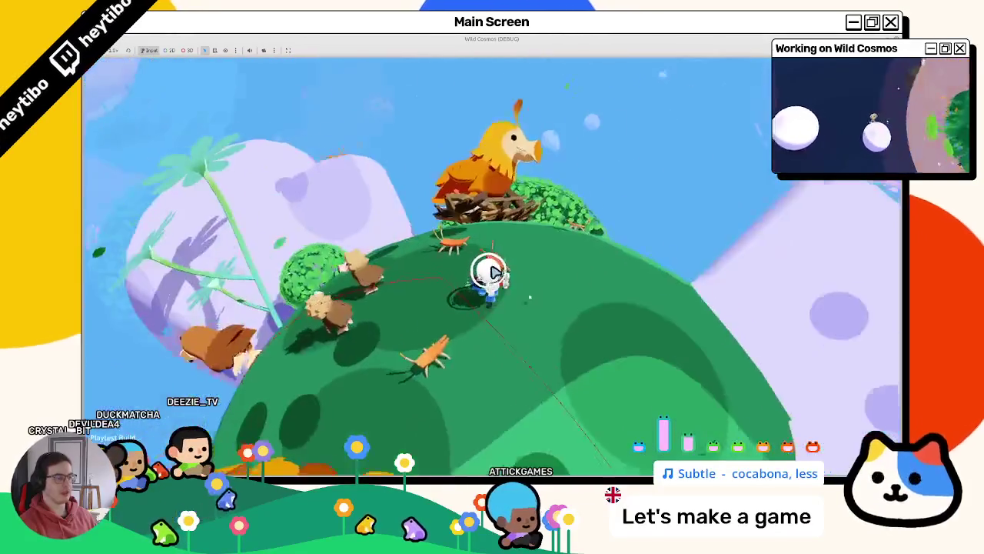
left_click(493, 270)
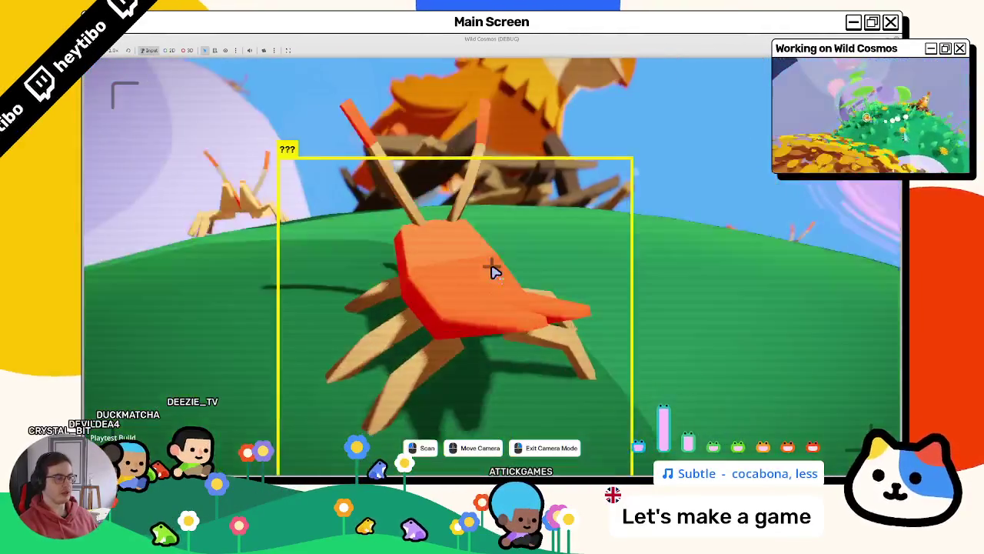
right_click(493, 271)
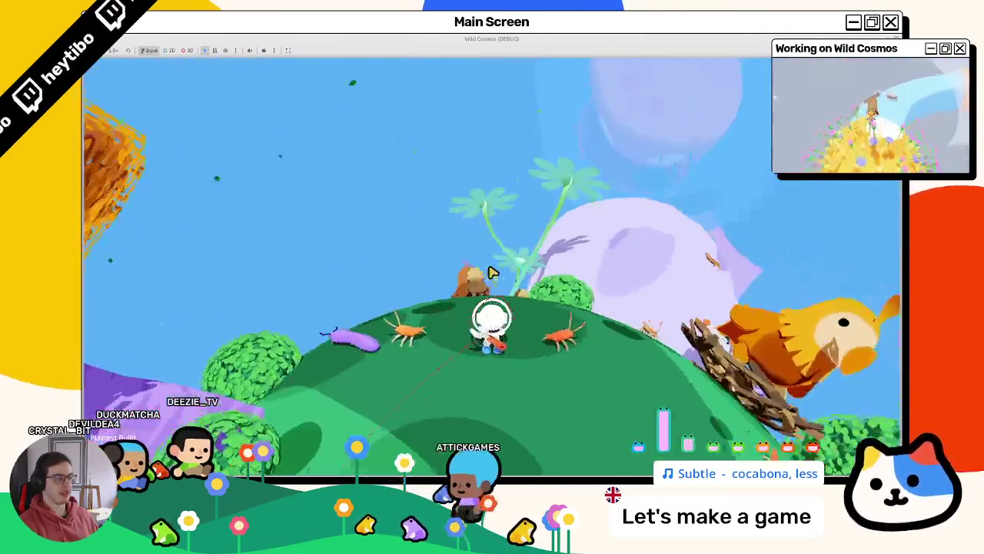
key("Tab")
left_click(530, 350)
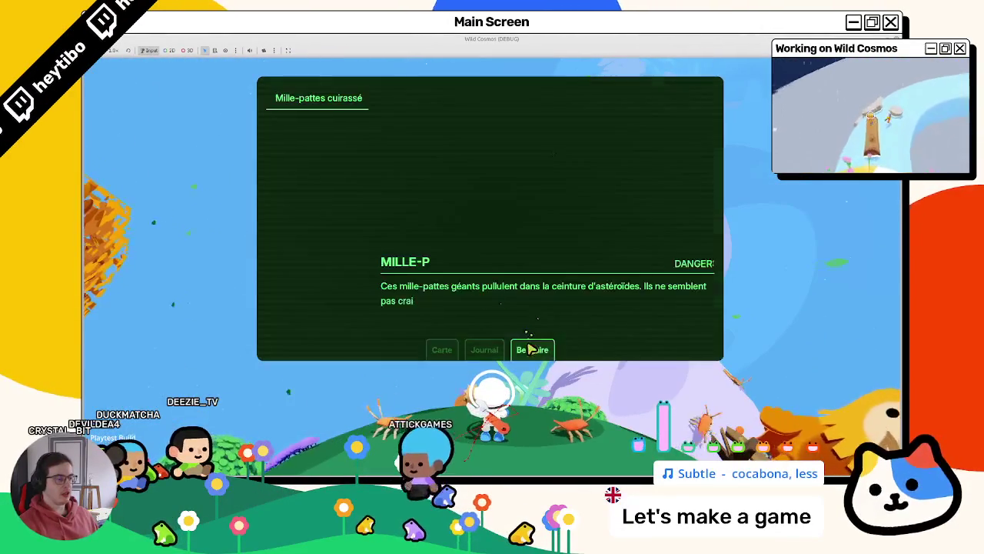
key("Tab")
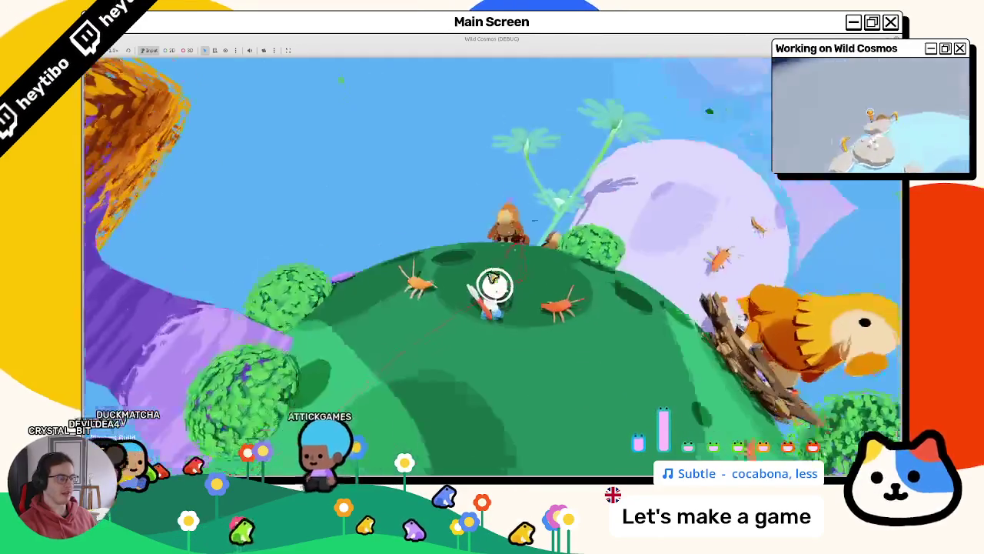
key("w")
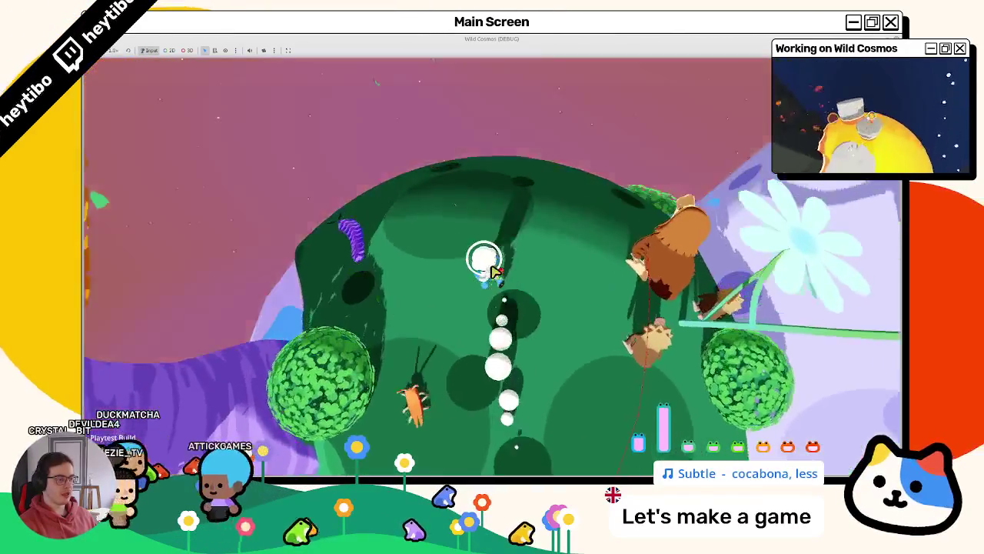
Step: Quit the game, clear the Output log, and bring the terminal forward
key("F8")
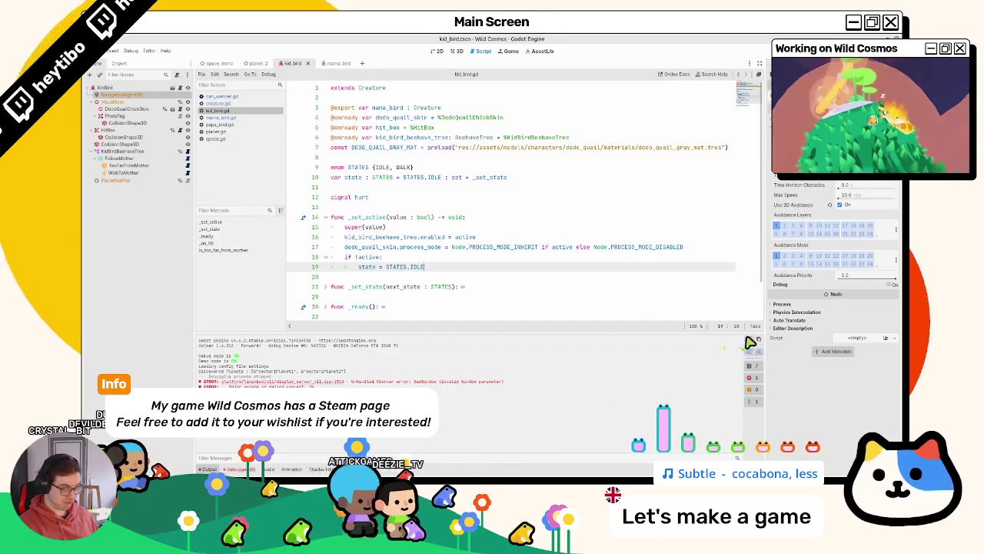
key("F5")
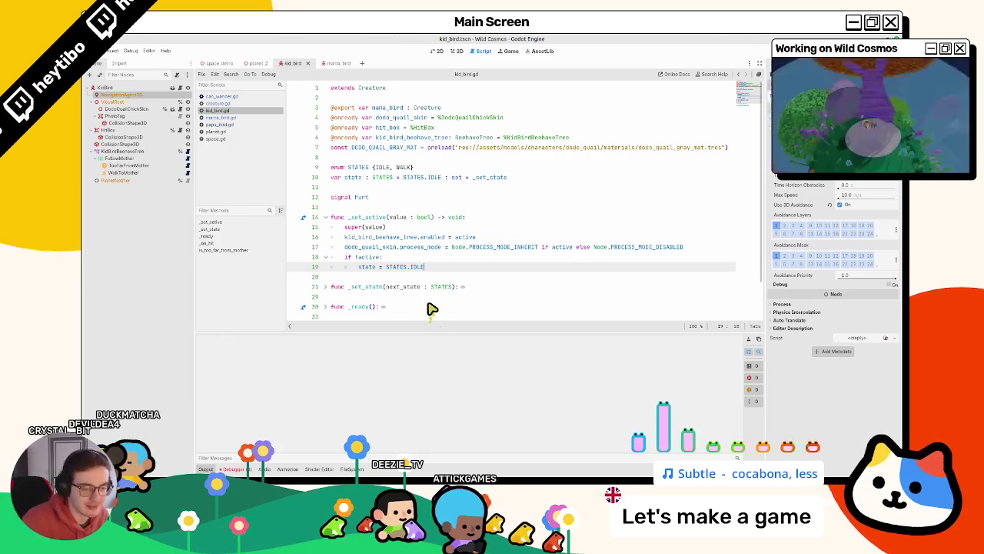
key("alt+Tab")
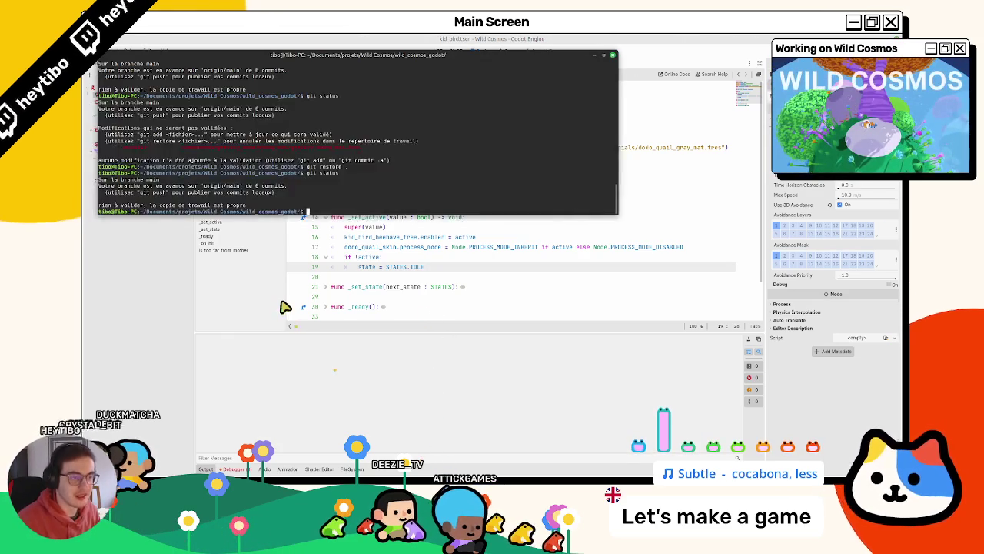
type("git status")
Step: Run git status and view the diff of planet_2.tscn
key("Return")
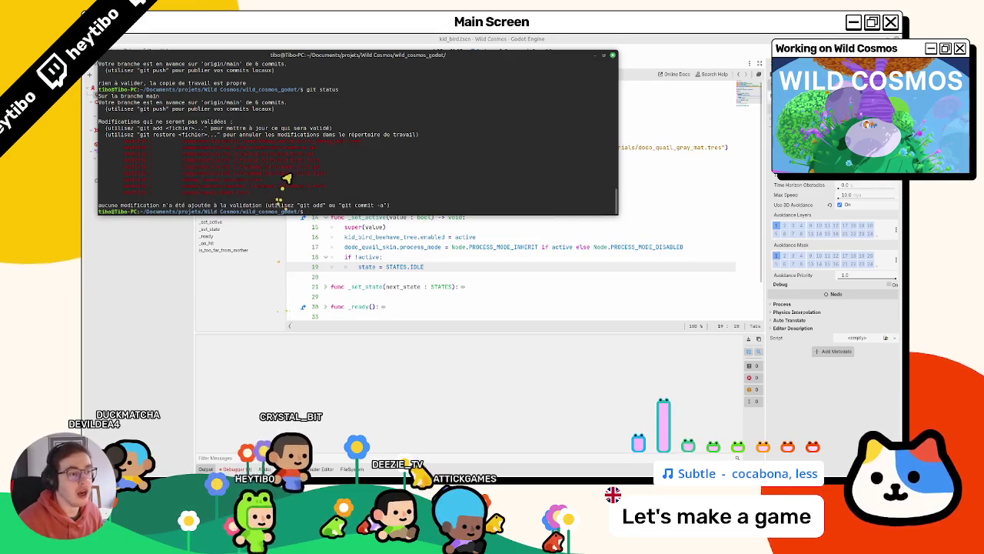
mouse_move(319, 144)
left_mouse_down()
mouse_move(297, 164)
mouse_move(300, 182)
left_mouse_up()
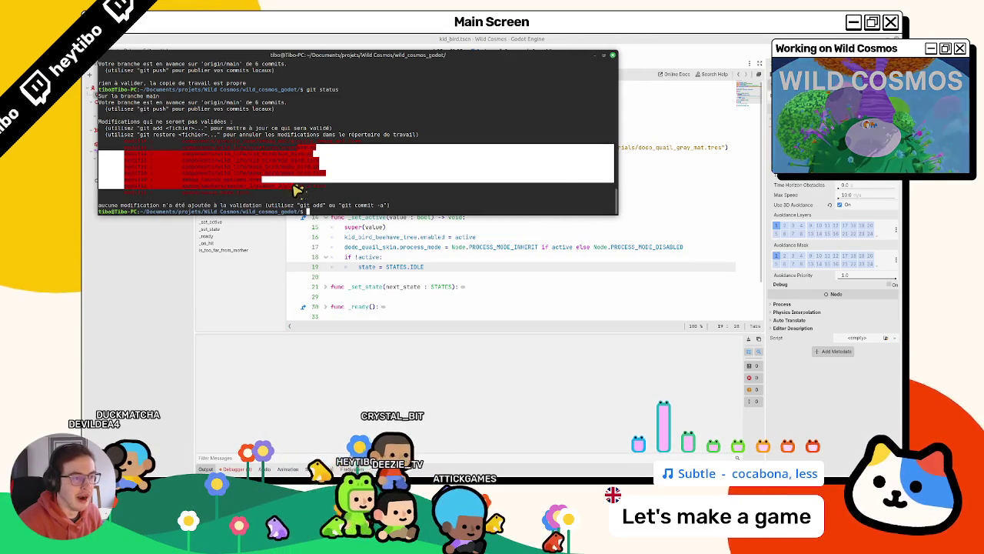
left_click(284, 186)
type("git di")
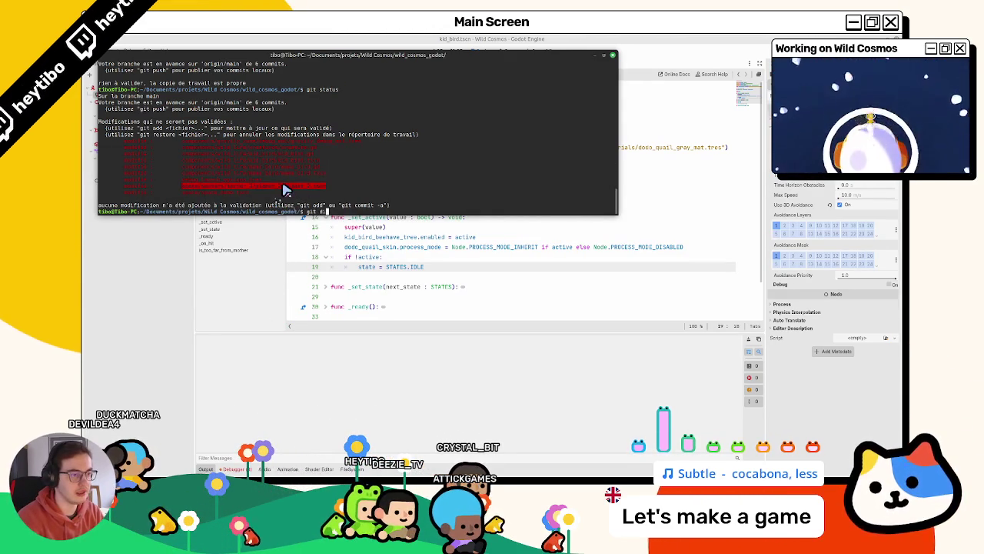
type("ff")
middle_click(285, 190)
key("Return")
type("git status")
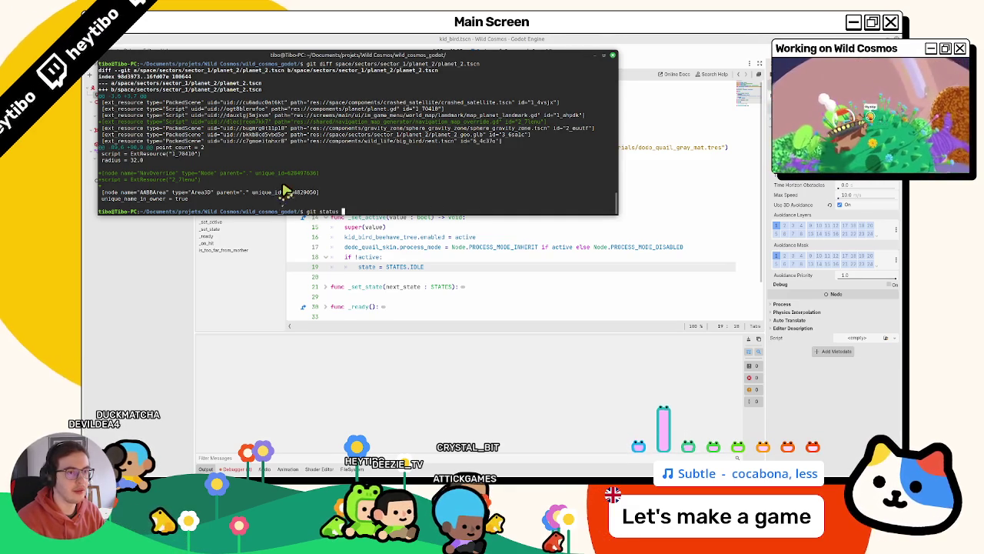
key("Return")
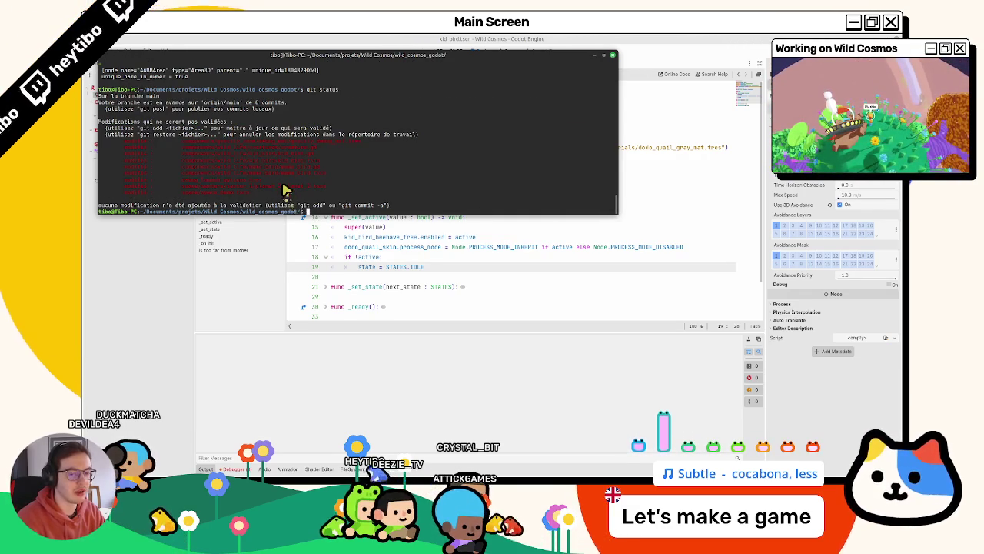
Step: Clear the terminal, stage all modified files with git add, and recheck git status
type("clear")
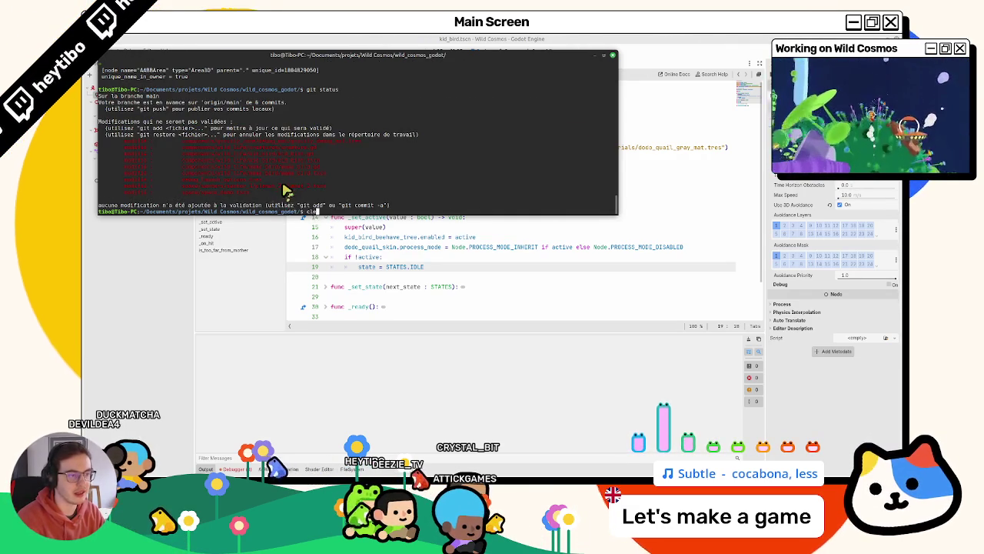
key("Return")
type("git status")
key("Return")
type("git")
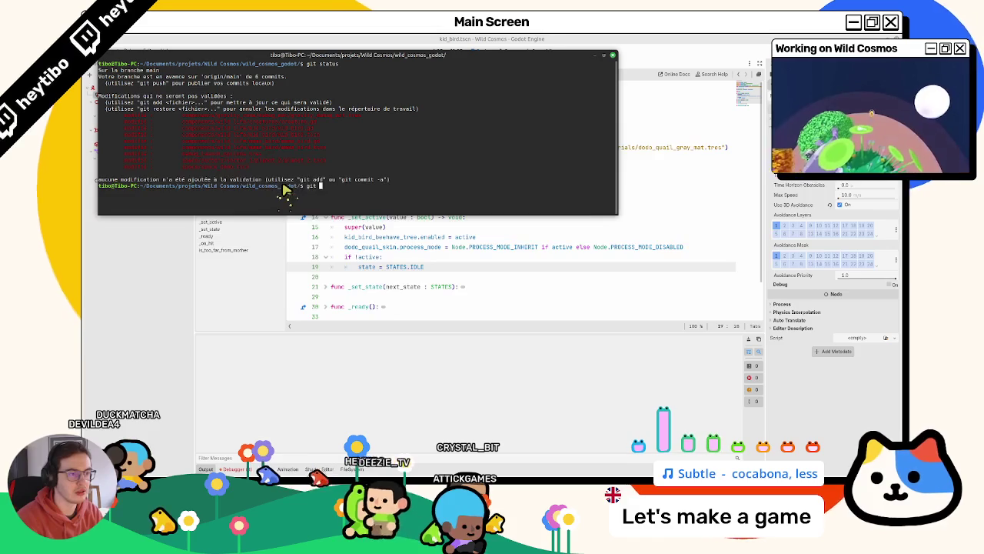
key("Return")
type("git status")
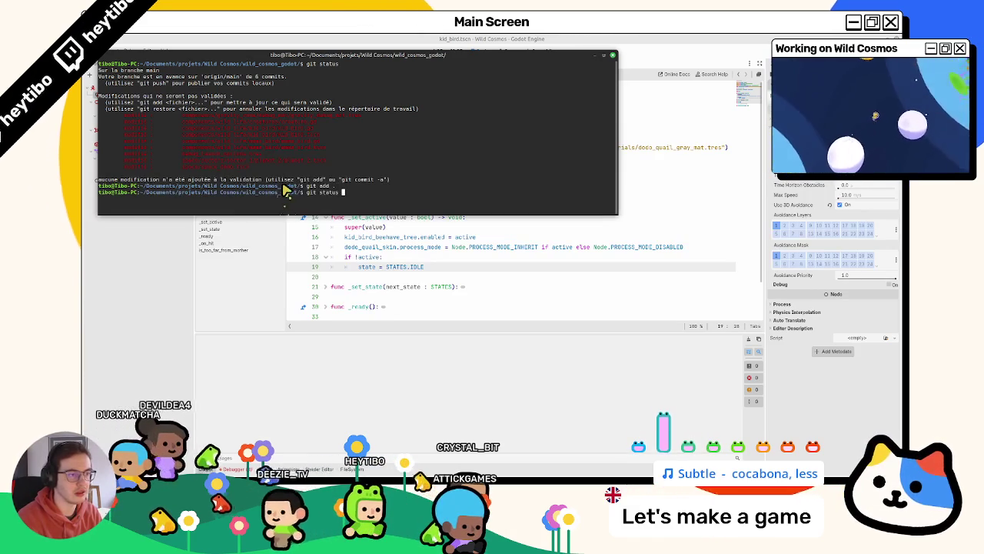
key("Return")
Step: Begin a git commit command, then open the space_demo scene in Godot
type("git commit -m \"^C")
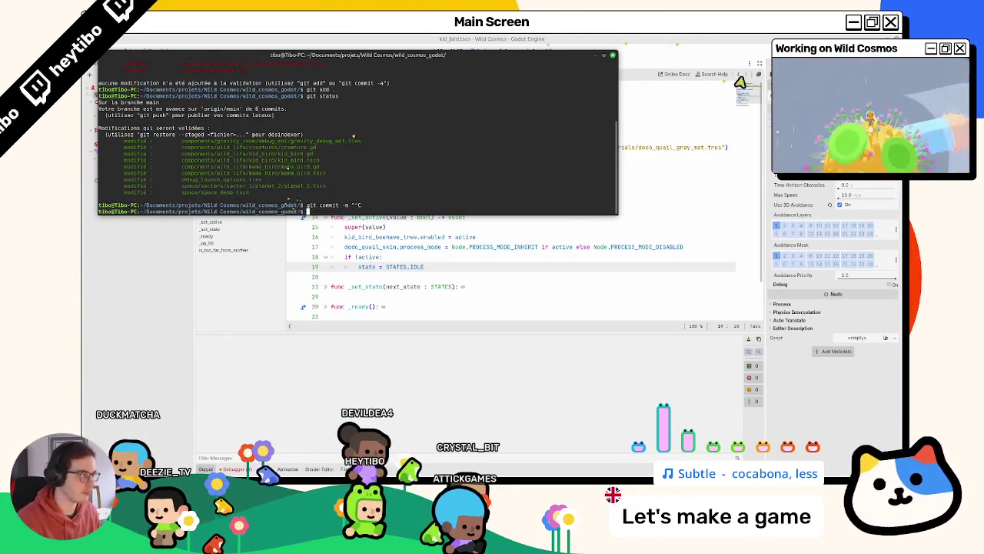
key("alt+Tab")
left_click(217, 63)
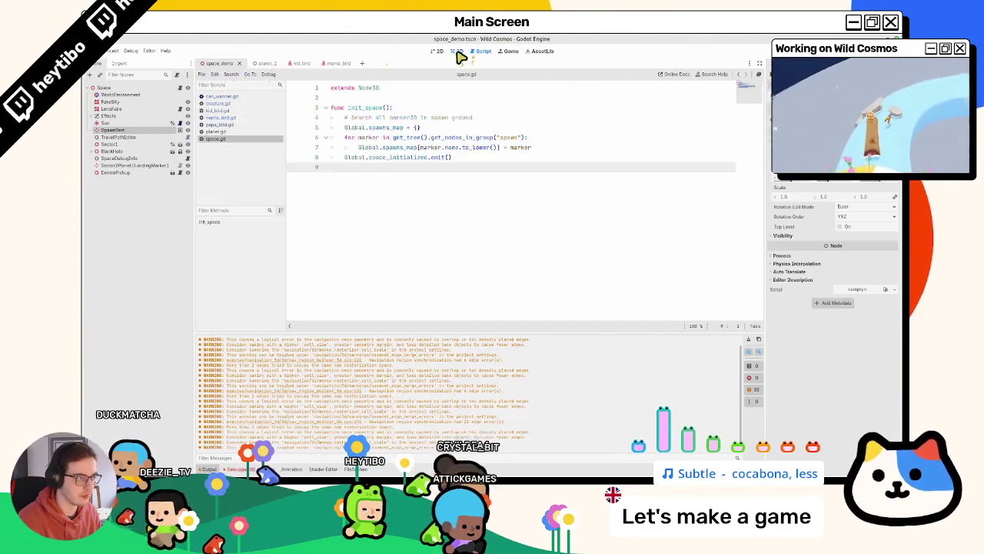
Step: Show space_demo in 3D, abort the commit, unstage space_demo.tscn, and review git status and diff
left_click(456, 51)
key("alt+Tab")
key("ctrl+c")
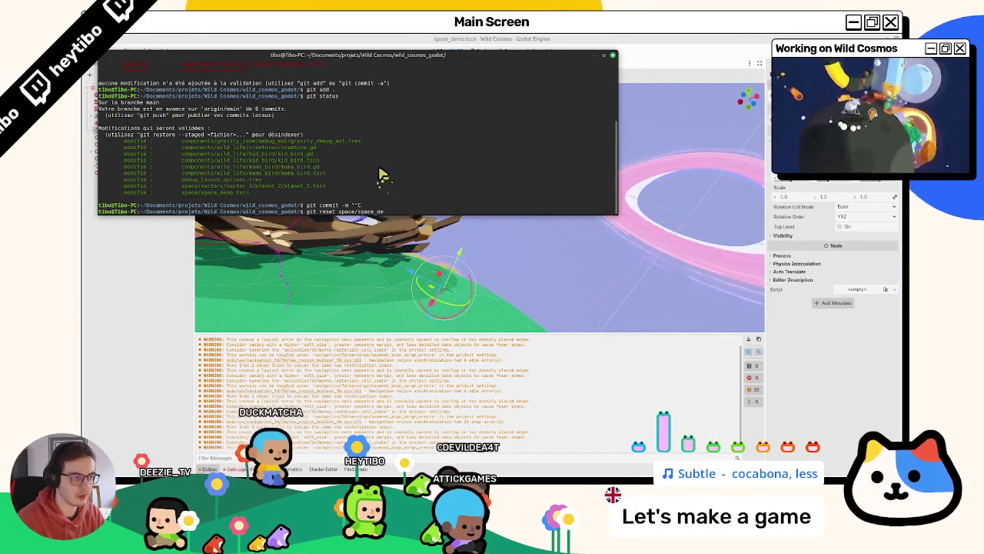
key("Return")
key("Return")
type("g")
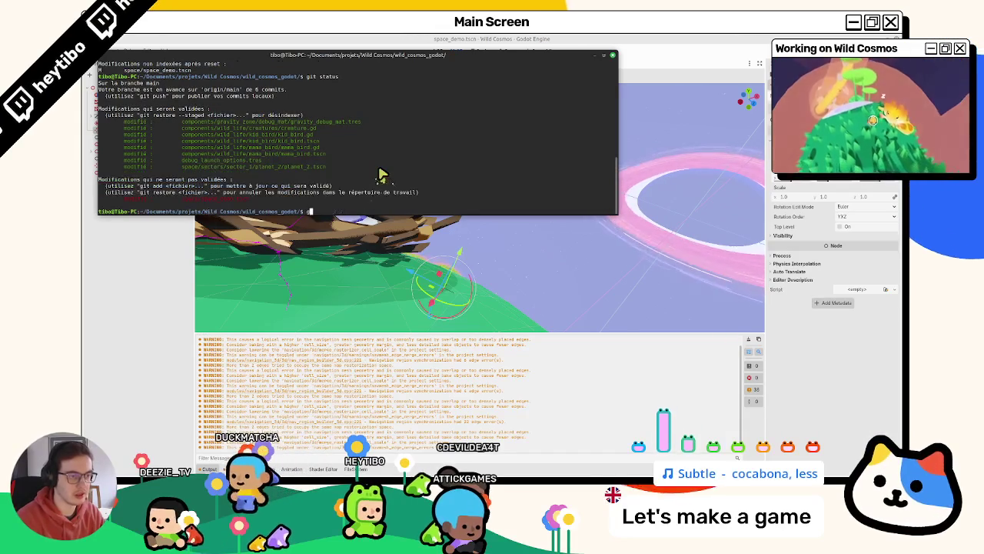
type("it diff")
key("Return")
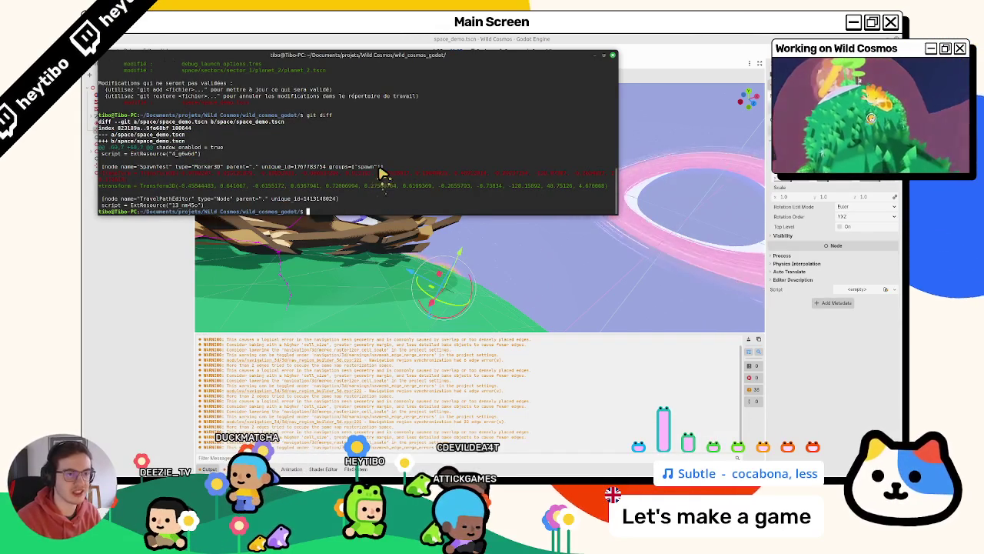
key("Return")
type("git co")
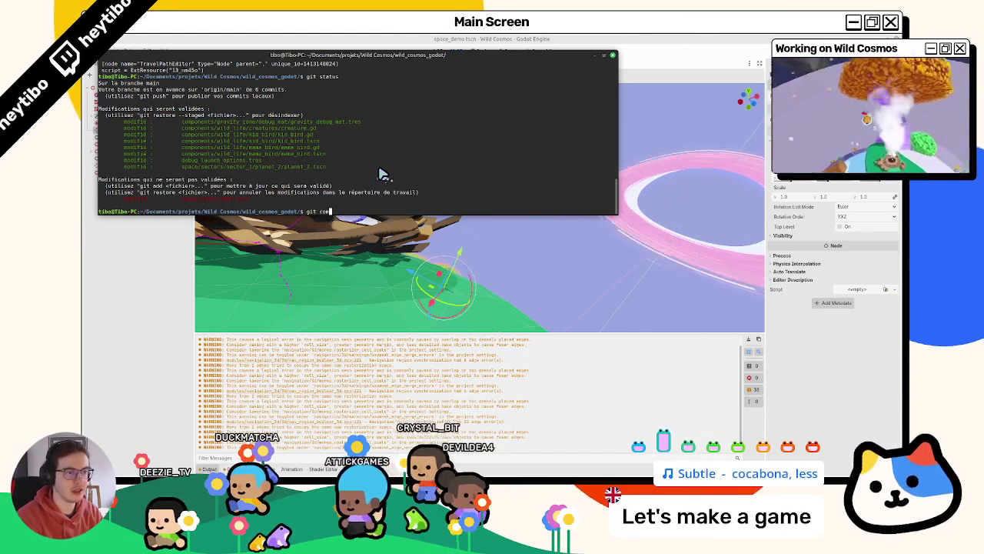
Step: Commit as 'fix: dodo wrong rotation and mama dodo walking off to space', check status, and clear
type("mit -m \"fix: dodo wrong ro")
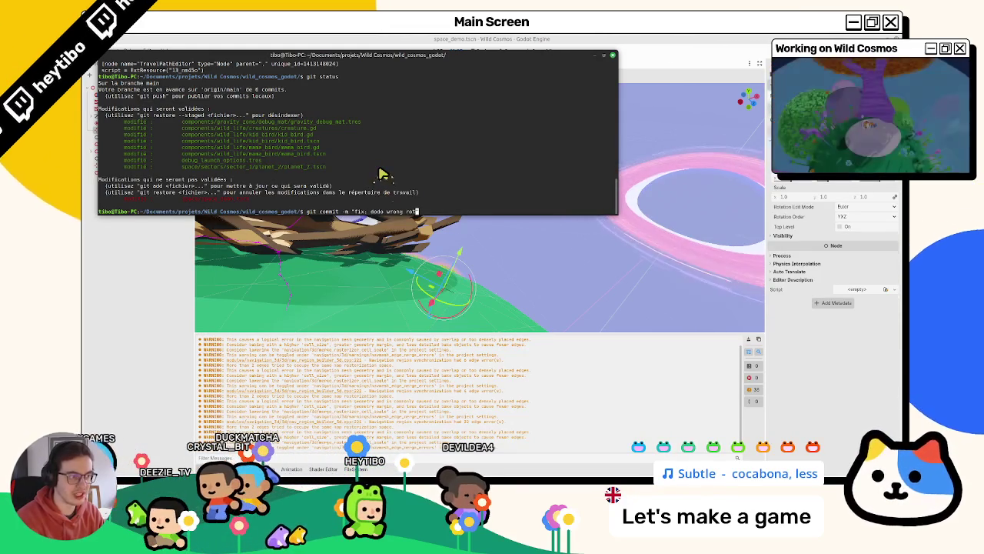
type("tation and mama dodo walking off to space\"")
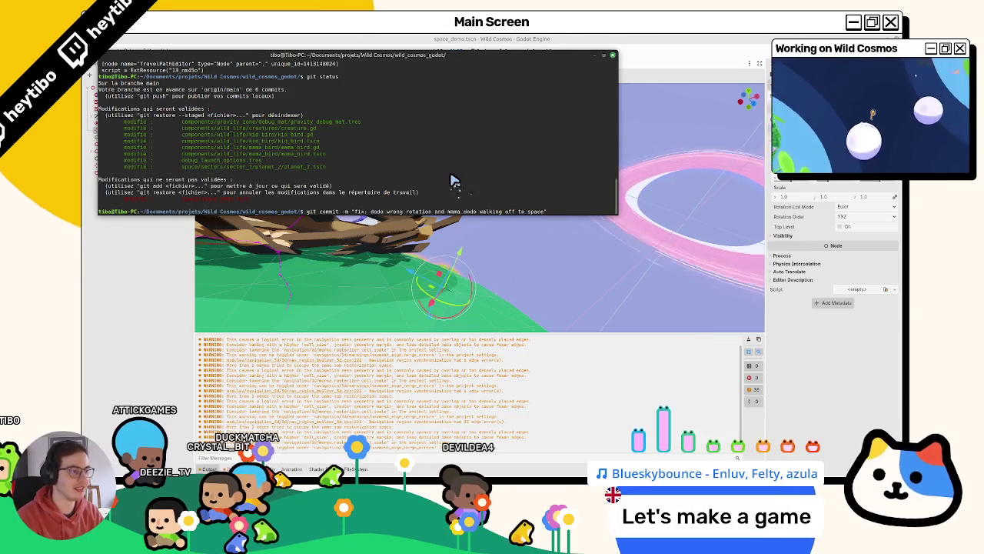
key("Return")
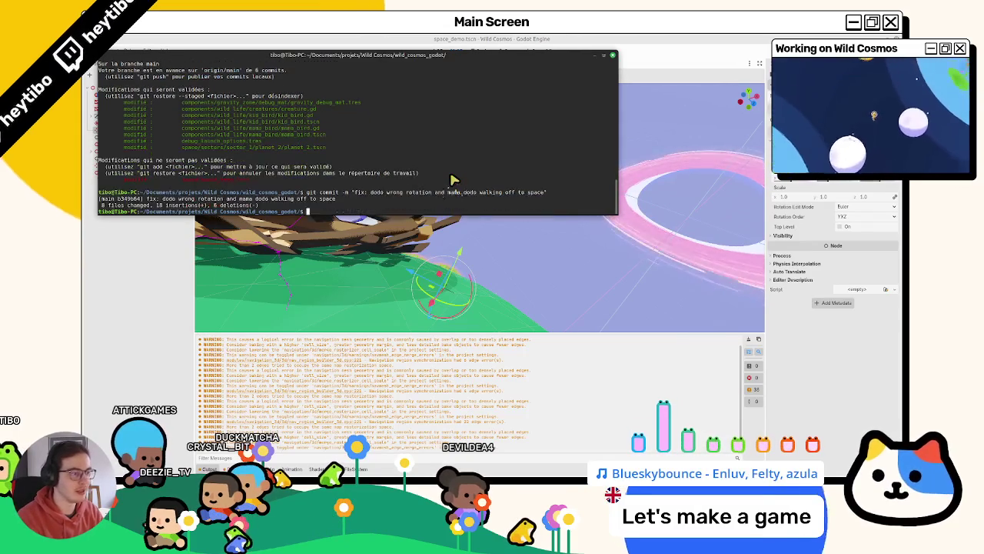
type("git status")
key("Return")
type("ear")
key("Return")
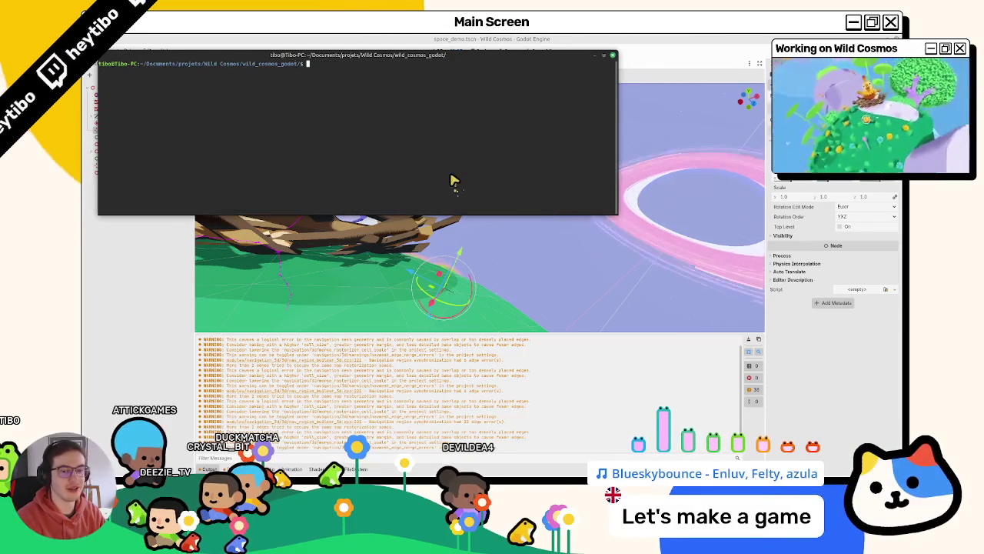
Step: Collapse the bottom panel to enlarge the space_demo 3D view, zoom around, then switch to the Beehave GitHub page
left_click(741, 347)
scroll(501, 216, "down", 5)
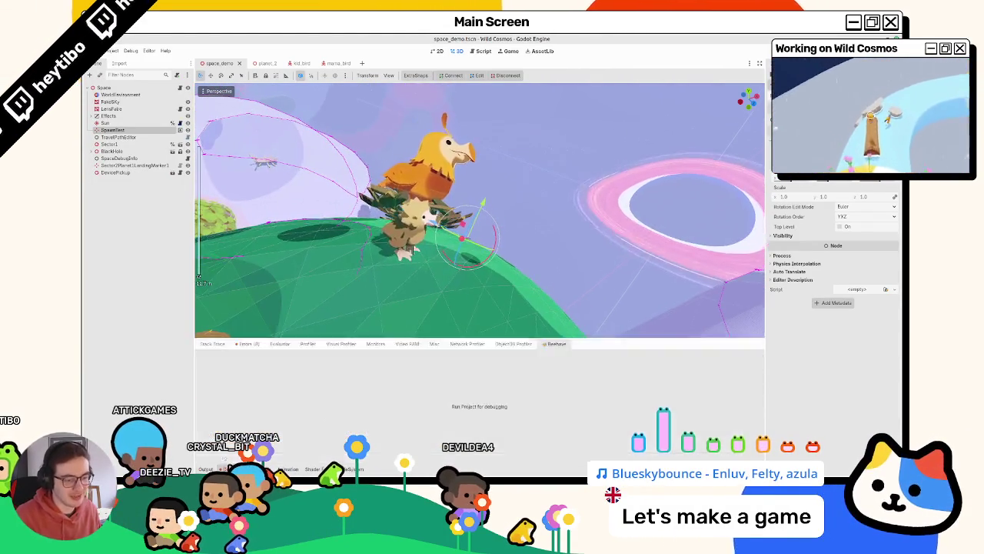
key("ctrl+j")
scroll(403, 291, "down", 3)
scroll(422, 275, "down", 5)
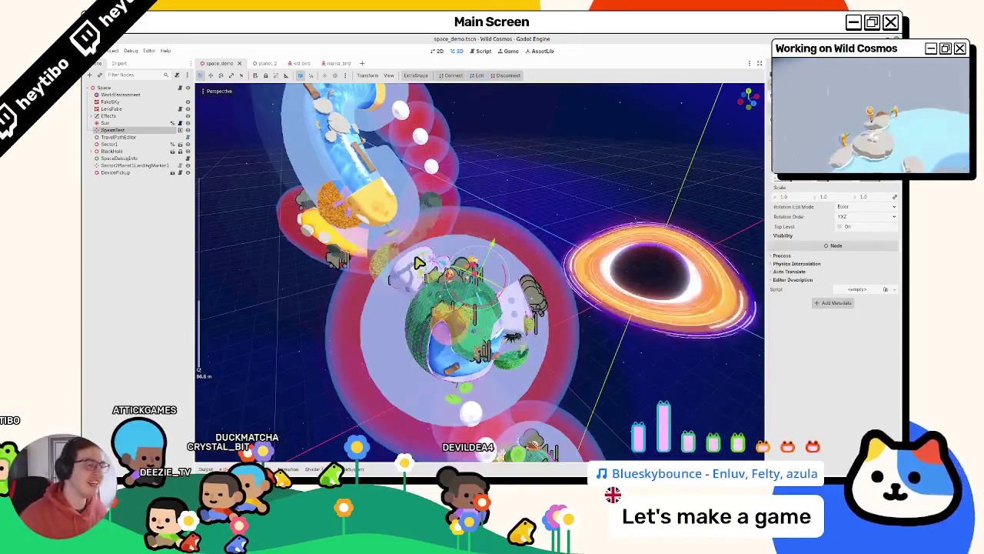
scroll(443, 279, "up", 5)
scroll(446, 280, "up", 5)
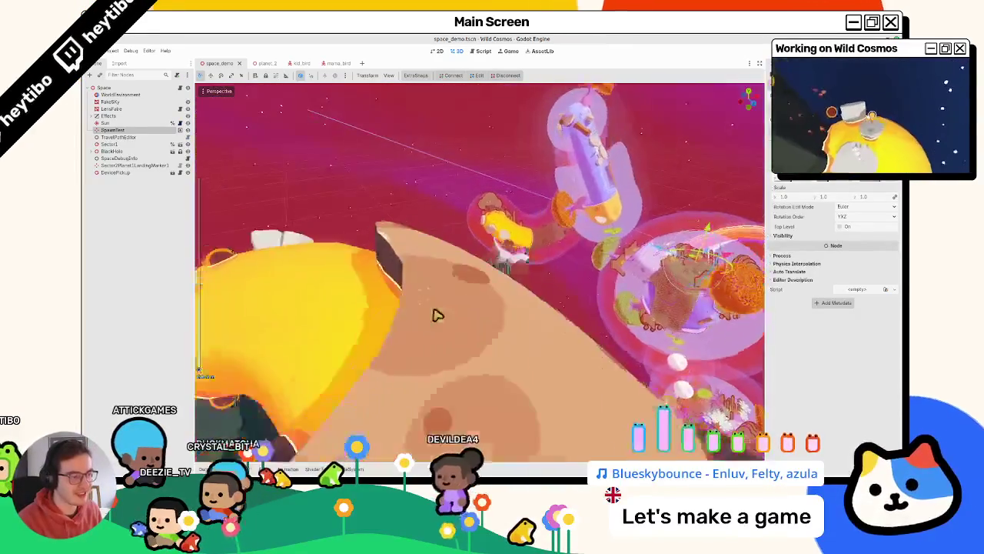
scroll(422, 253, "up", 3)
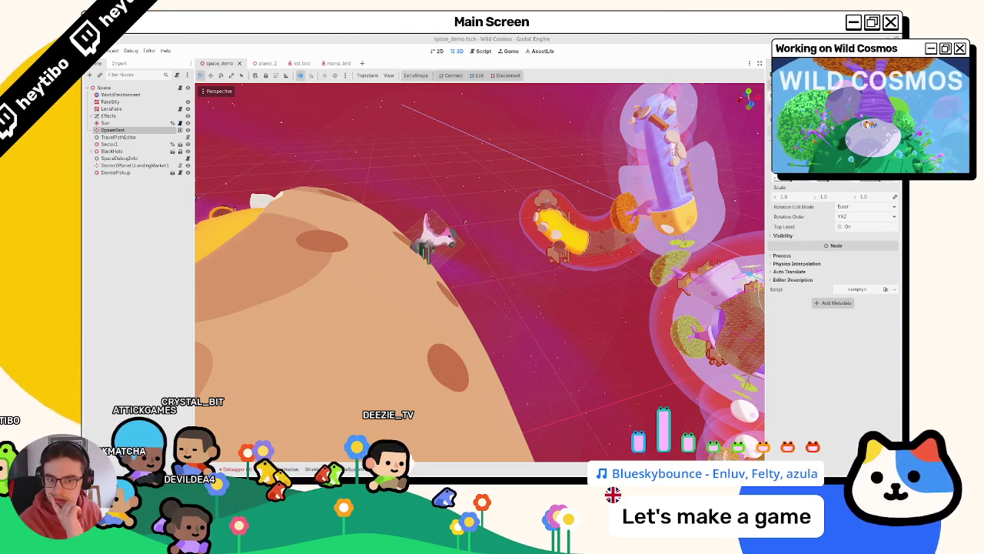
key("alt+Tab")
scroll(437, 223, "down", 5)
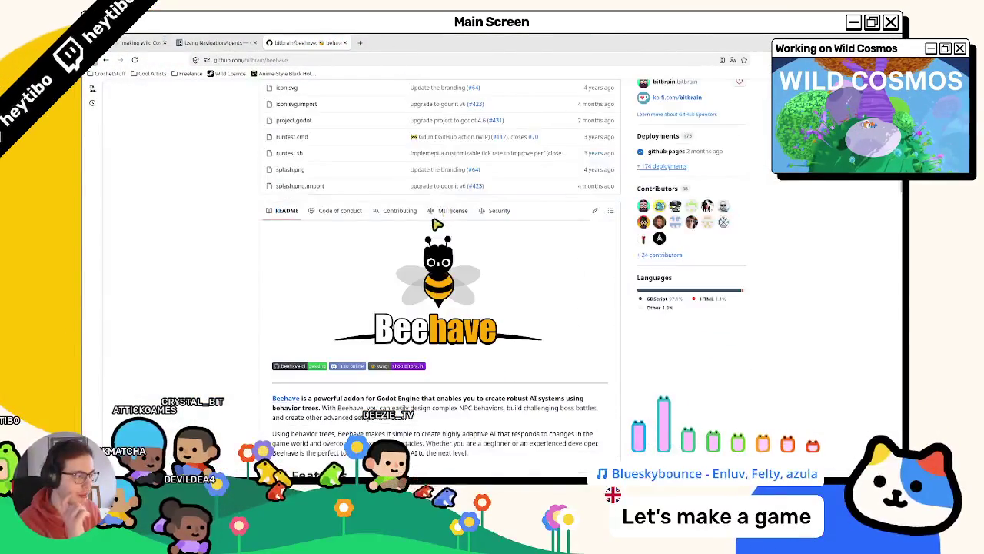
Step: Refine the Google search to 'beehave godot delta' and open the Beehave 3.0 Features #285 discussion
scroll(400, 247, "down", 4)
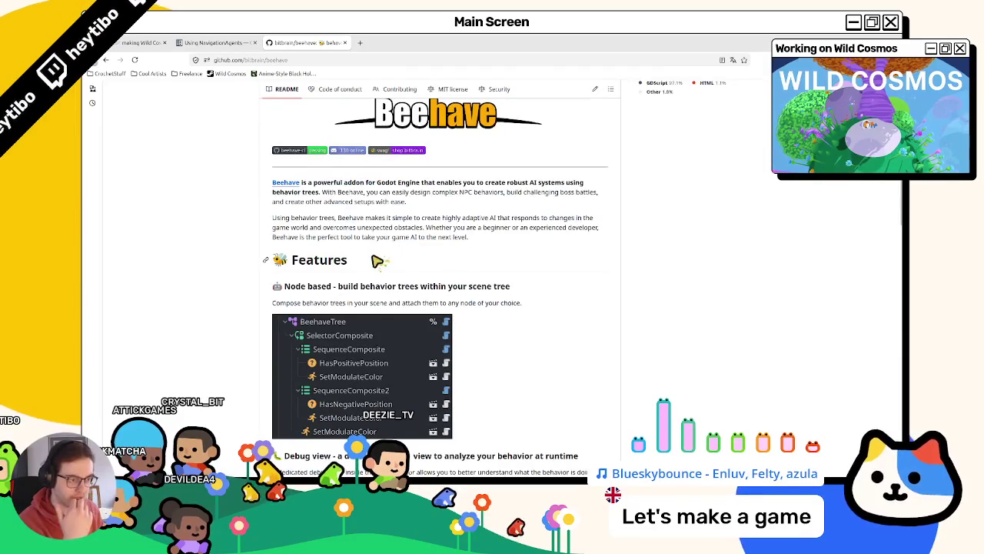
scroll(376, 257, "down", 4)
left_click(106, 59)
left_click(277, 101)
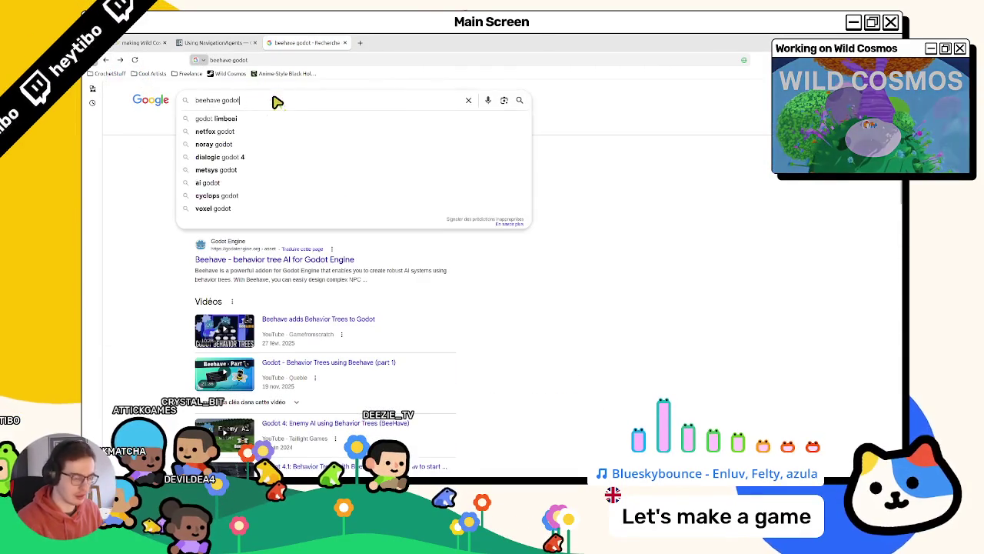
type(" delta")
key("Return")
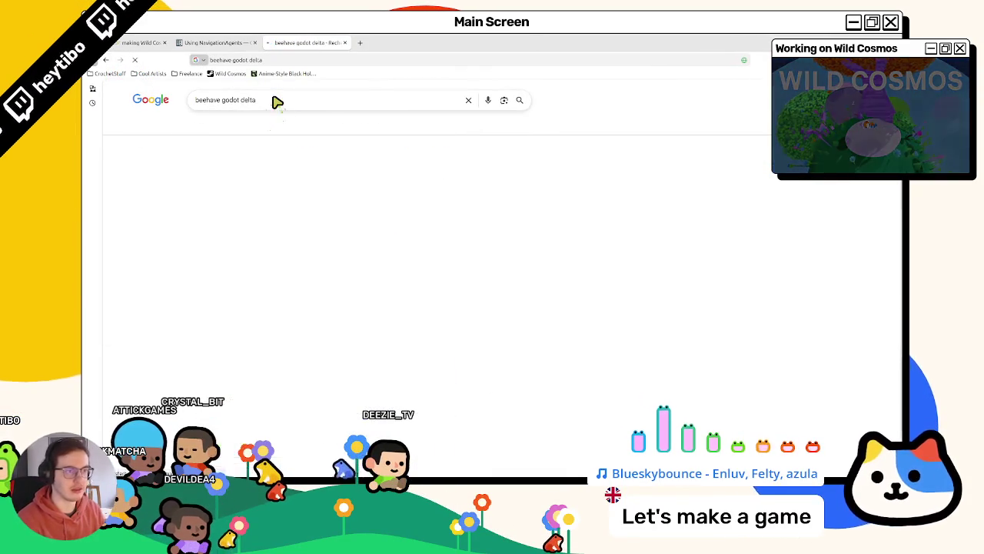
left_click(239, 169)
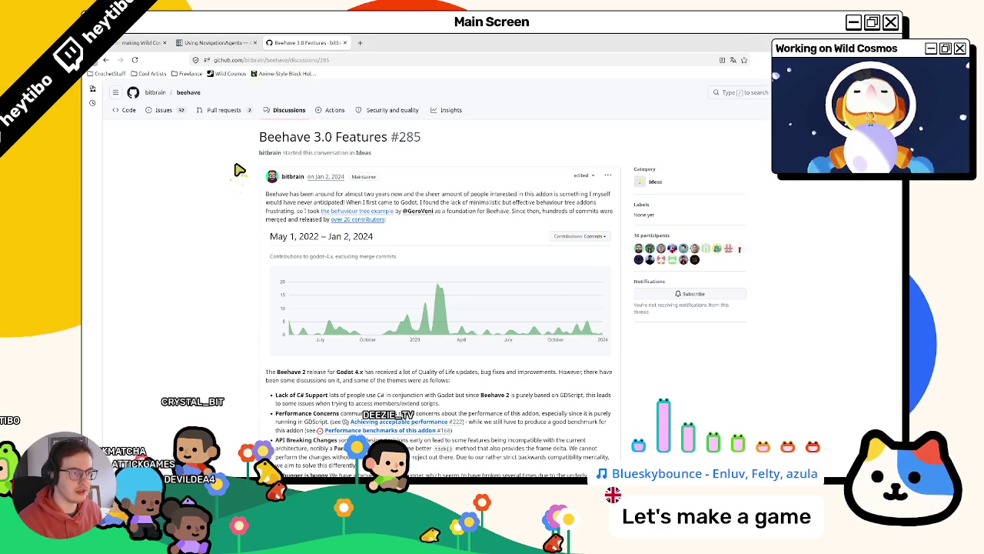
middle_click(361, 152)
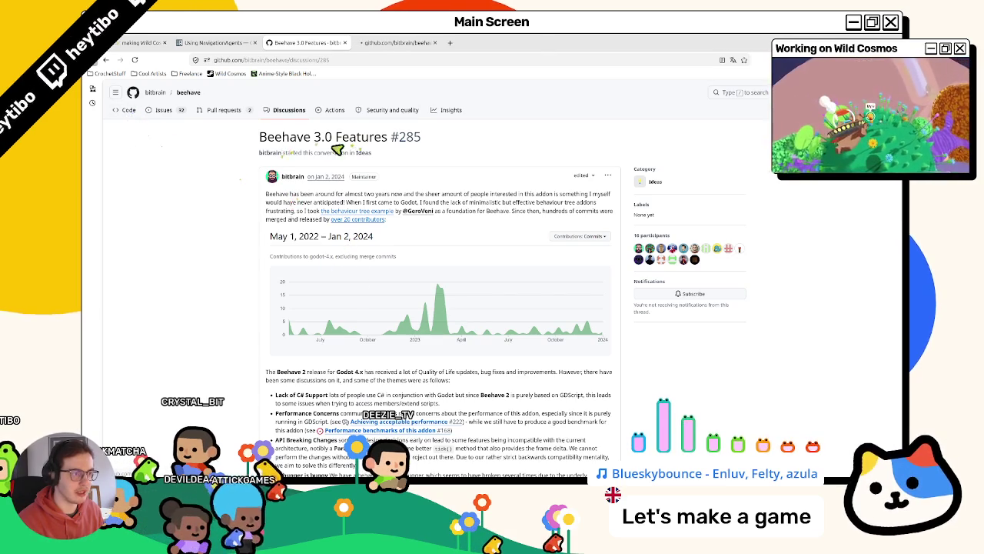
scroll(260, 286, "down", 5)
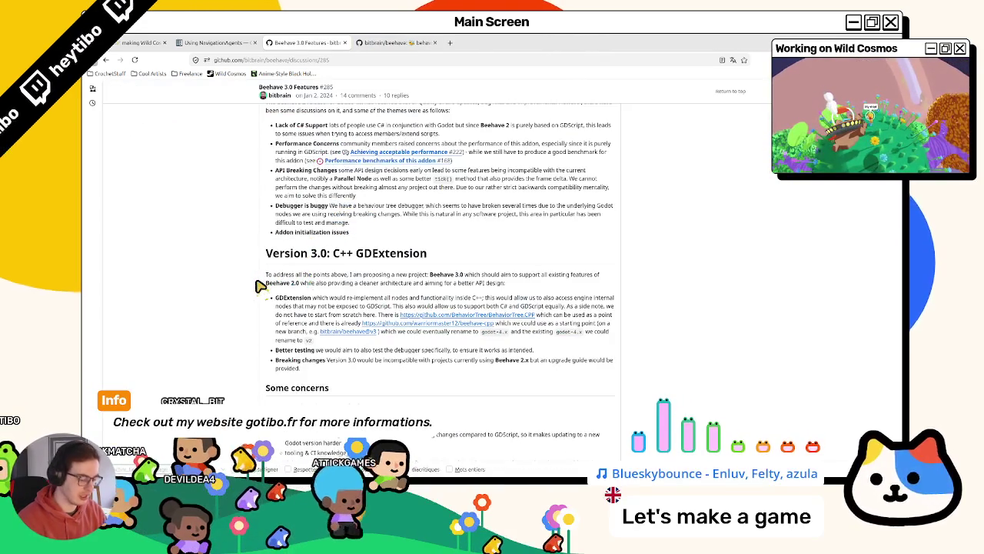
scroll(260, 286, "up", 5)
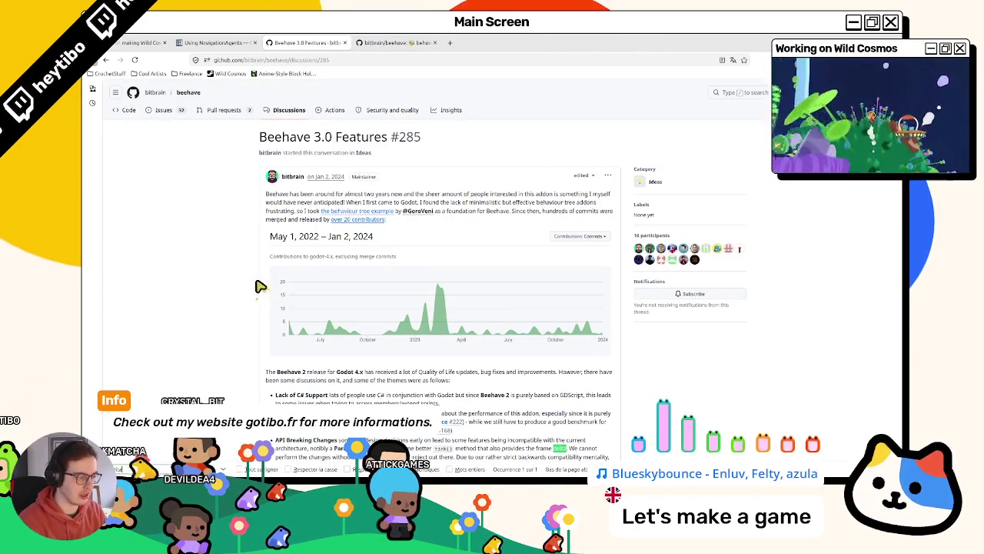
scroll(260, 286, "down", 3)
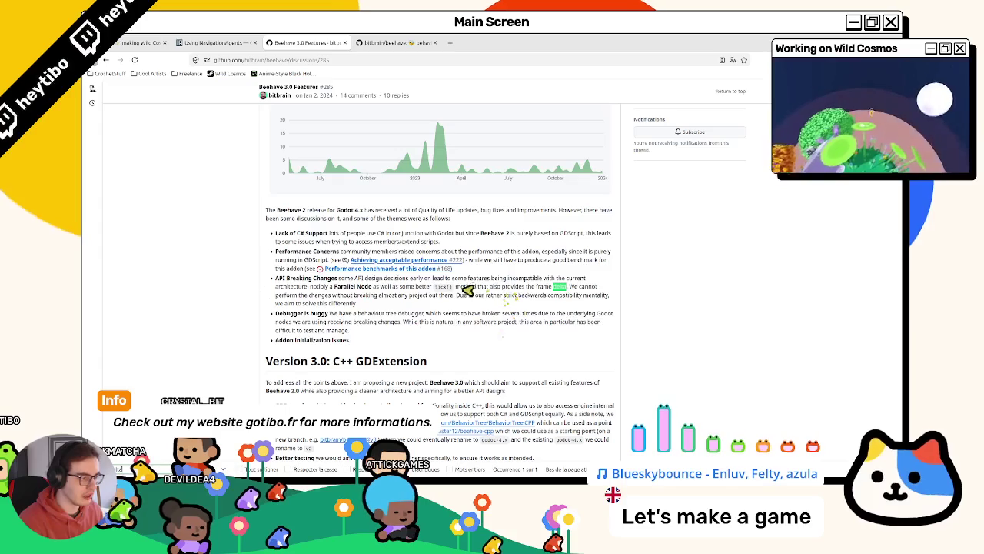
mouse_move(475, 291)
left_mouse_down()
mouse_move(493, 292)
mouse_move(358, 290)
left_mouse_up()
mouse_move(293, 287)
left_mouse_down()
mouse_move(520, 284)
mouse_move(341, 290)
mouse_move(420, 295)
left_mouse_up()
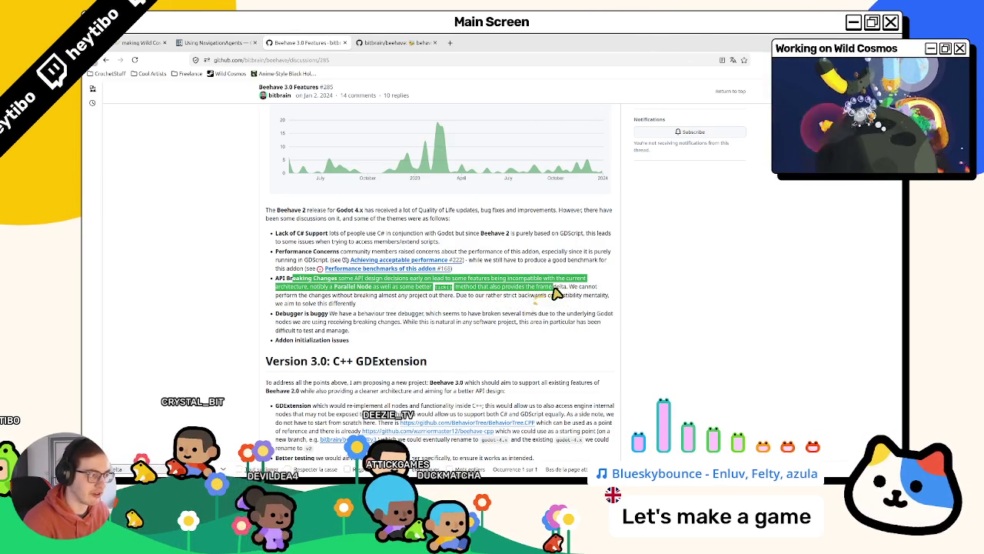
double_click(562, 289)
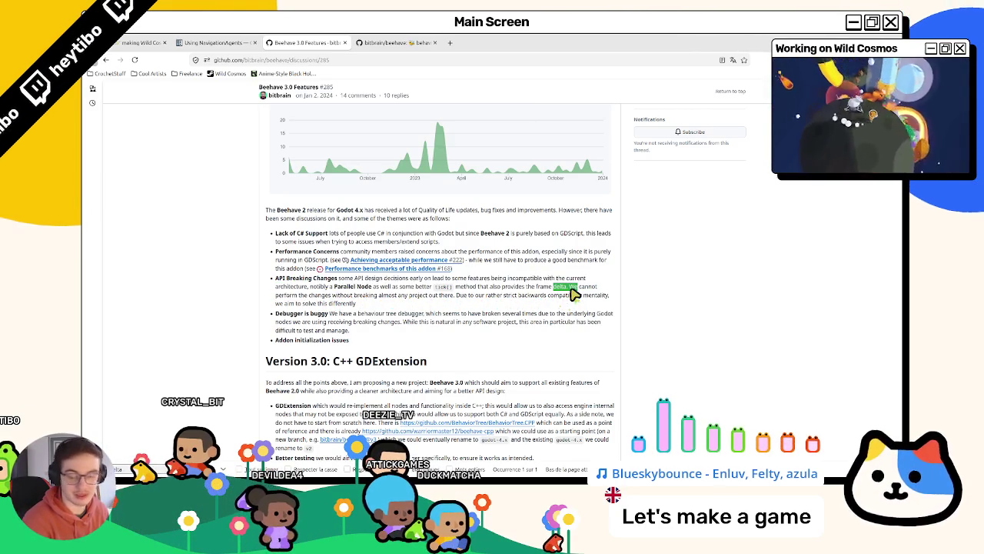
mouse_move(293, 298)
left_mouse_down()
mouse_move(573, 302)
mouse_move(323, 308)
mouse_move(377, 314)
left_mouse_up()
triple_click(373, 309)
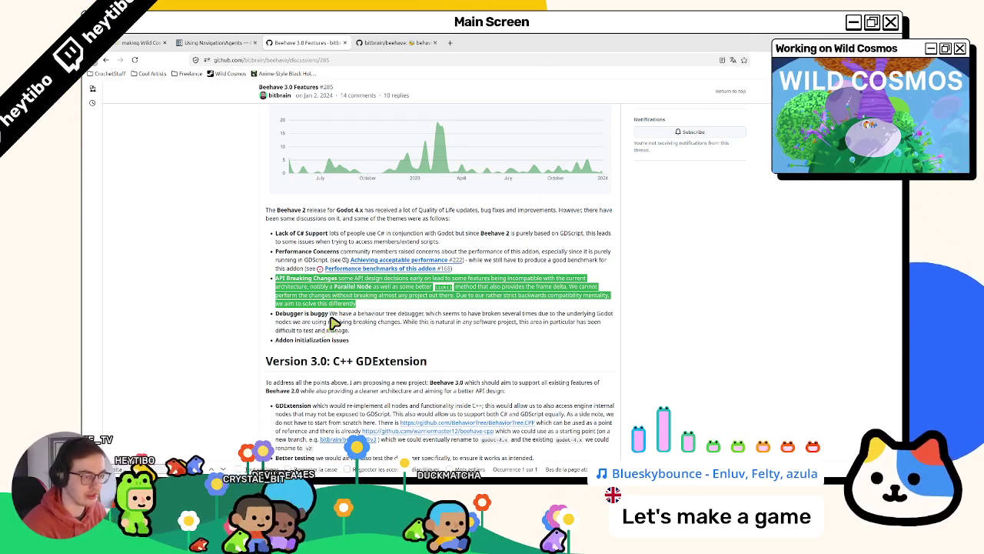
triple_click(341, 314)
triple_click(354, 306)
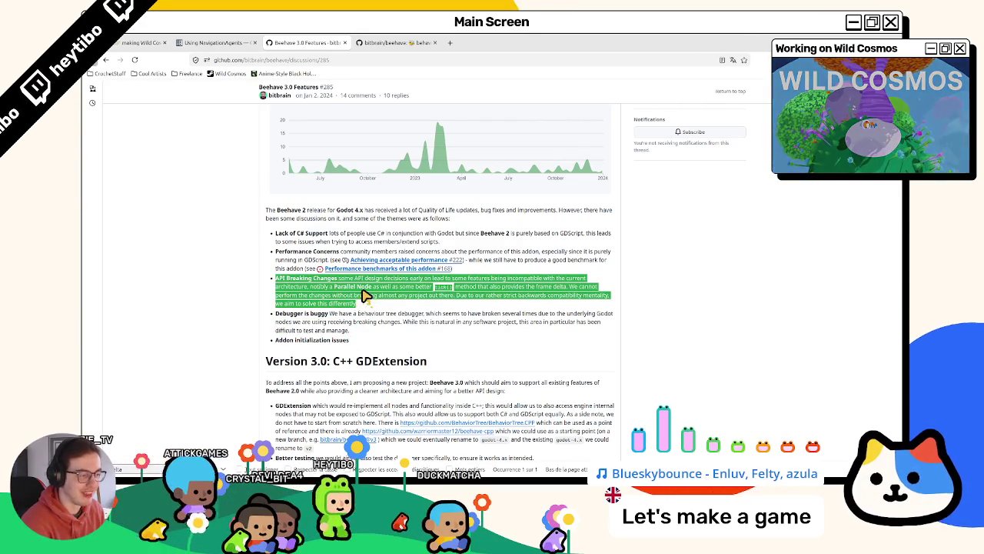
scroll(367, 294, "down", 2)
scroll(363, 286, "up", 1)
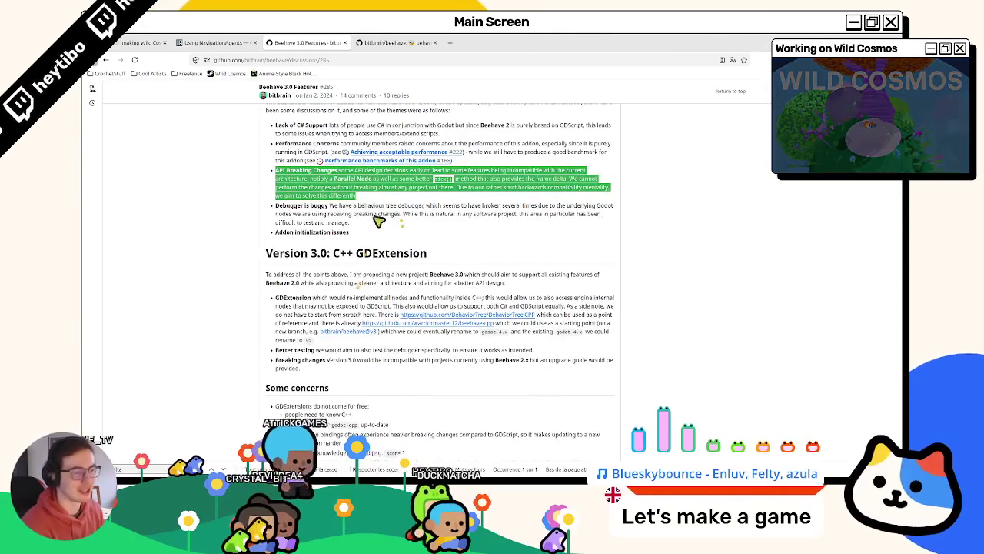
scroll(461, 197, "up", 4)
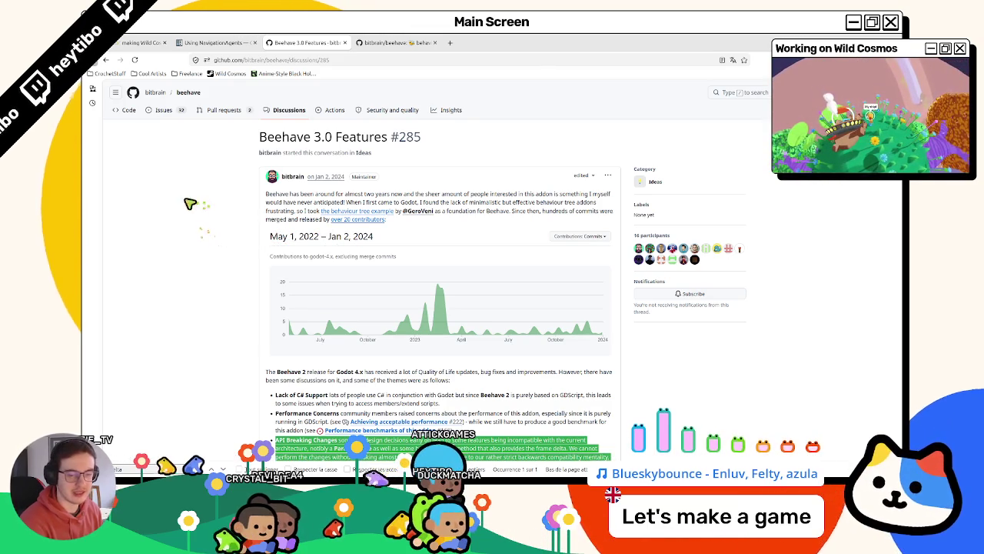
left_click(395, 42)
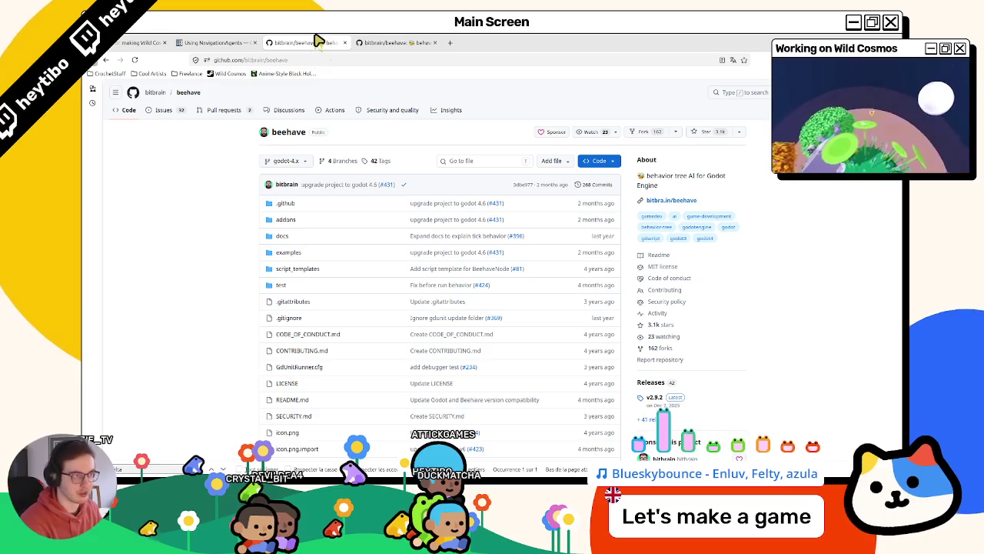
Step: Close the Beehave 3.0 discussion tab, skim the beehave README, and minimize the browser
left_click(344, 43)
scroll(422, 143, "down", 5)
scroll(403, 208, "down", 4)
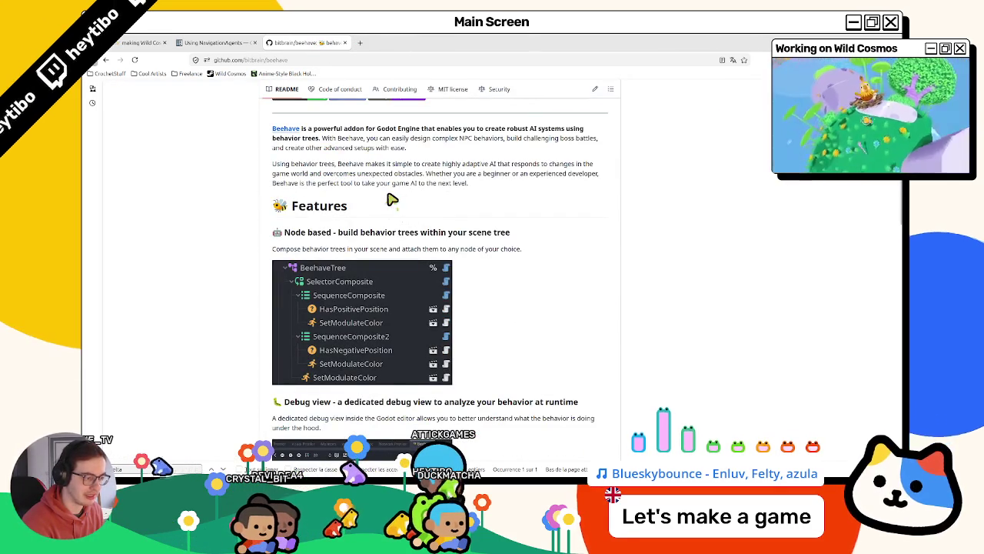
scroll(389, 207, "down", 4)
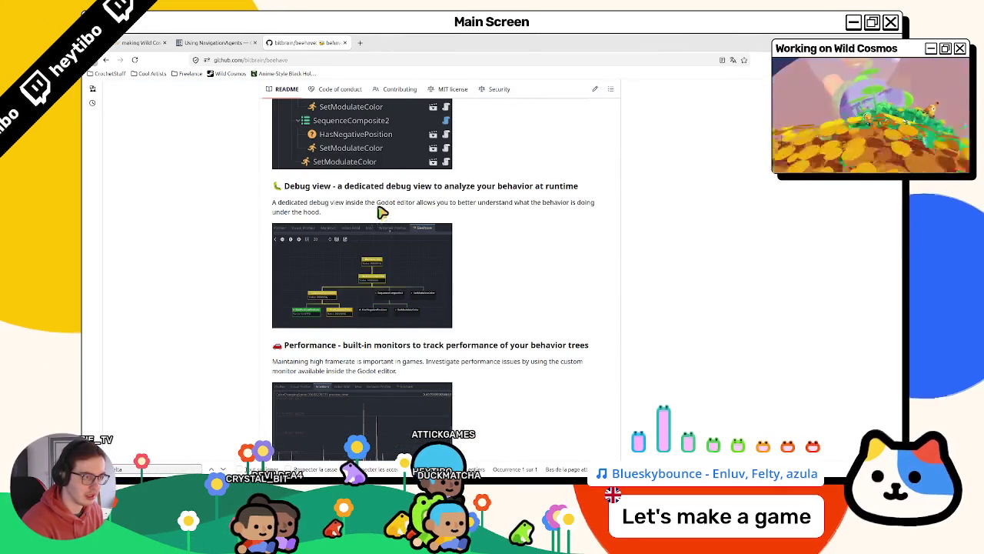
scroll(384, 213, "down", 4)
scroll(373, 199, "down", 11)
scroll(369, 198, "up", 20)
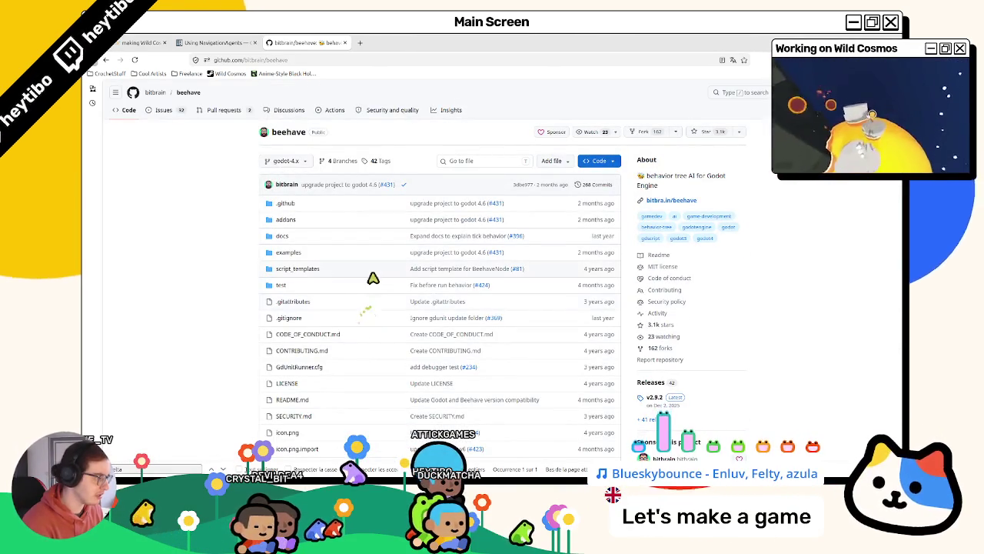
left_click_drag(589, 37, 173, 148)
left_click(195, 149)
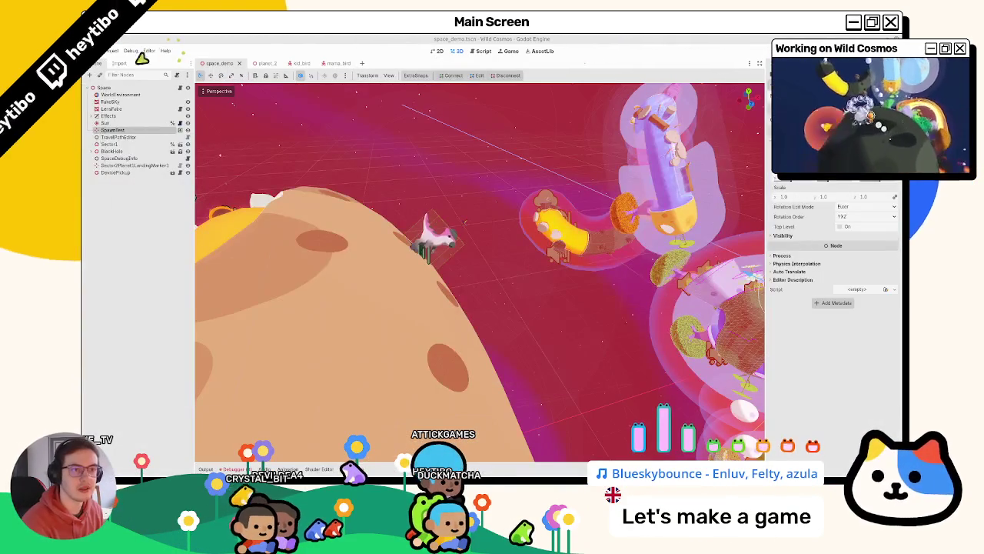
left_click(113, 52)
left_click(127, 67)
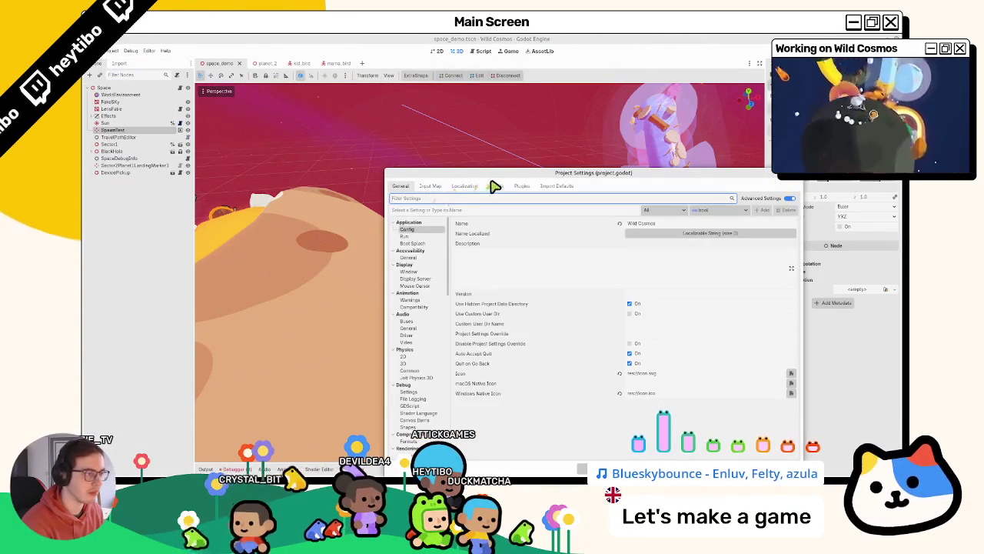
left_click(520, 186)
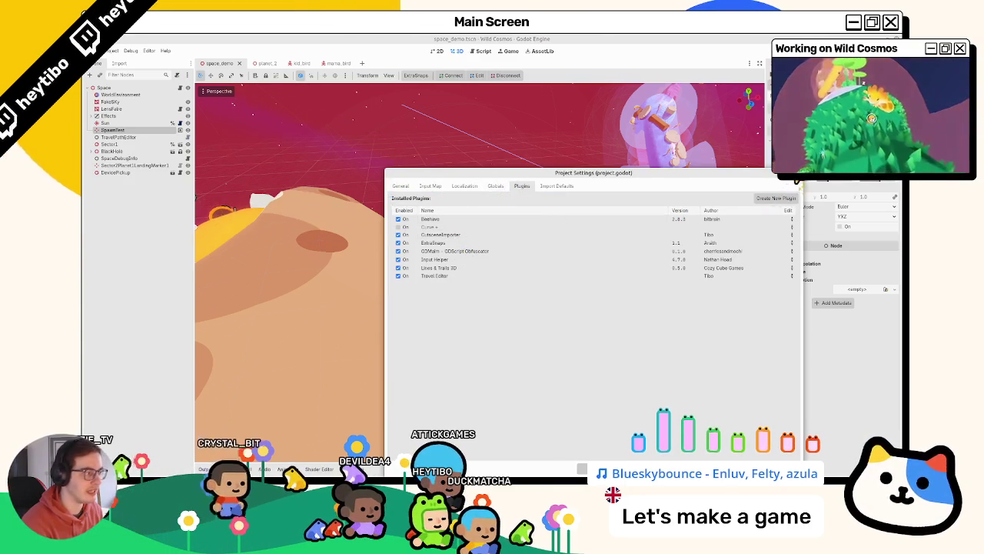
left_click(795, 172)
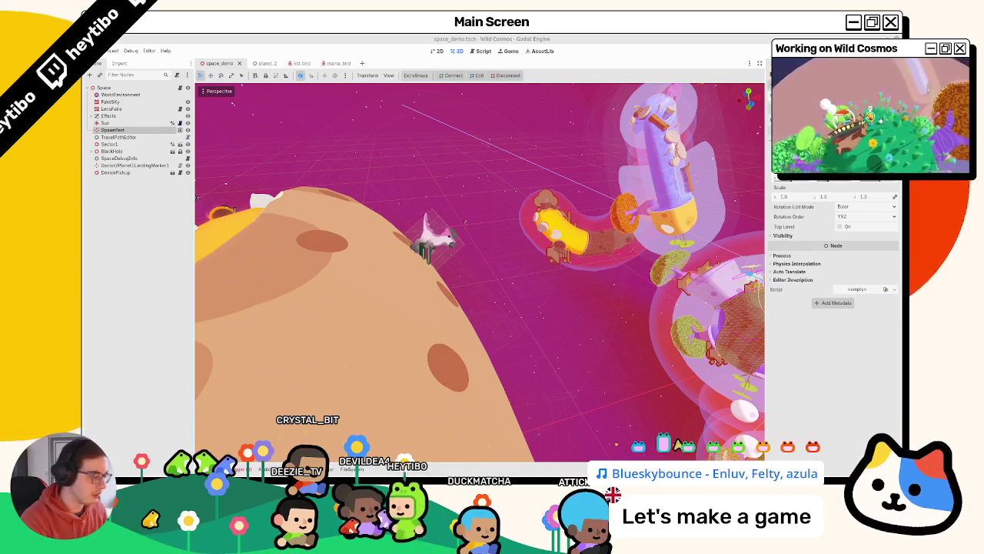
Step: Clear the Debugger's Errors list and hide the bottom panel again
key("alt+shift+d")
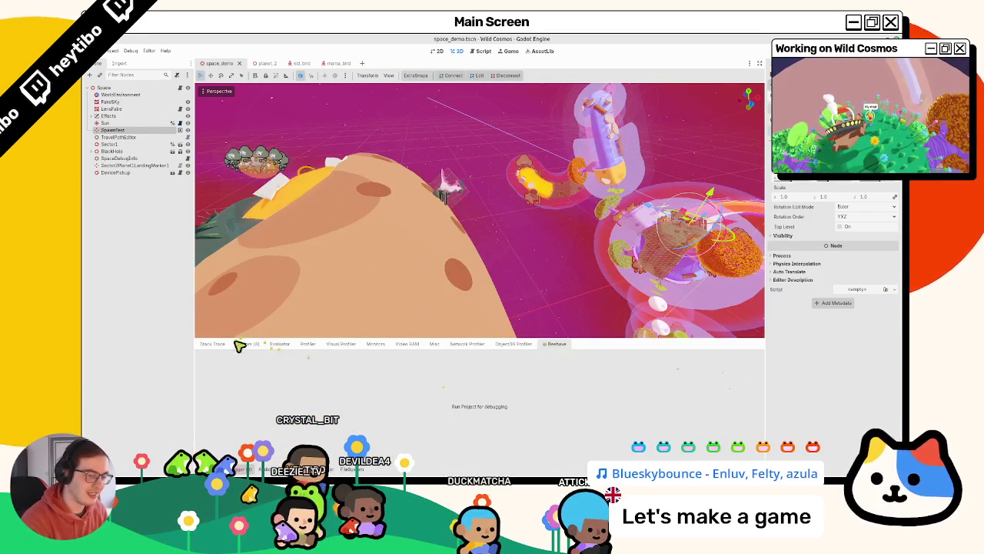
left_click(246, 344)
left_click(755, 356)
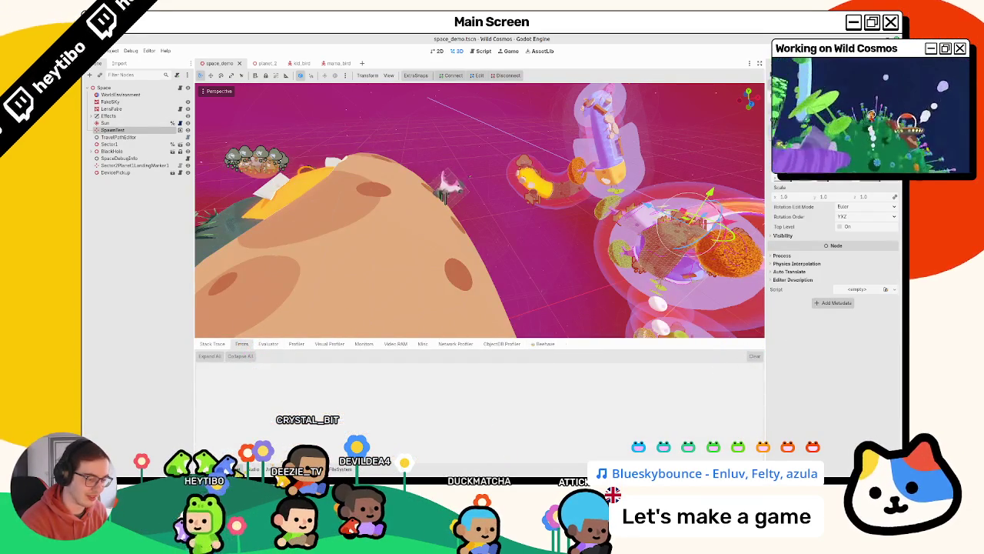
key("alt+shift+d")
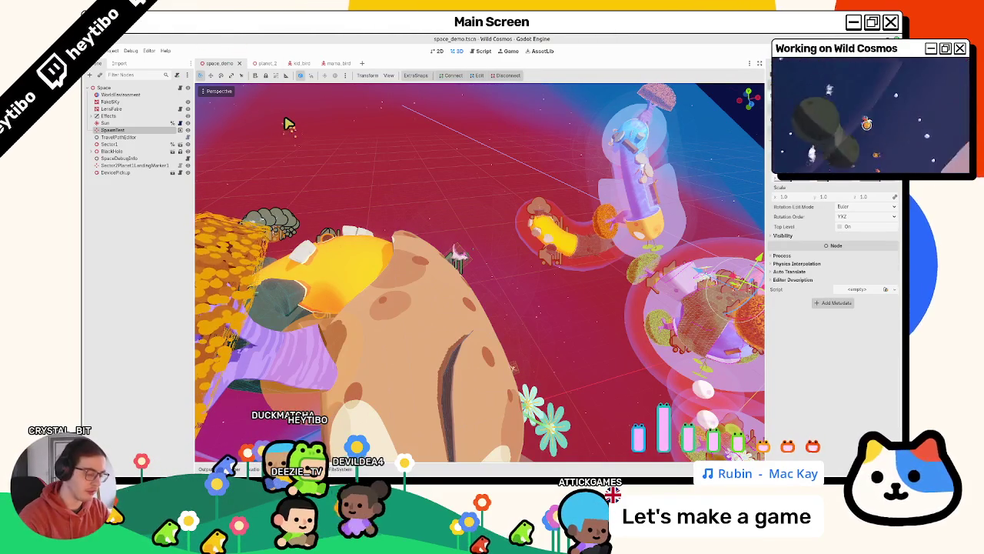
Step: Playtest the current scene, then end the run
key("ctrl+shift+F5")
key("Return")
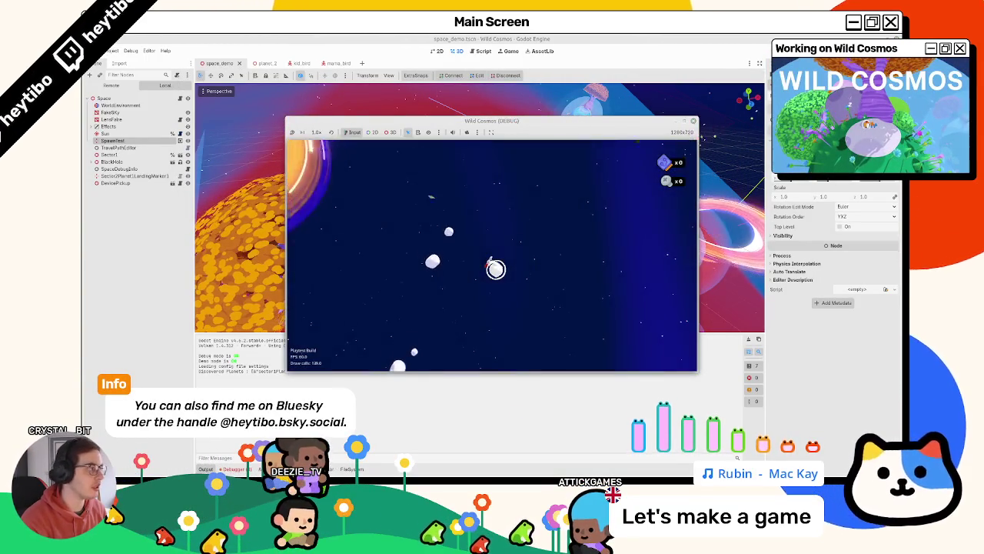
key("ctrl+alt+t")
Step: Discard uncommitted changes with git status, git restore . and git status, then reload files in Godot
type("git status")
key("Return")
type("estore .")
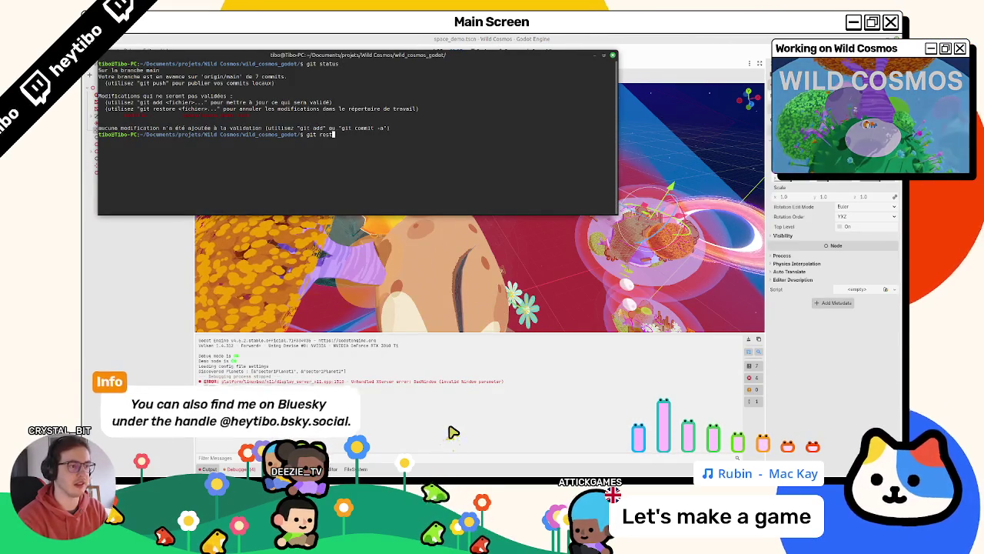
key("Return")
type("git status")
key("Return")
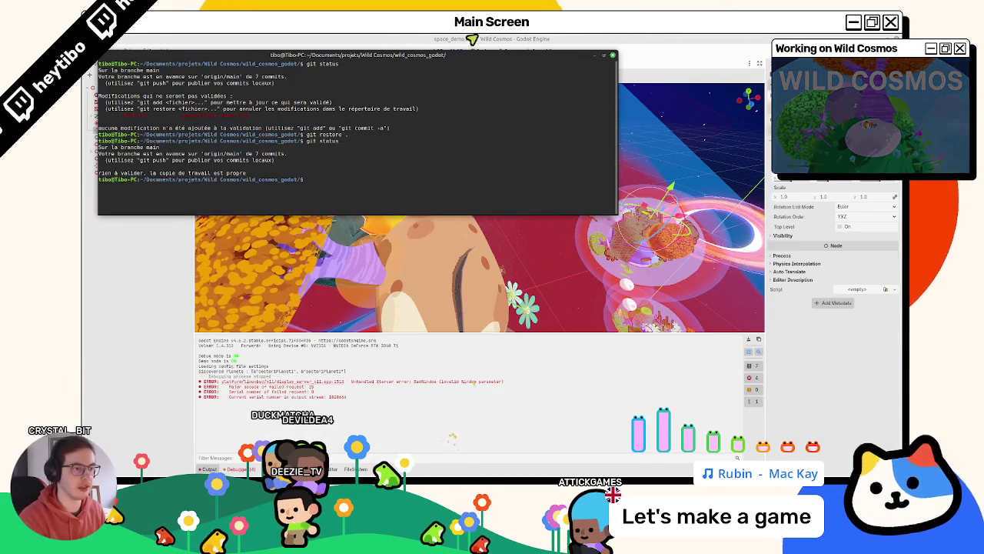
key("alt+Tab")
left_click(473, 325)
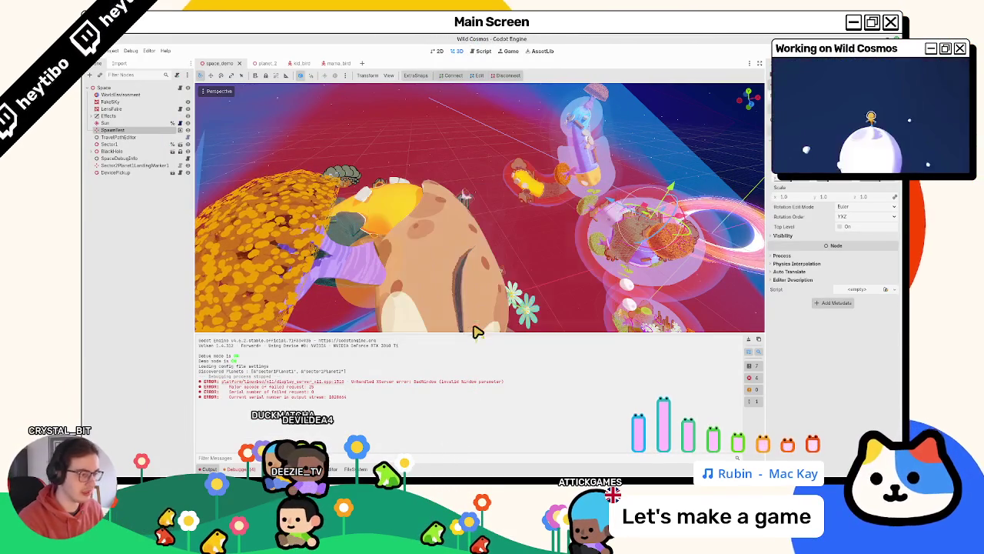
Step: Playtest a scene again in a maximized game window, stop it, and open Project Settings
key("ctrl+shift+o")
key("Return")
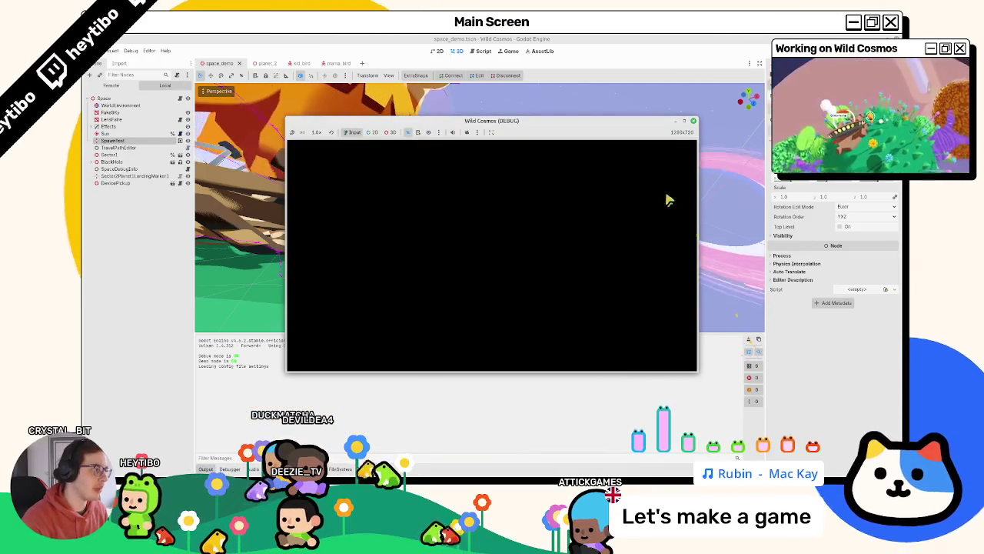
left_click(684, 122)
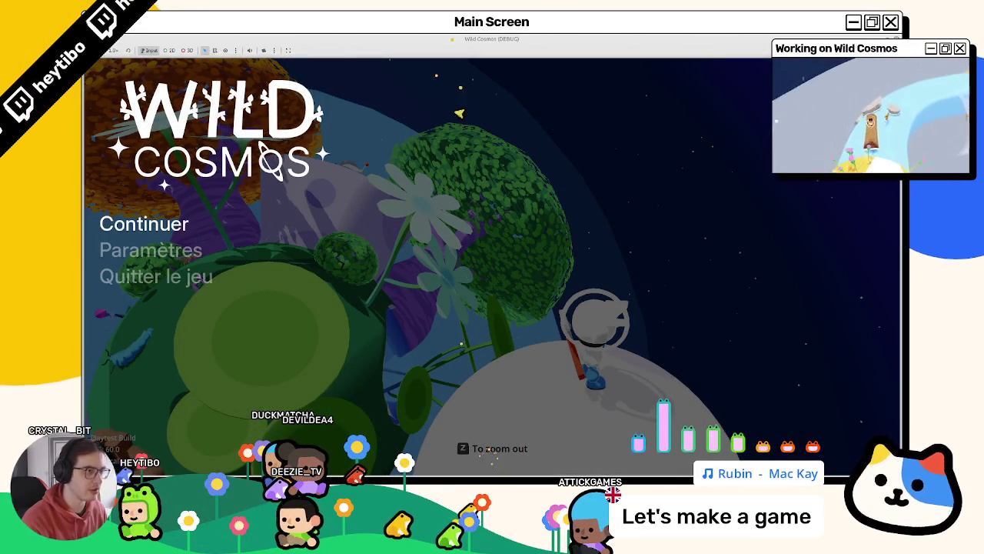
key("F8")
left_click(120, 64)
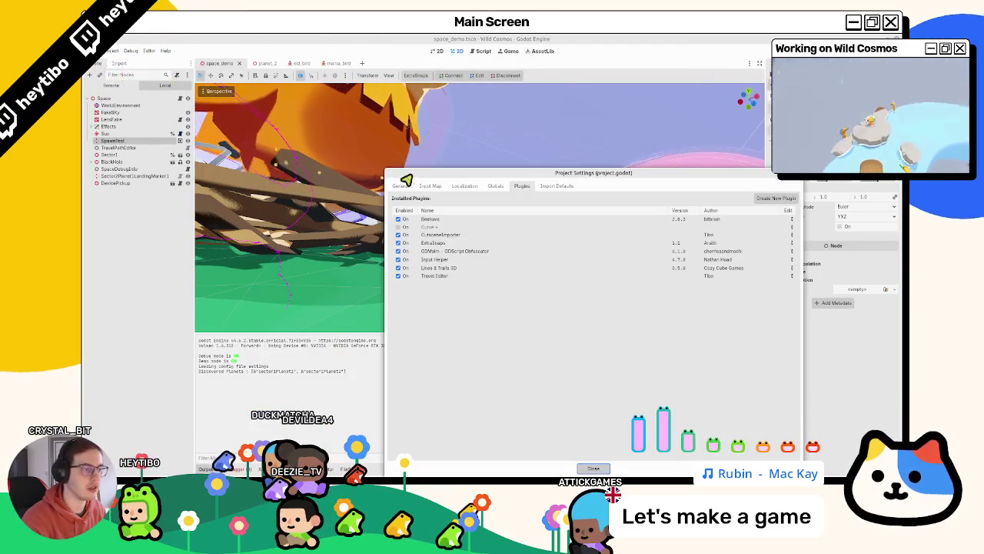
Step: Review the zoom_in and zoom_out bindings in the Input Map, then close Project Settings
left_click(429, 186)
scroll(454, 271, "down", 10)
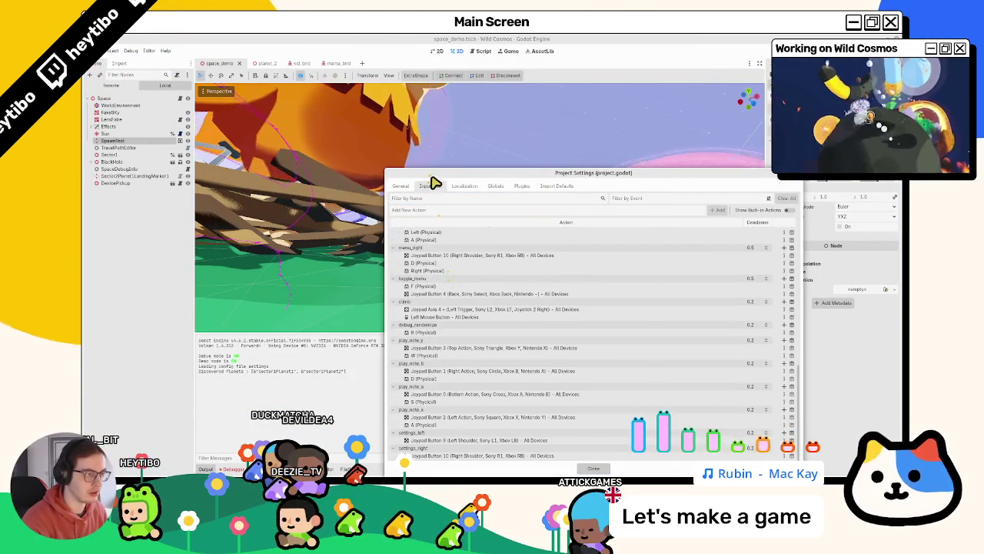
scroll(452, 243, "up", 8)
scroll(452, 243, "down", 4)
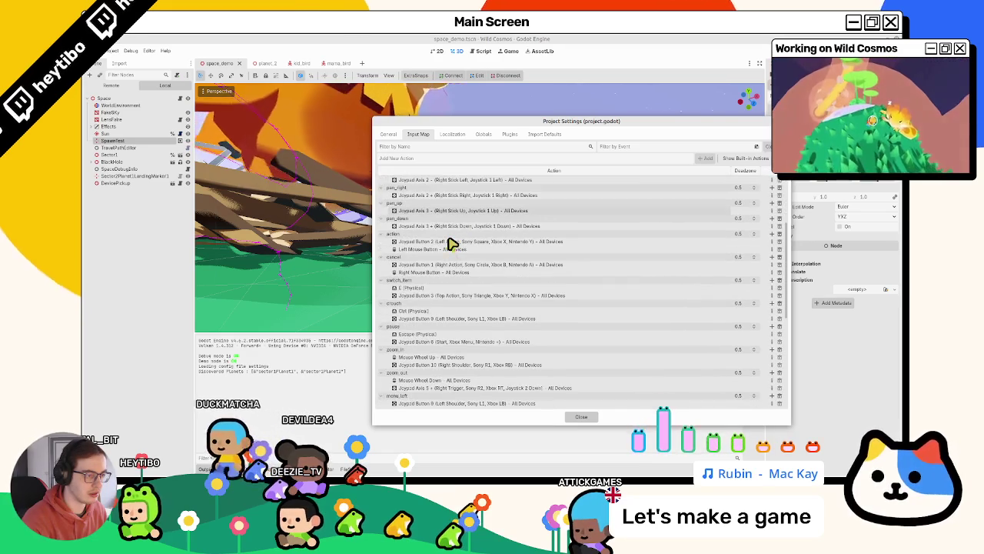
scroll(452, 243, "up", 5)
scroll(452, 243, "down", 5)
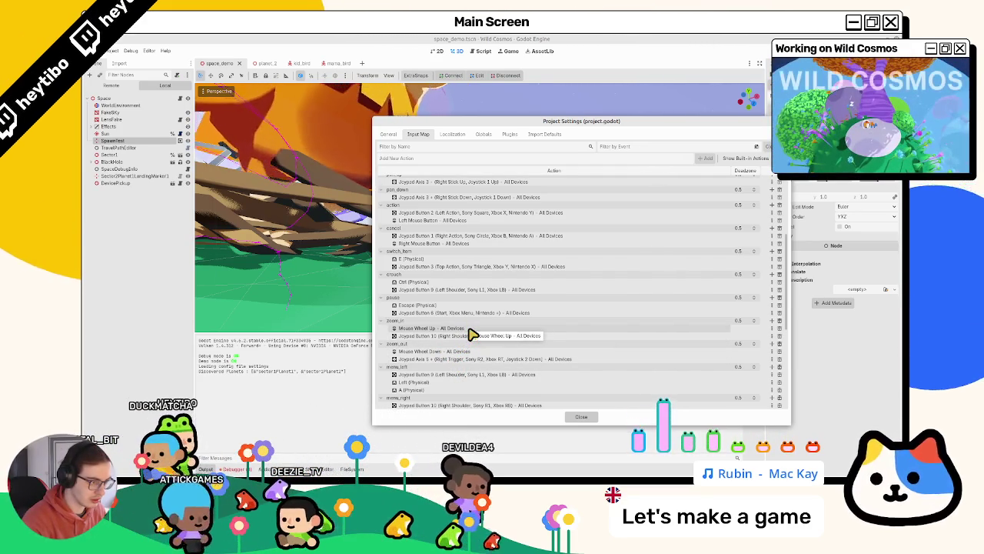
key("Escape")
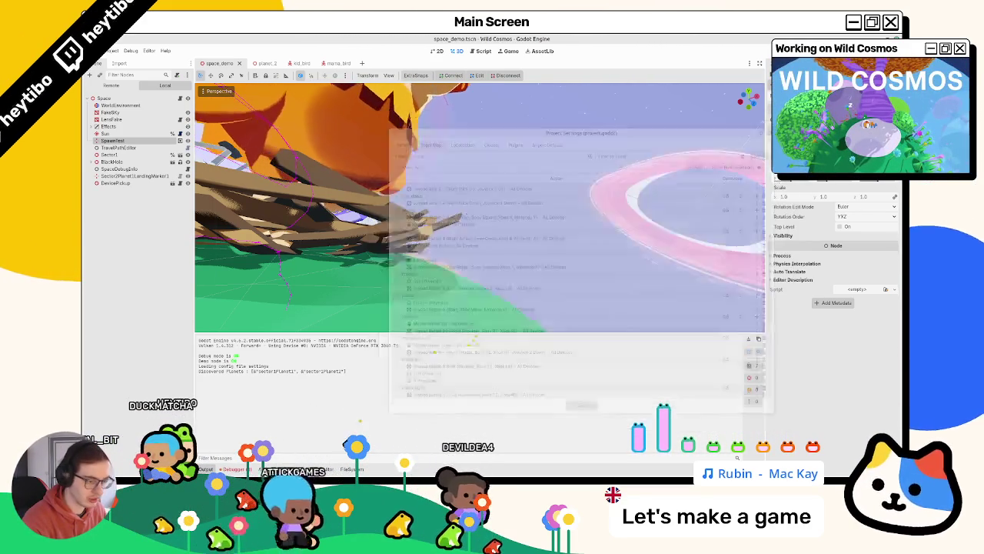
Step: Collapse the test and shared folders in FileSystem, stop the game, and open the scene picker
left_click(350, 468)
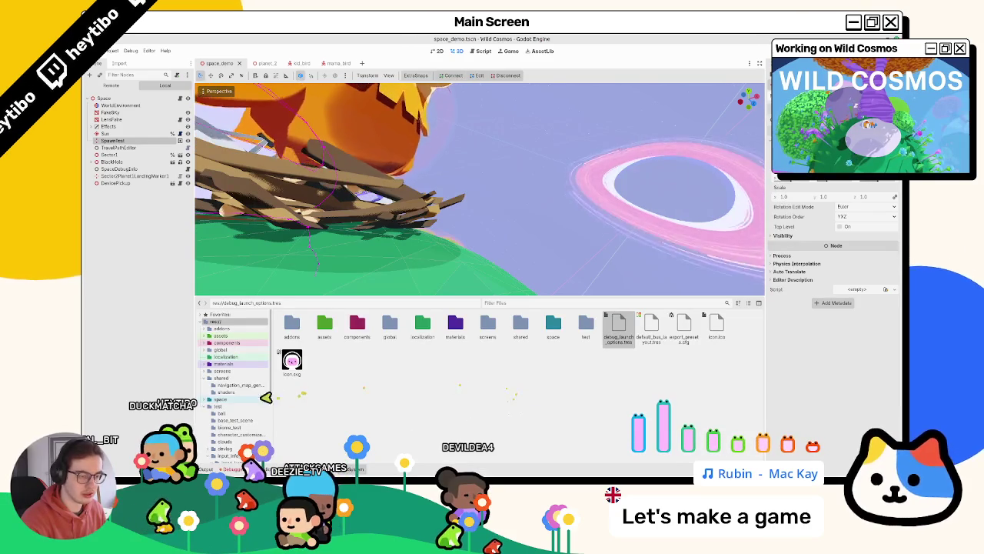
left_click(207, 406)
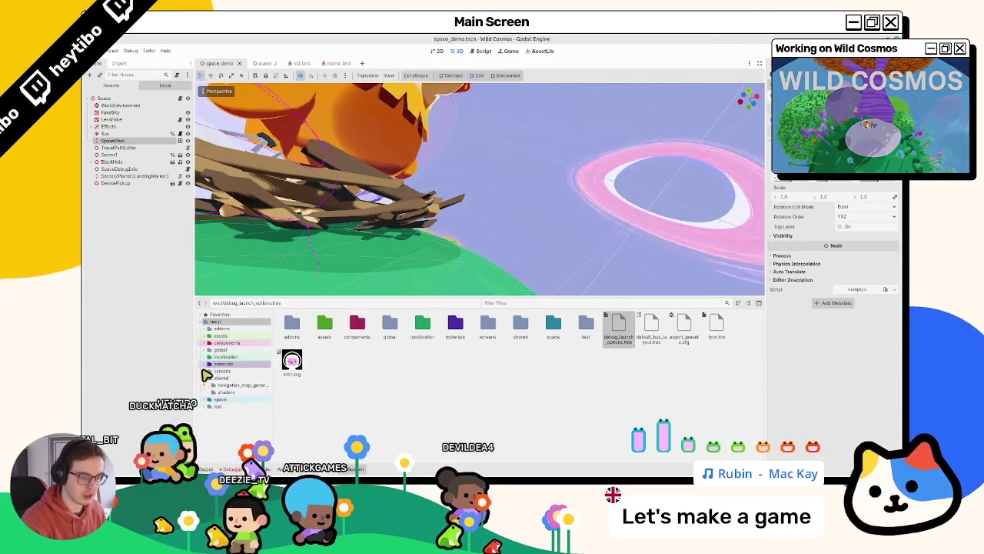
left_click(208, 377)
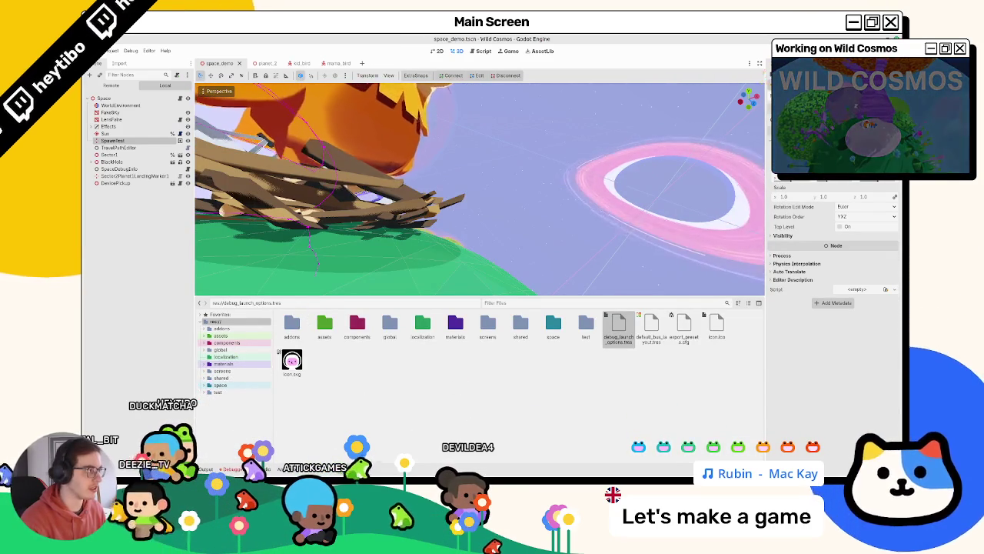
key("F8")
key("ctrl+shift+o")
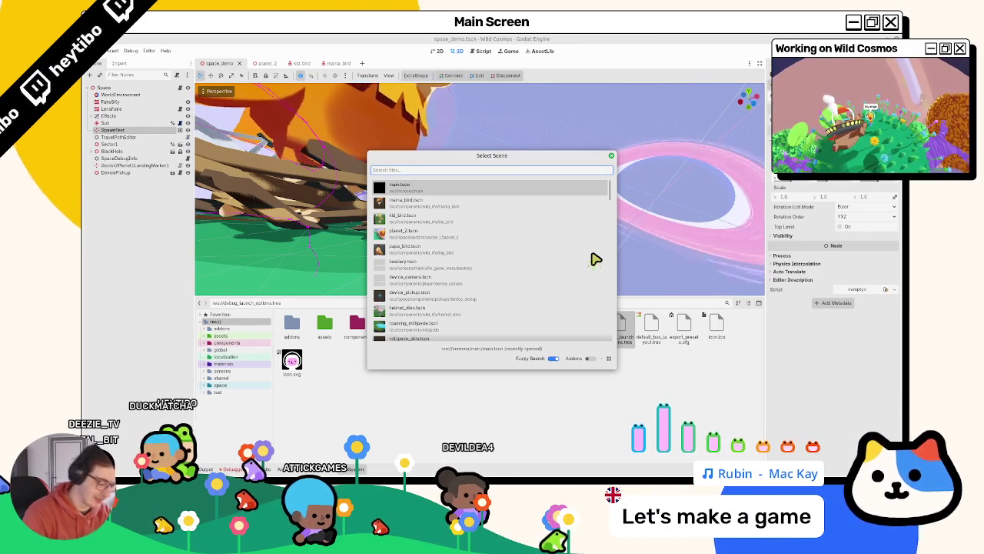
Step: Open input_icon.tscn by searching 'input_ic' and show its input_icon.gd script
type("input")
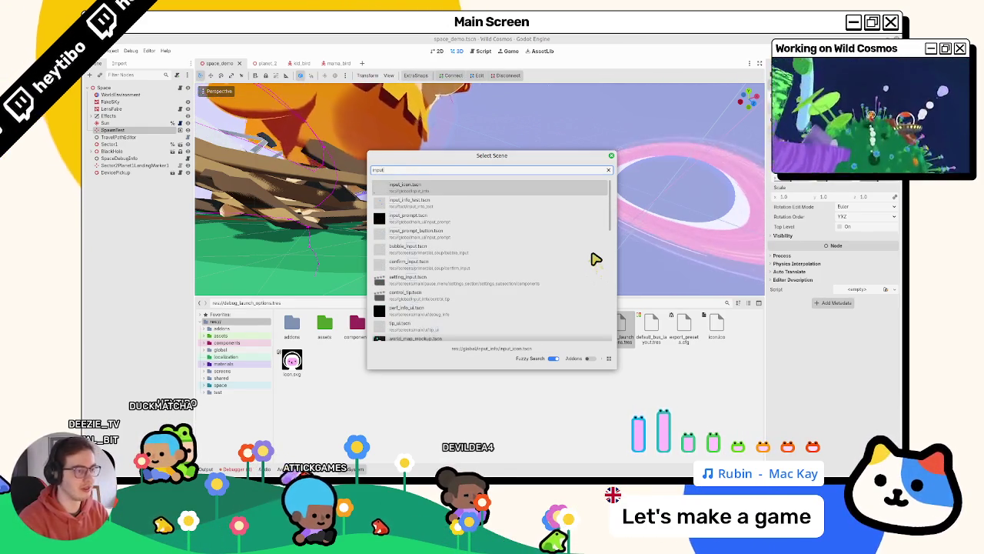
key("Return")
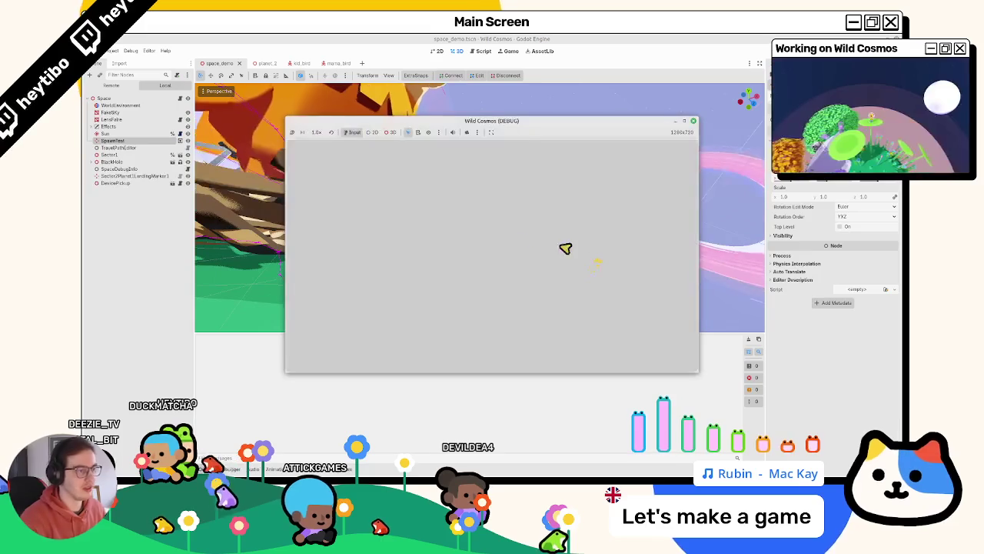
key("ctrl+shift+F5")
type("input_info")
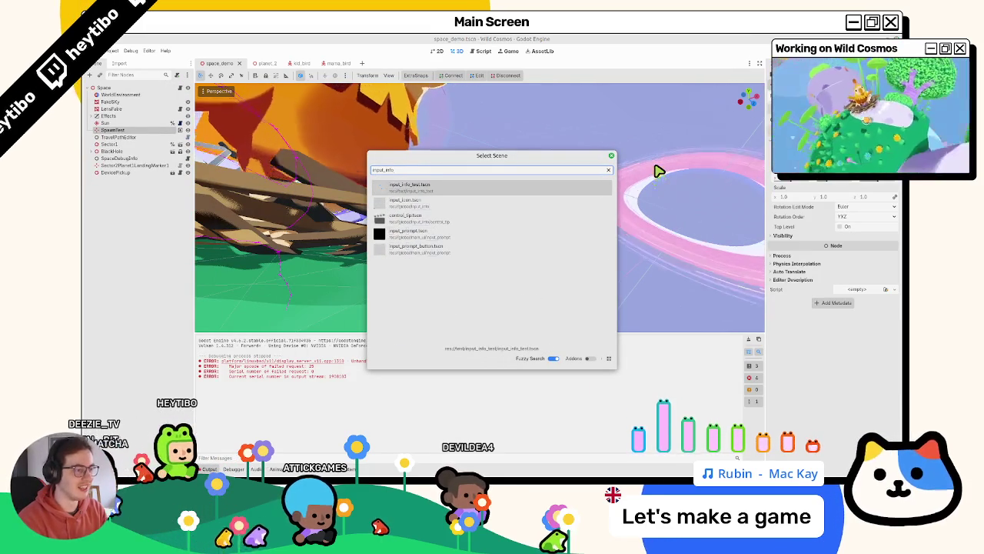
key("BackSpace")
key("BackSpace")
key("BackSpace")
type("ic")
key("Return")
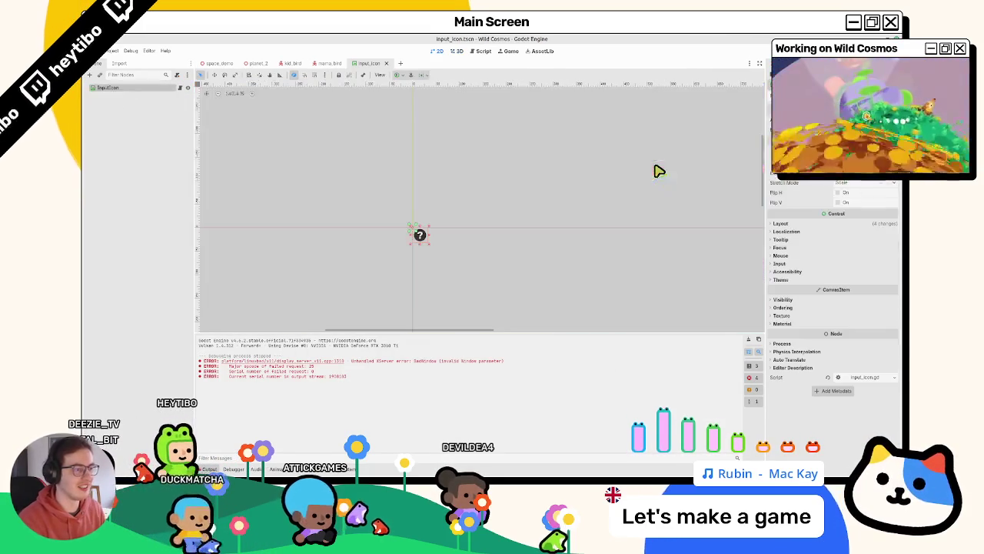
key("ctrl+F3")
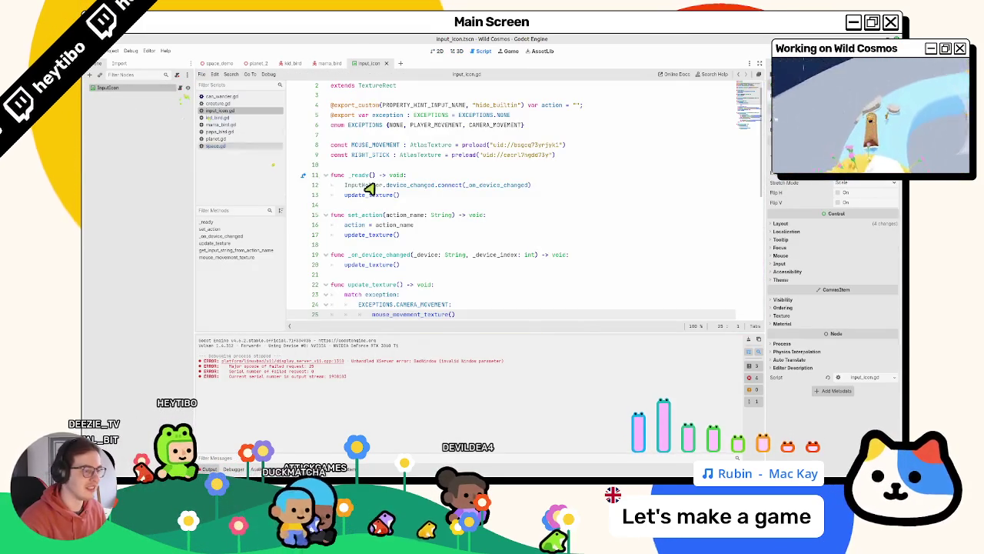
Step: Add print(path) after the icon path line in input_icon.gd's update_texture
scroll(394, 186, "down", 3)
scroll(394, 186, "down", 5)
scroll(395, 197, "up", 6)
scroll(393, 194, "down", 6)
scroll(391, 192, "up", 3)
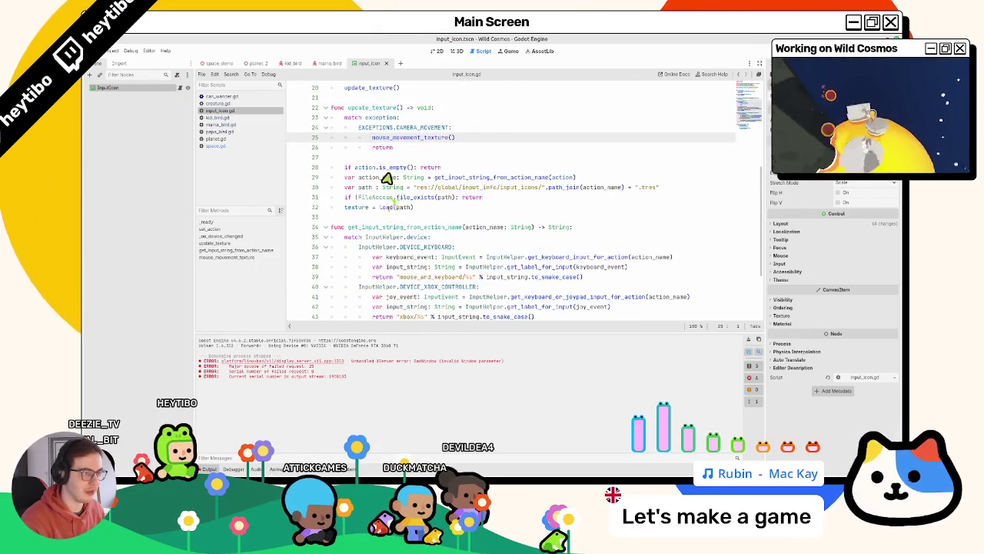
double_click(389, 142)
scroll(392, 150, "down", 3)
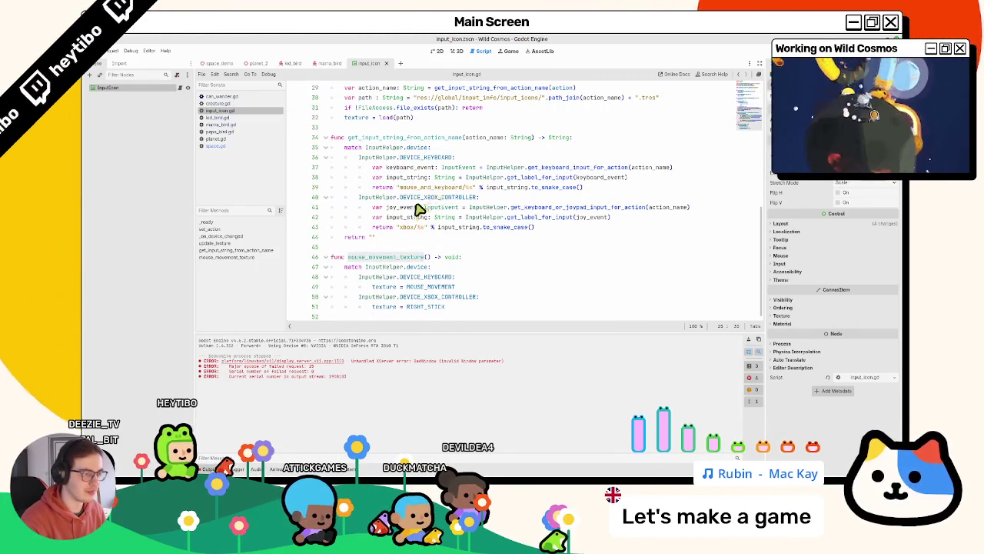
double_click(419, 186)
scroll(418, 192, "up", 3)
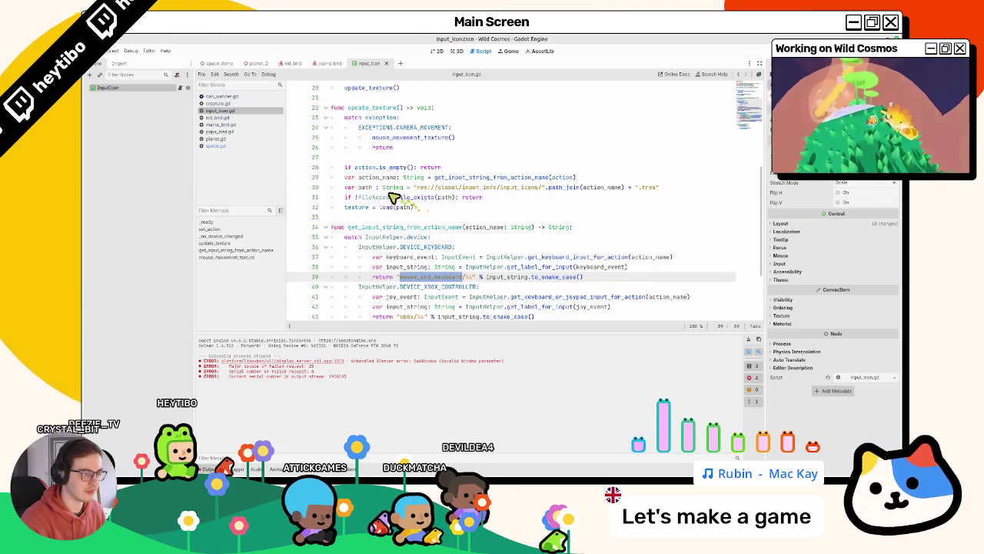
left_click(390, 189)
left_click(672, 192)
key("Return")
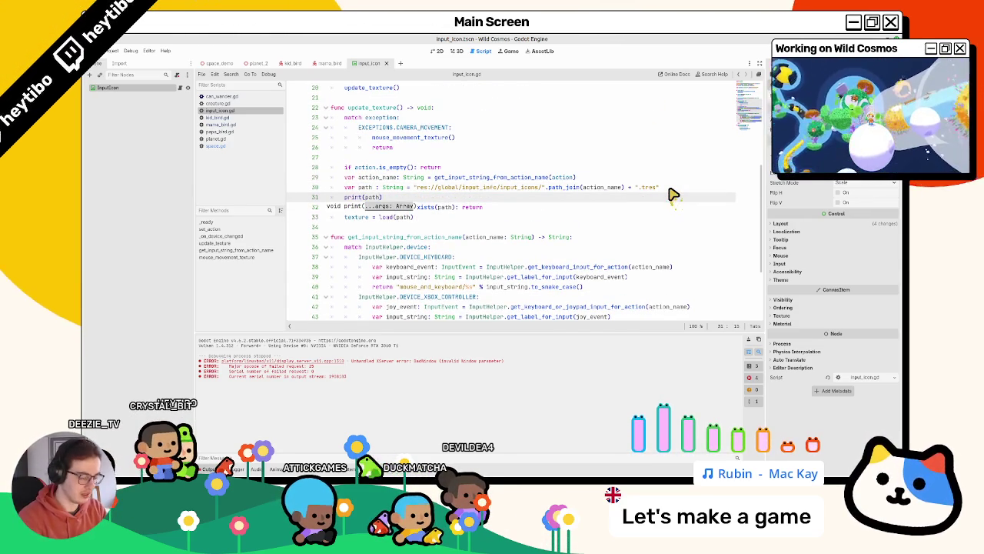
Step: Run main.tscn through the scene finder by searching 'mai'
key("ctrl+shift+o")
type("mai")
key("Return")
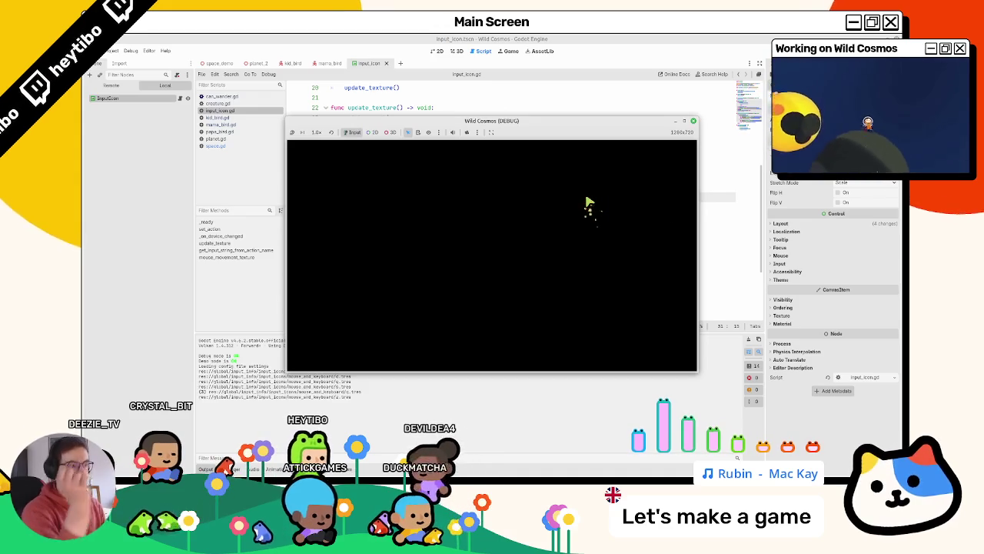
Step: Click in the running game to trigger input icons, stop it, and quit to the Project List
left_click(450, 254)
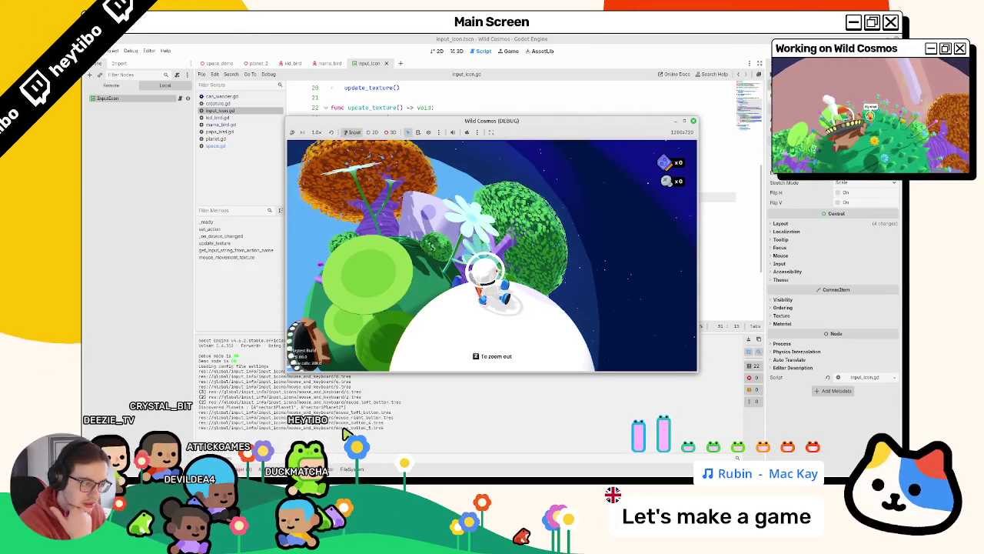
key("F8")
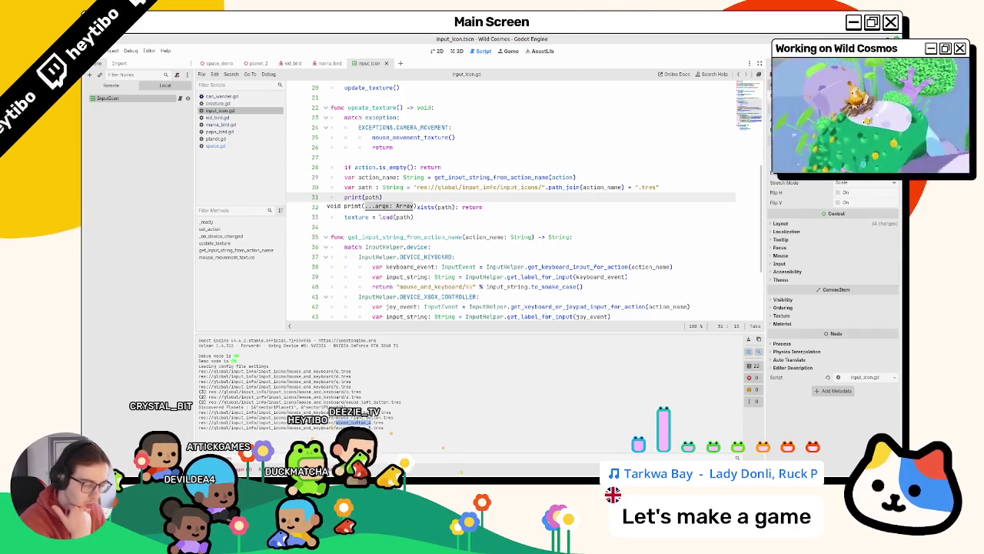
key("ctrl+shift+q")
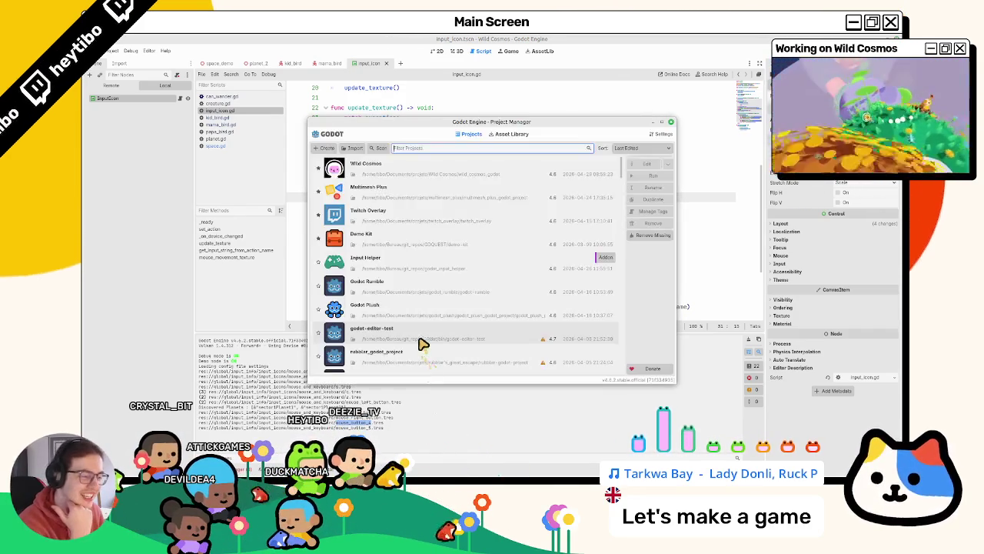
Step: Open the Input Helper project and run its device_tester scene with F6
left_click(389, 193)
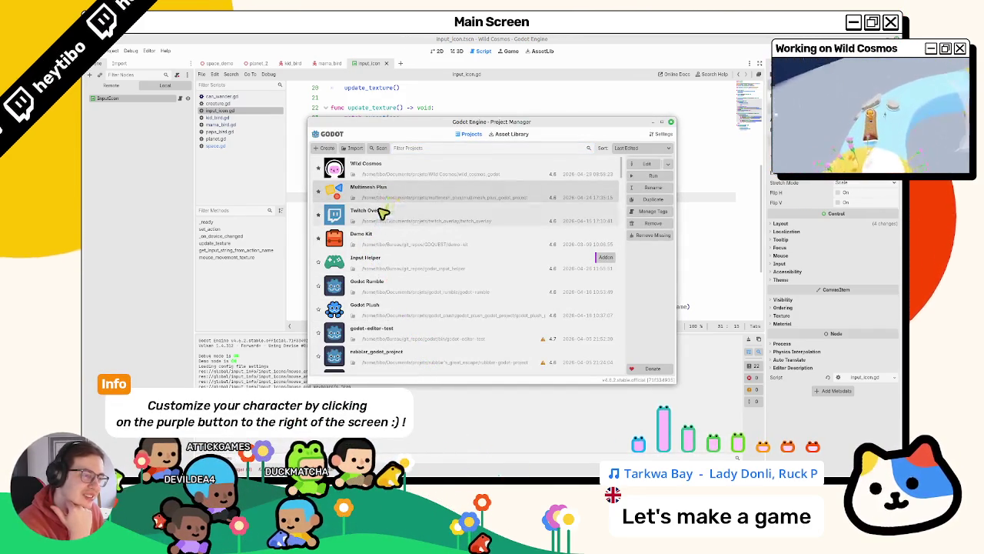
double_click(383, 212)
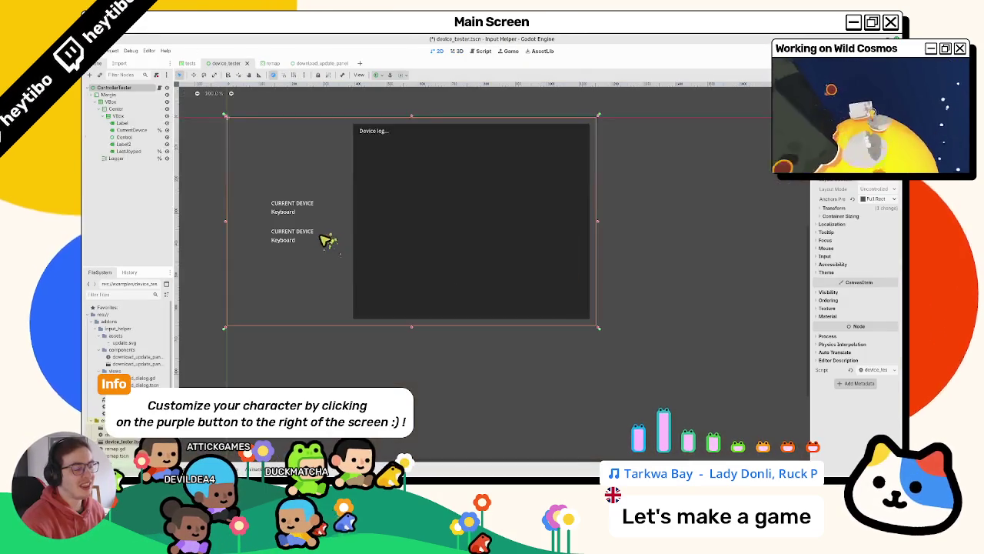
key("F6")
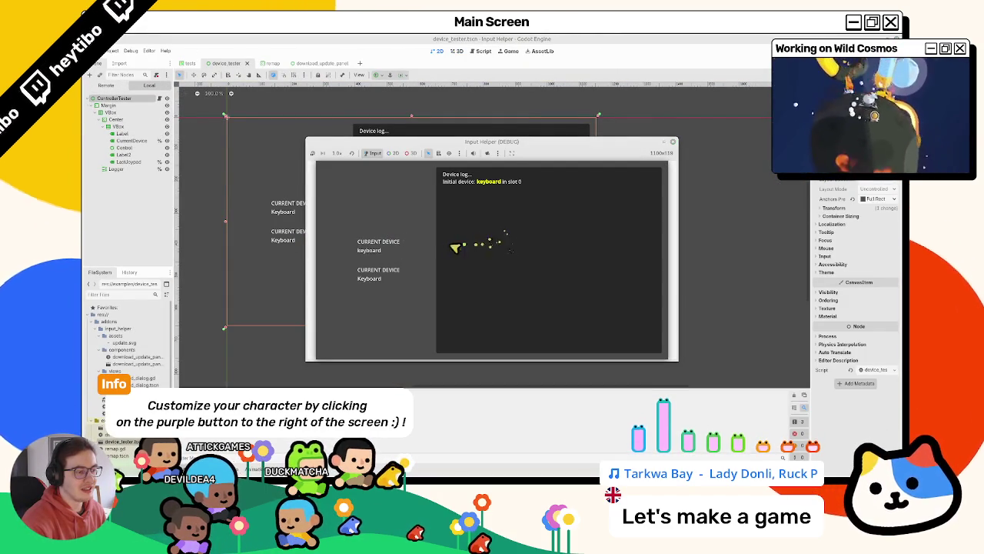
Step: Log space, d, s, q and z presses in the tester, then close it and the Input Helper editor
key("space")
key("space")
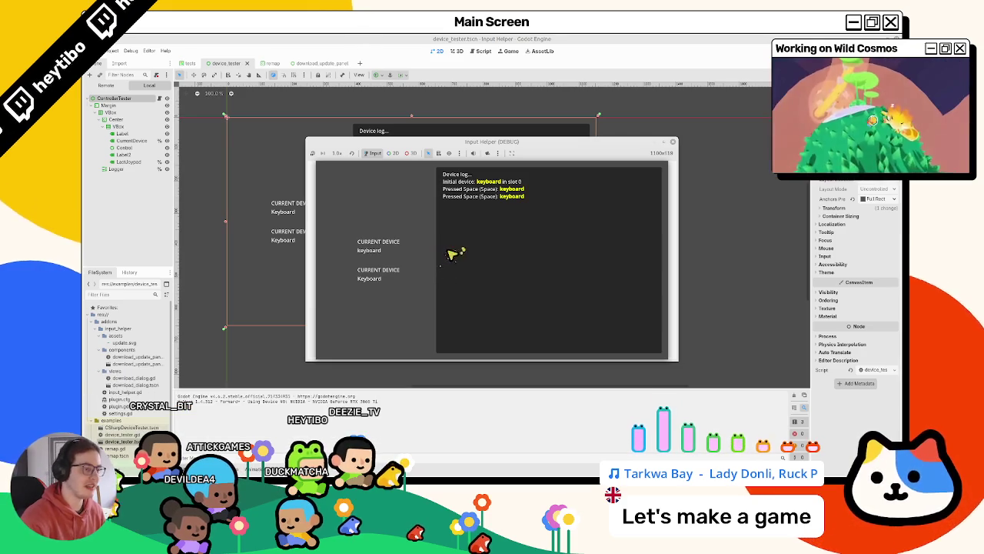
key("d")
key("s")
key("q")
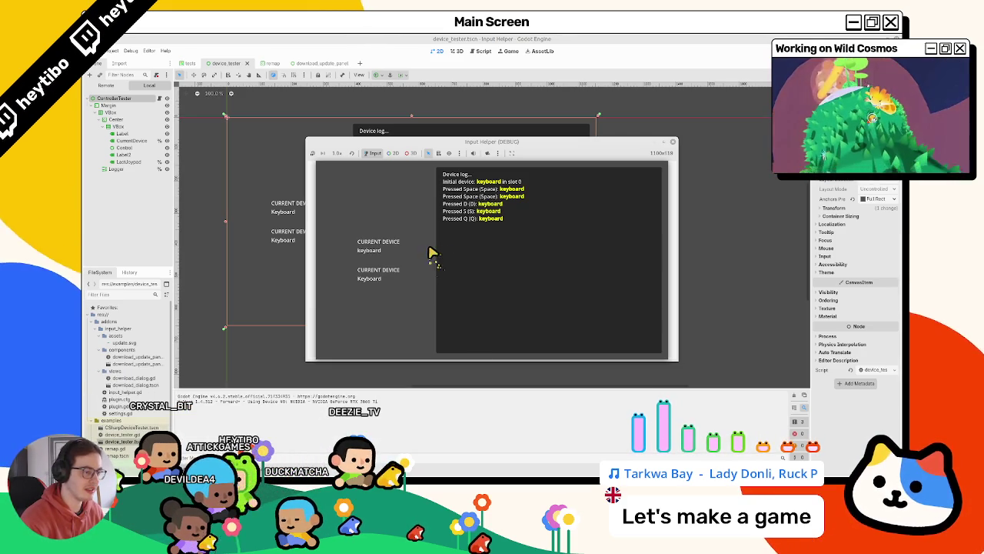
key("space")
key("space")
key("space")
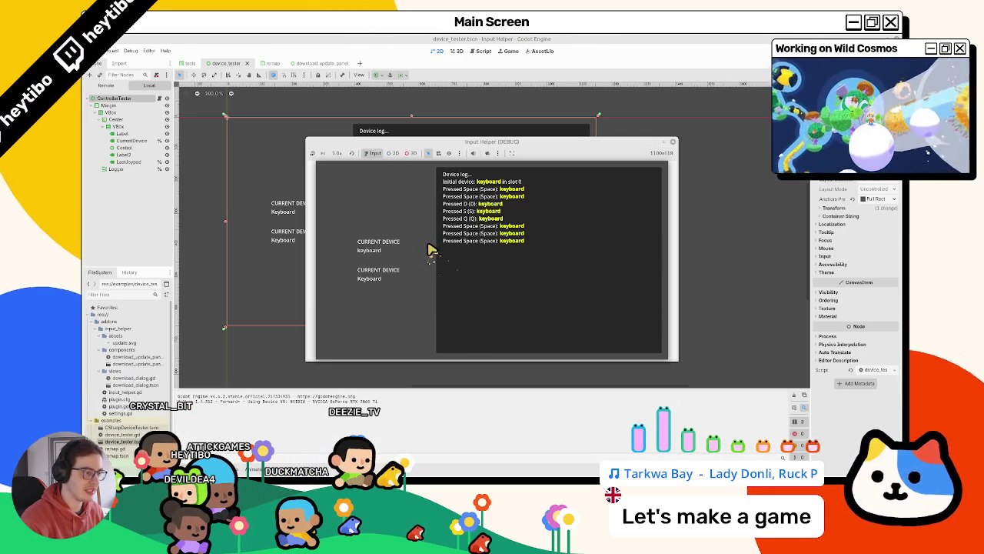
key("z")
left_click(673, 142)
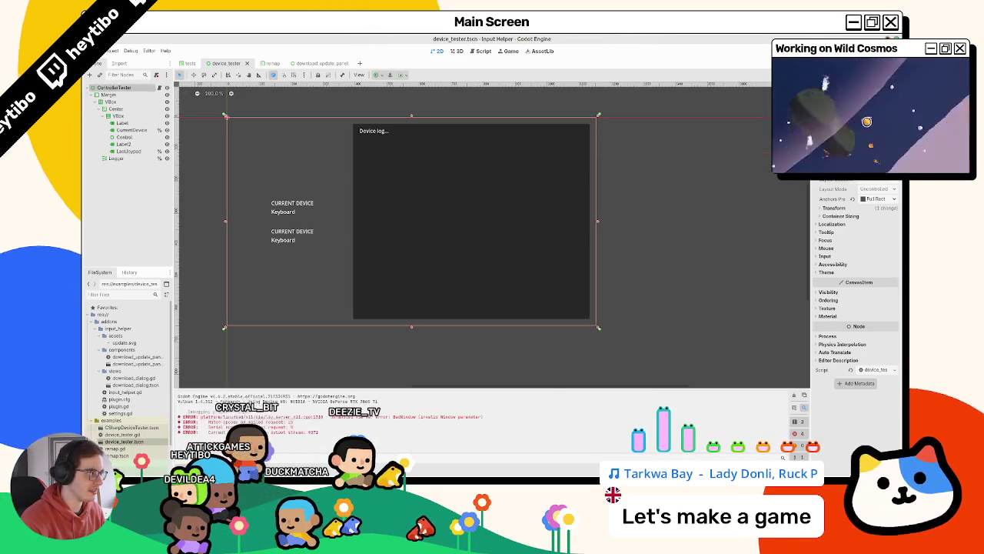
left_click(670, 146)
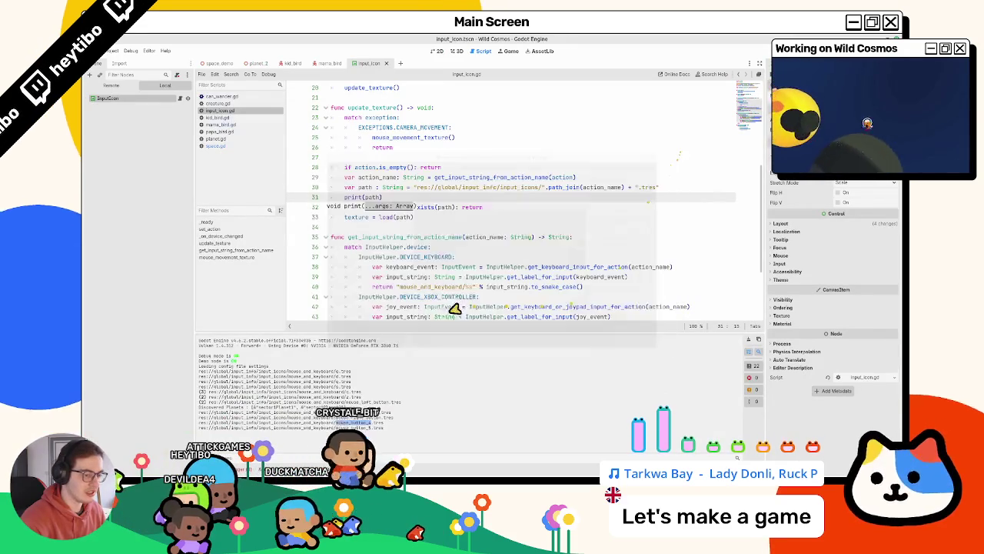
Step: Inspect the printed icon path lines in the output log by selecting them
scroll(446, 274, "down", 1)
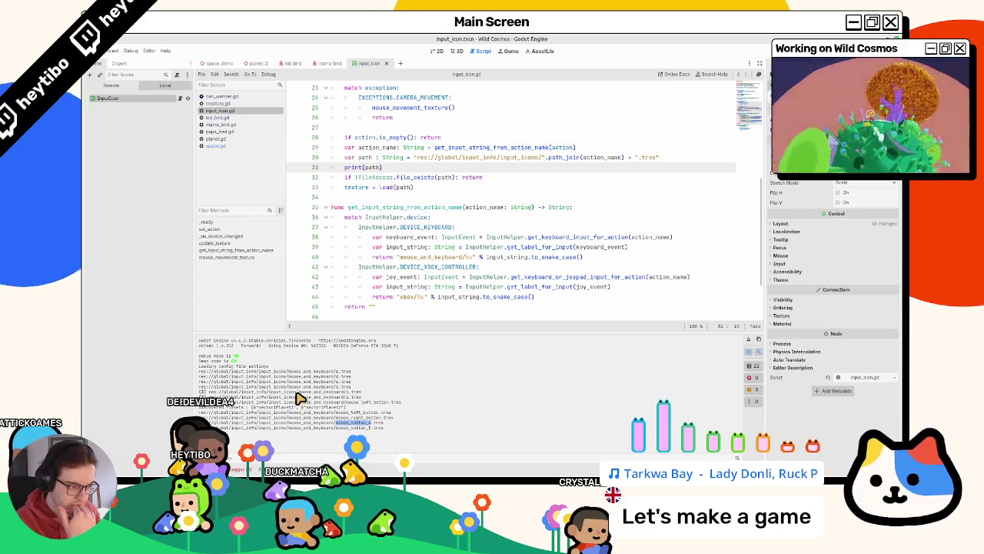
left_click_drag(300, 398, 317, 412)
left_click(318, 412)
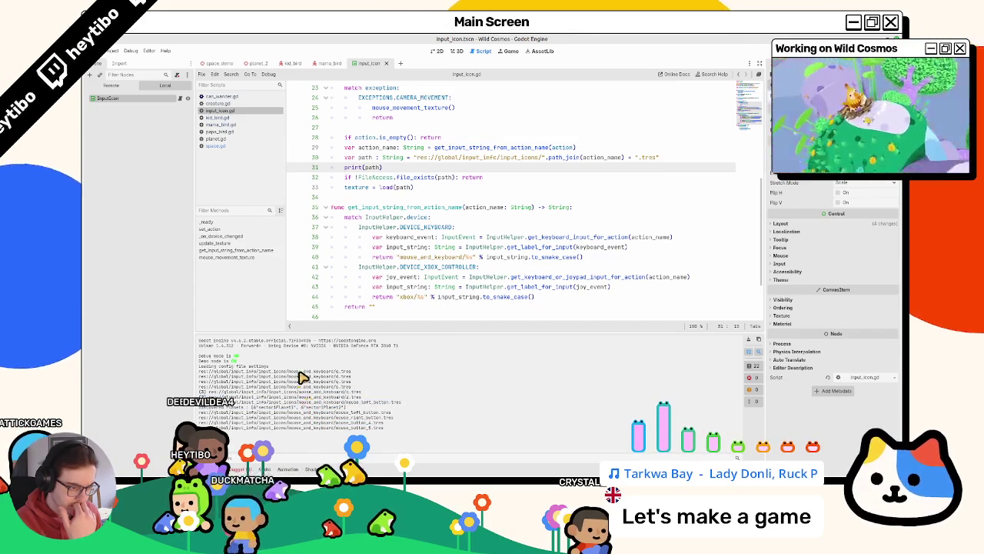
left_click_drag(300, 371, 295, 403)
mouse_move(231, 422)
left_mouse_down()
mouse_move(323, 413)
mouse_move(254, 423)
mouse_move(264, 433)
left_mouse_up()
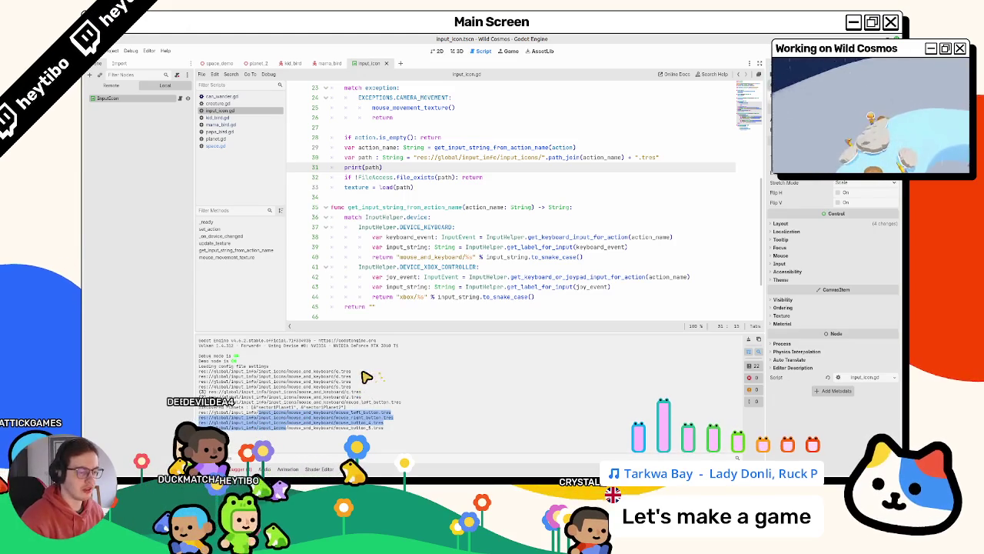
Step: Undo the print(path) debug line, re-run the game with F5, and show the FileSystem panel
key("ctrl+z")
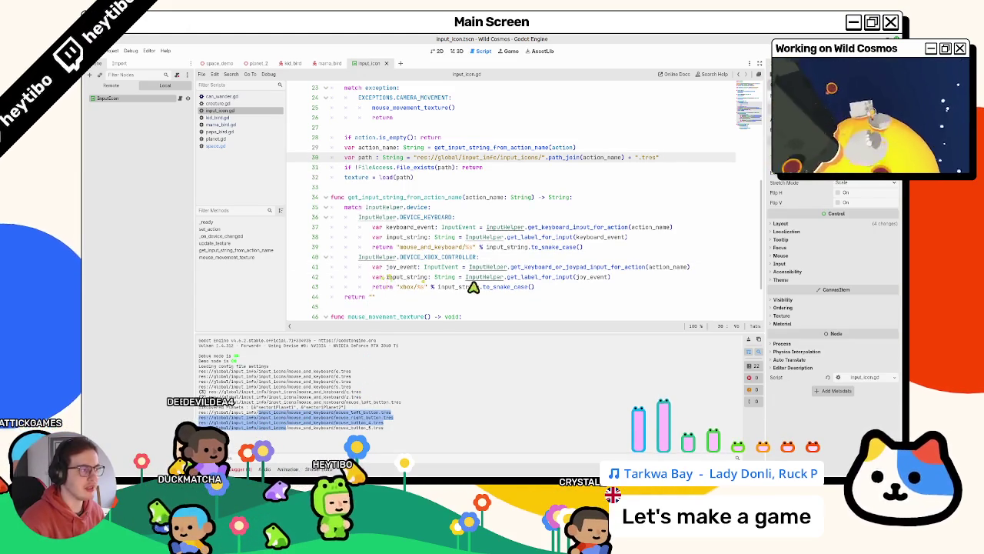
key("F5")
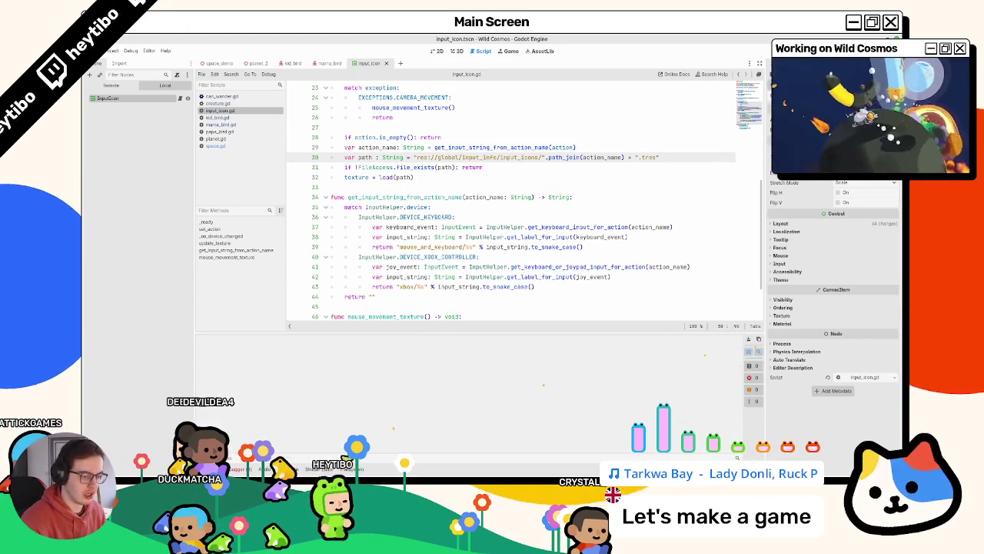
left_click(345, 469)
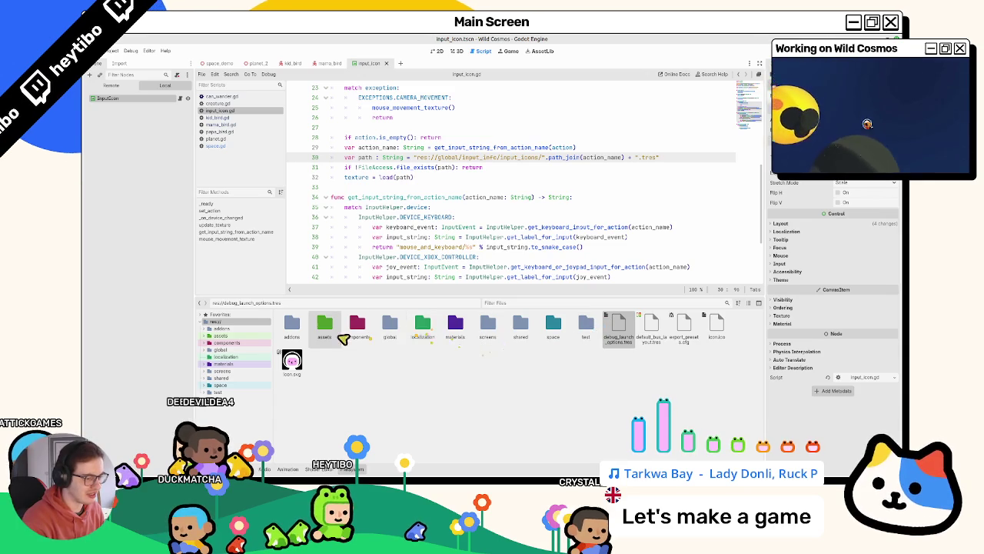
Step: Browse FileSystem to res://global/input_info/input_icons/mouse_and_keyboard
double_click(391, 329)
double_click(523, 327)
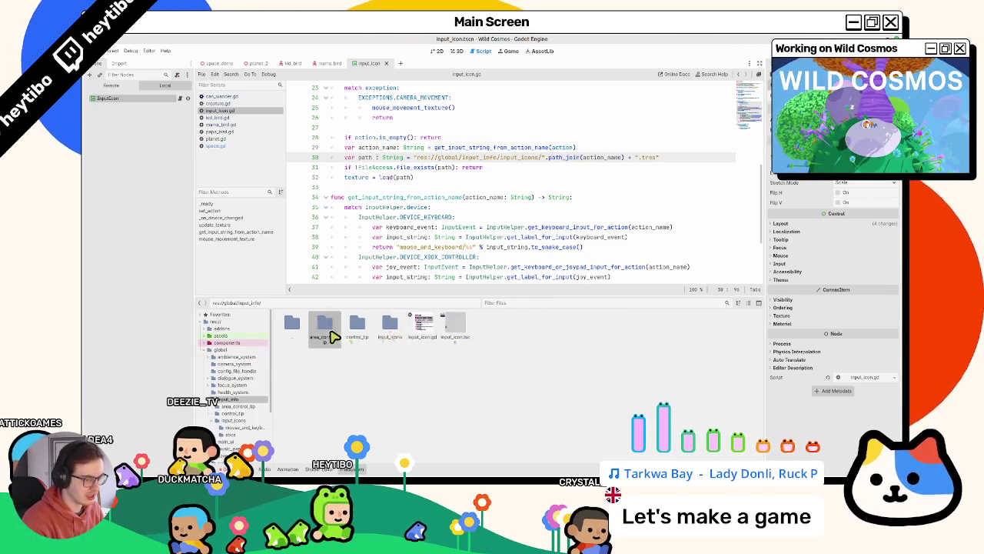
double_click(390, 326)
double_click(323, 333)
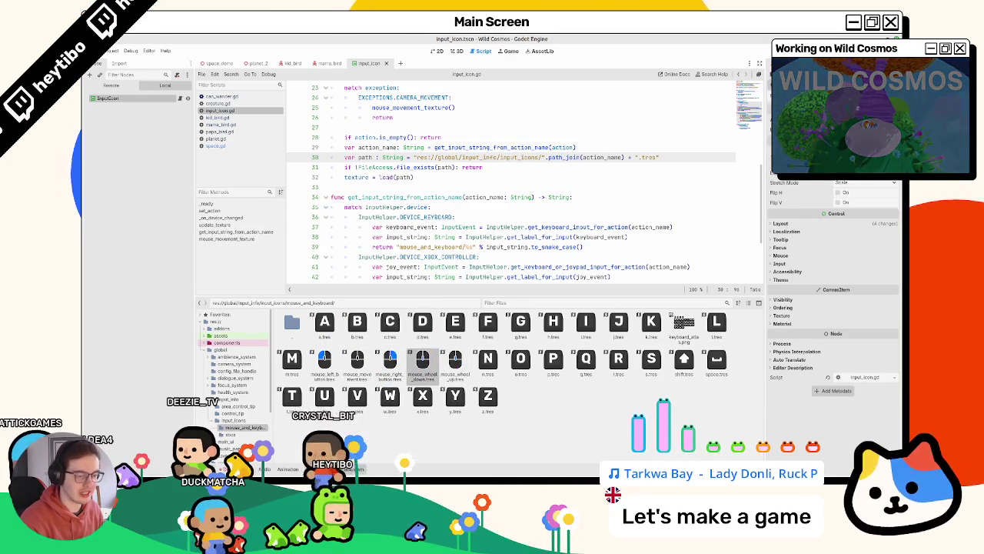
Step: Inspect the mouse icon .tres files such as mouse_wheel_up, then launch the game
key("F5")
left_click(472, 267)
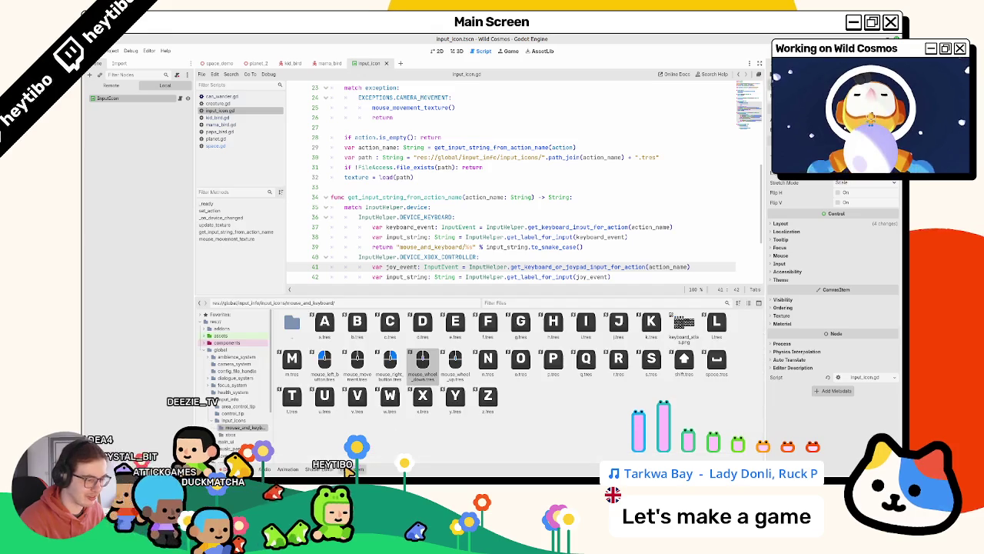
key("alt+f")
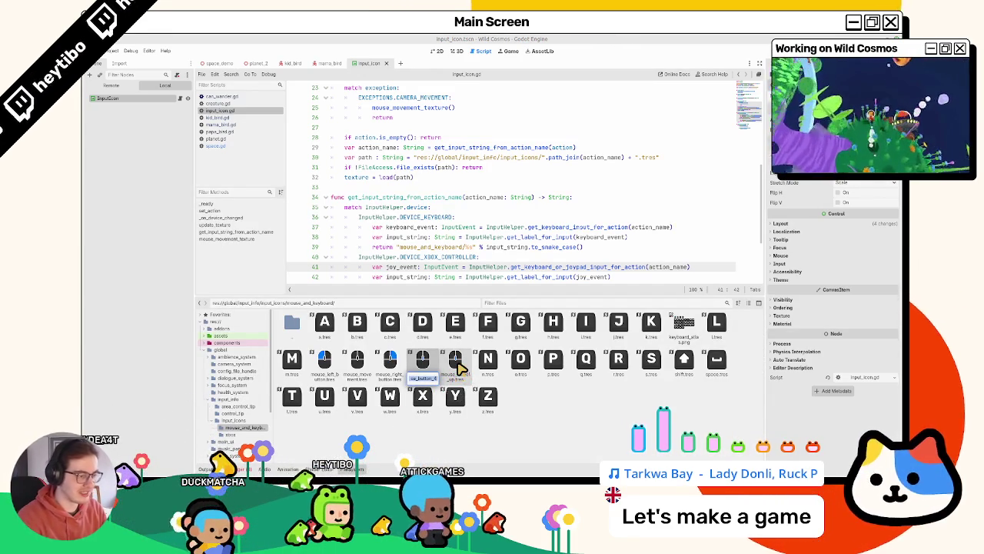
left_click(460, 369)
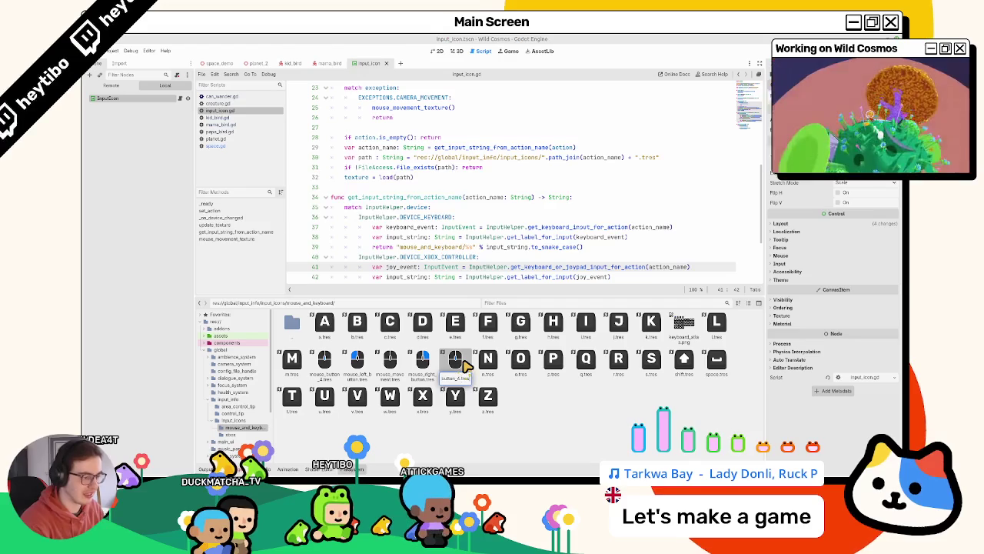
left_click(461, 363)
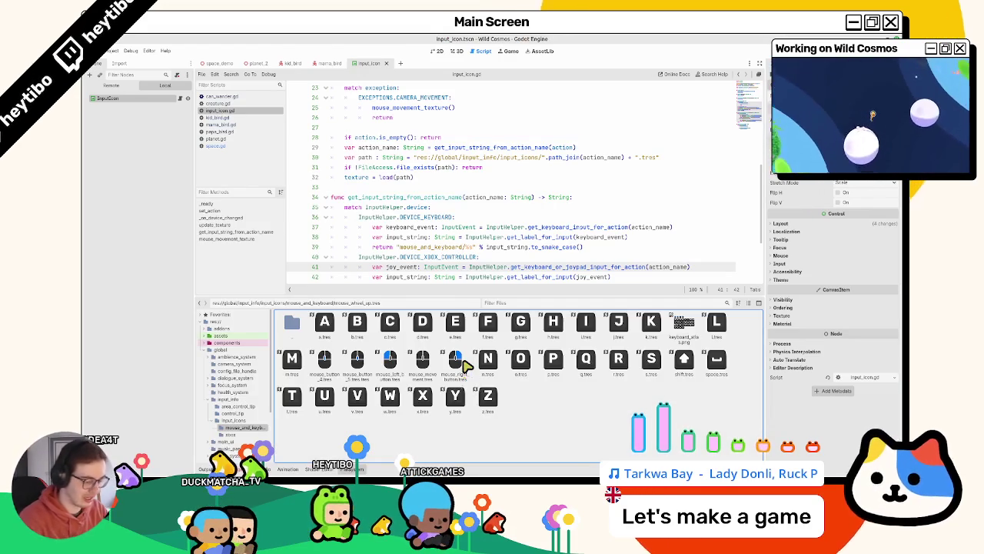
key("F6")
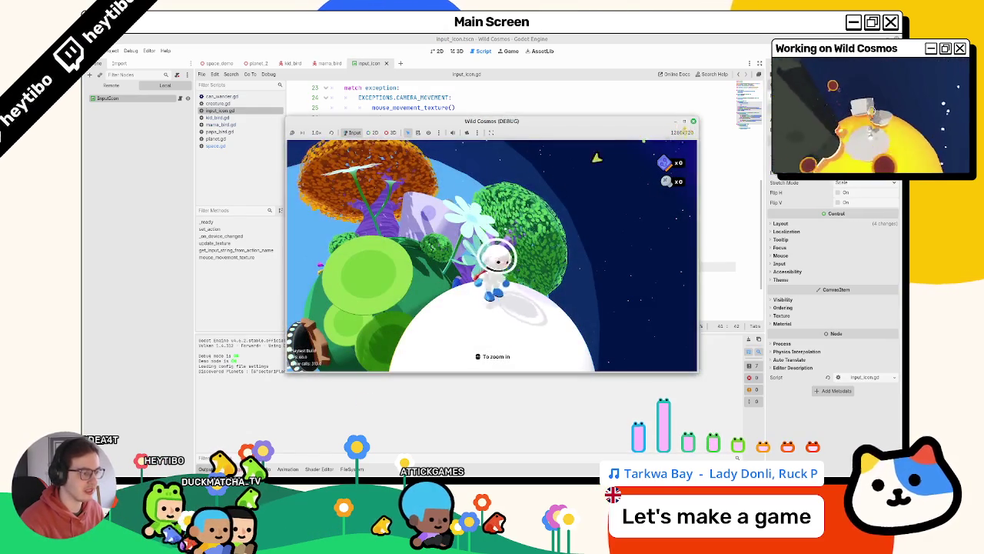
Step: Maximize the debug window and fly the astronaut with W to the white moon and back to a leaf platform
left_click(686, 122)
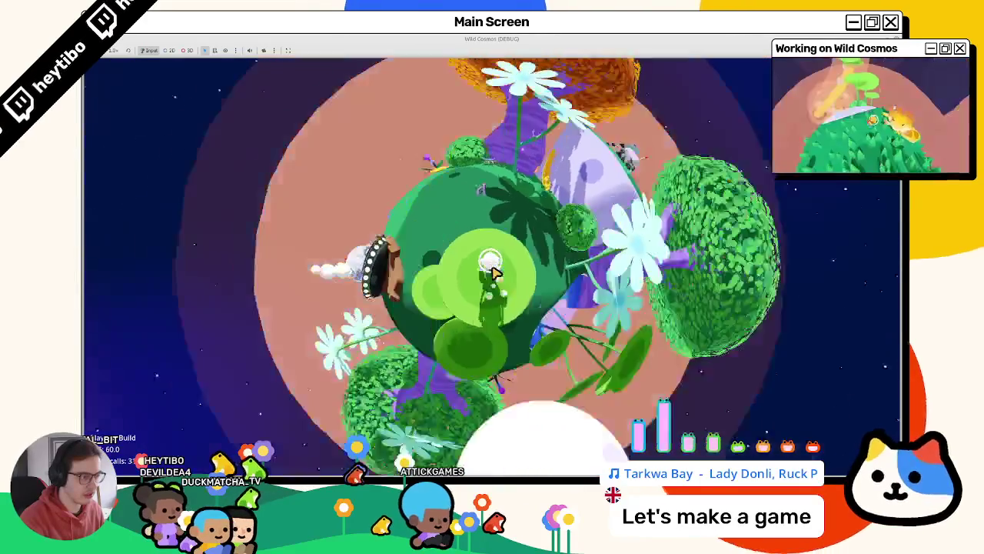
key("w")
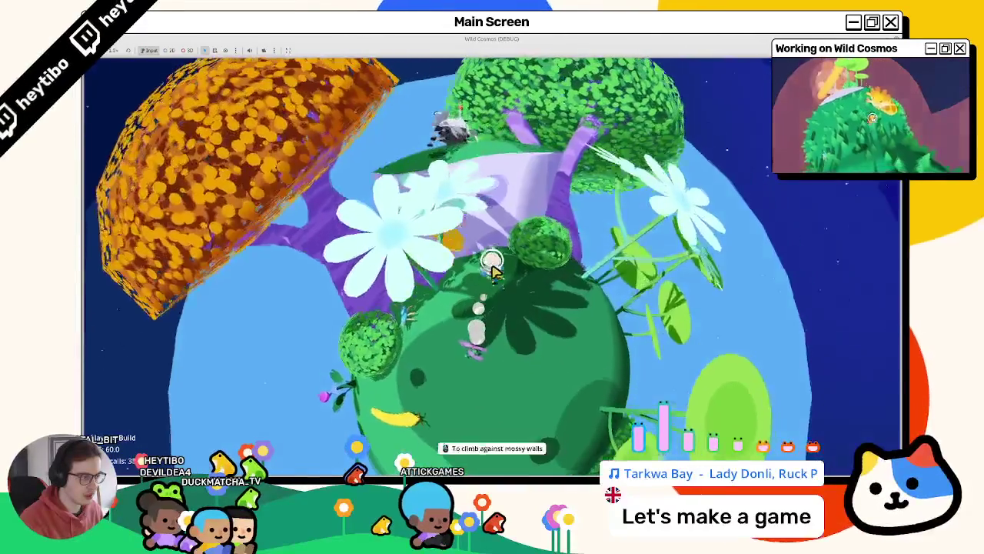
key("w")
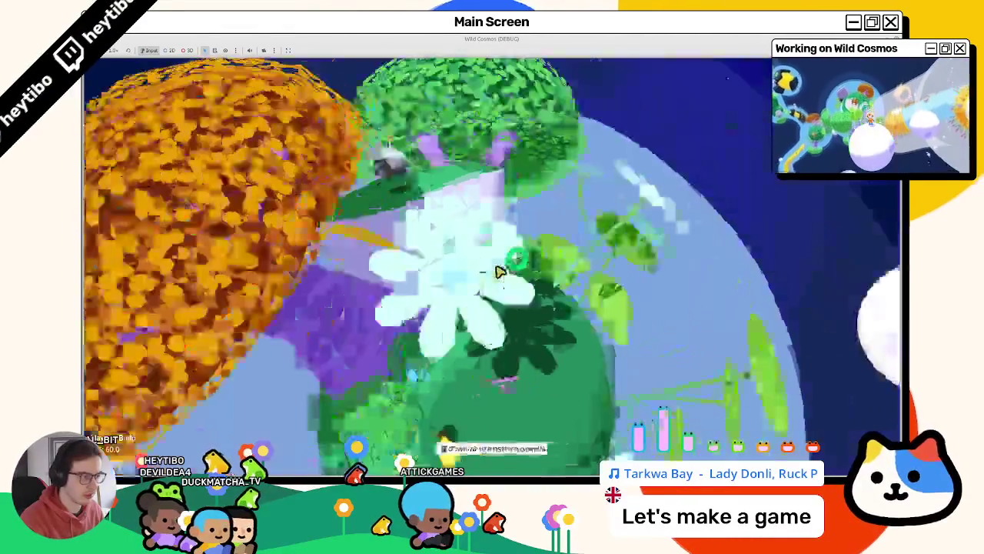
key("w")
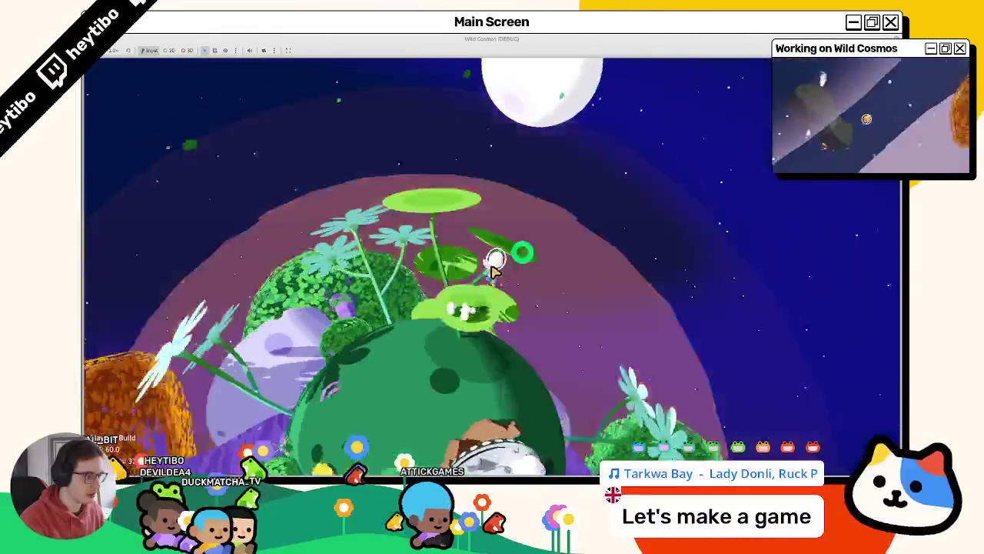
key("w")
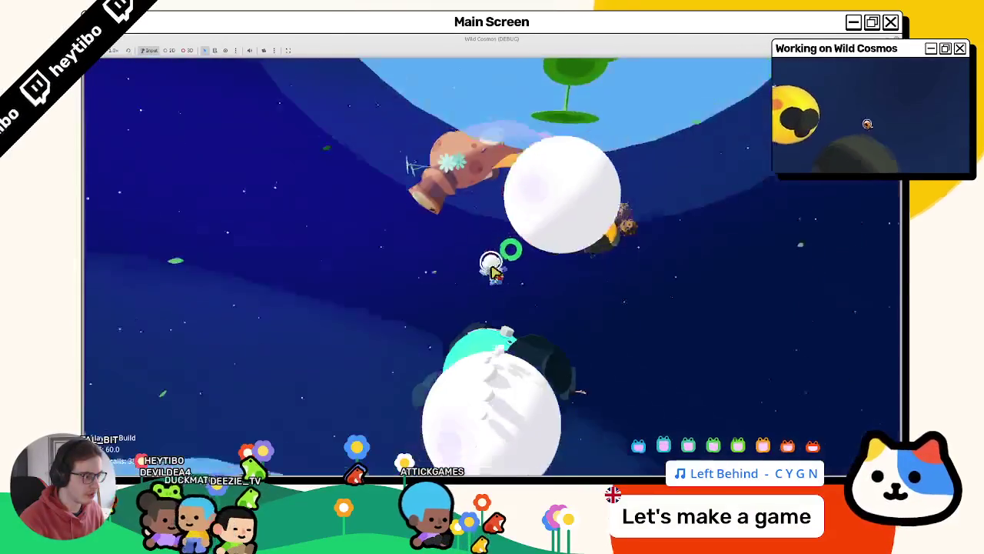
key("w")
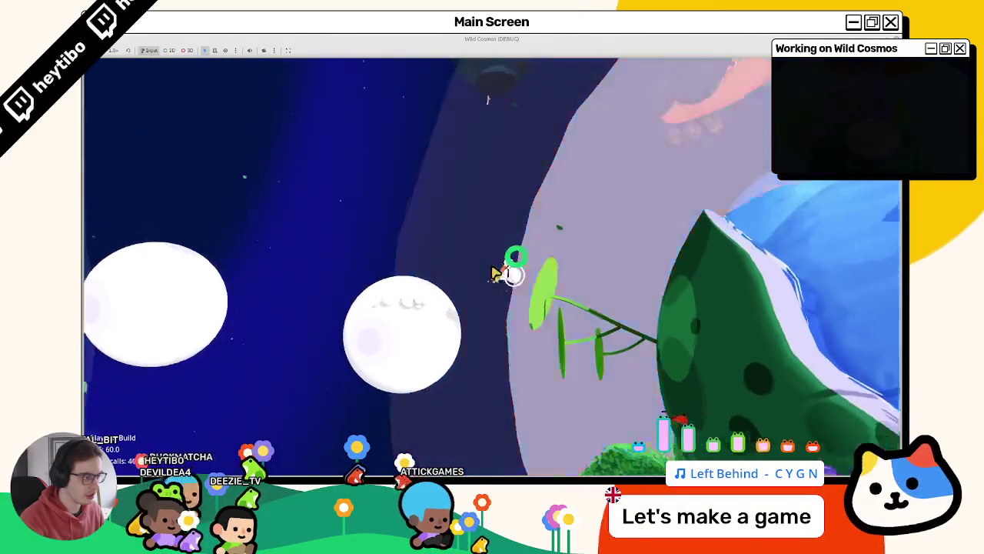
key("w")
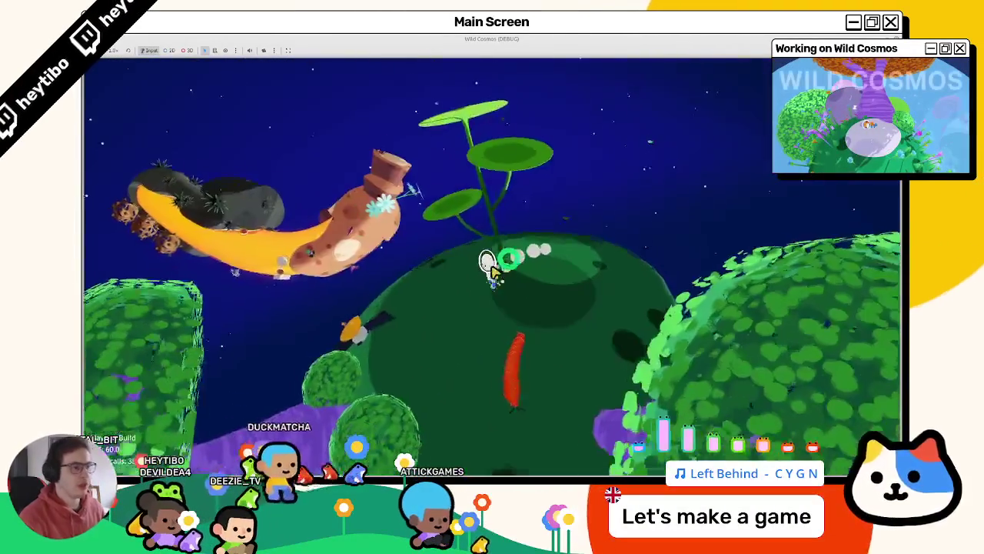
key("w")
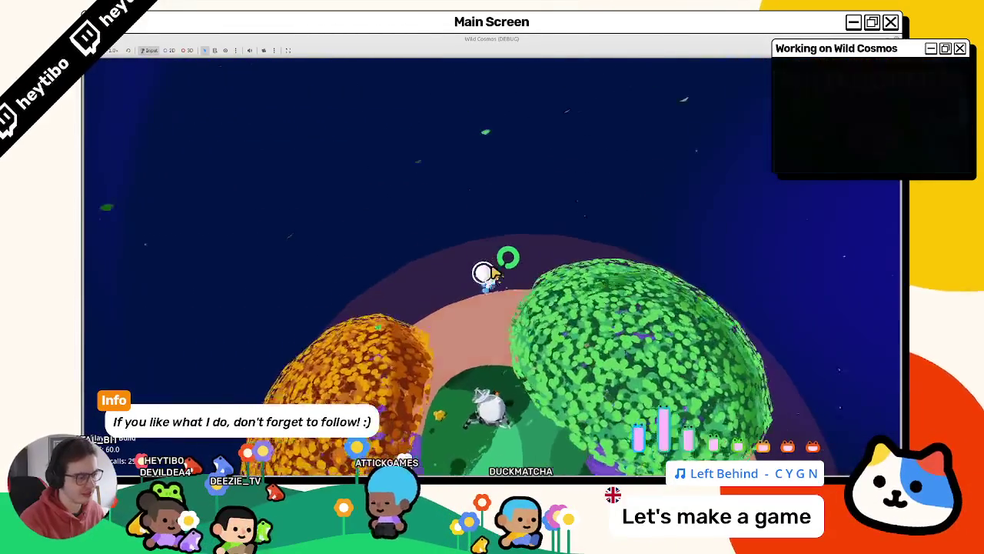
Step: Walk the astronaut around the green planet up to the ship
key("w")
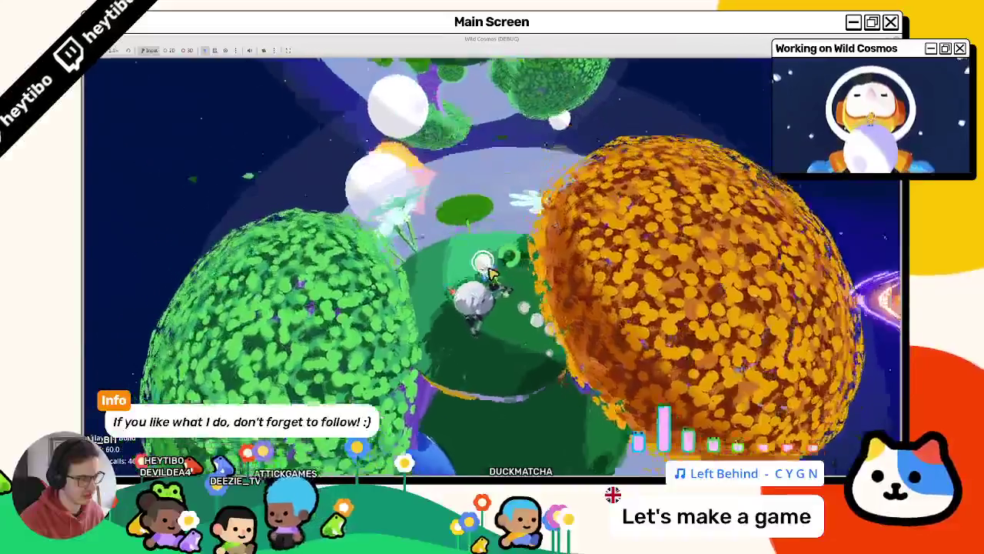
key("w")
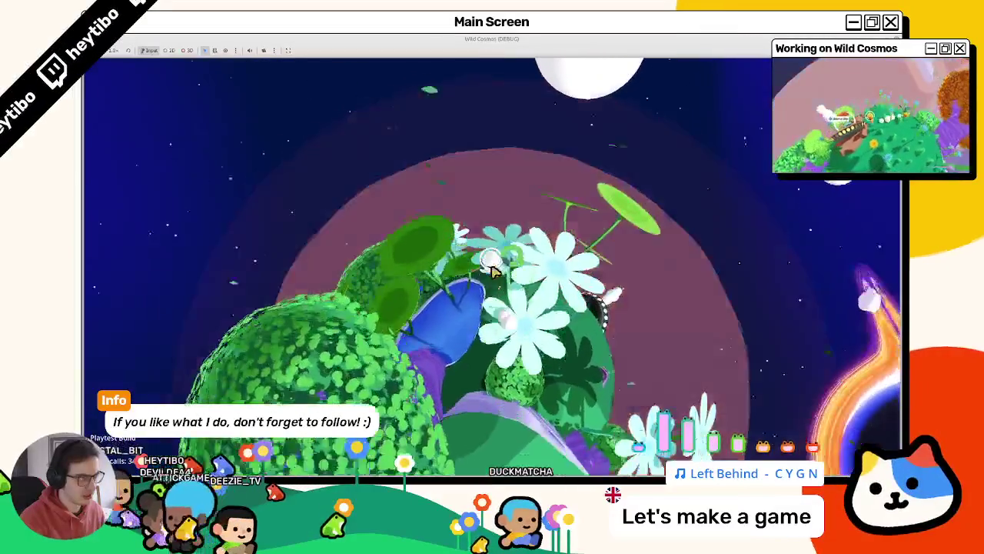
key("w")
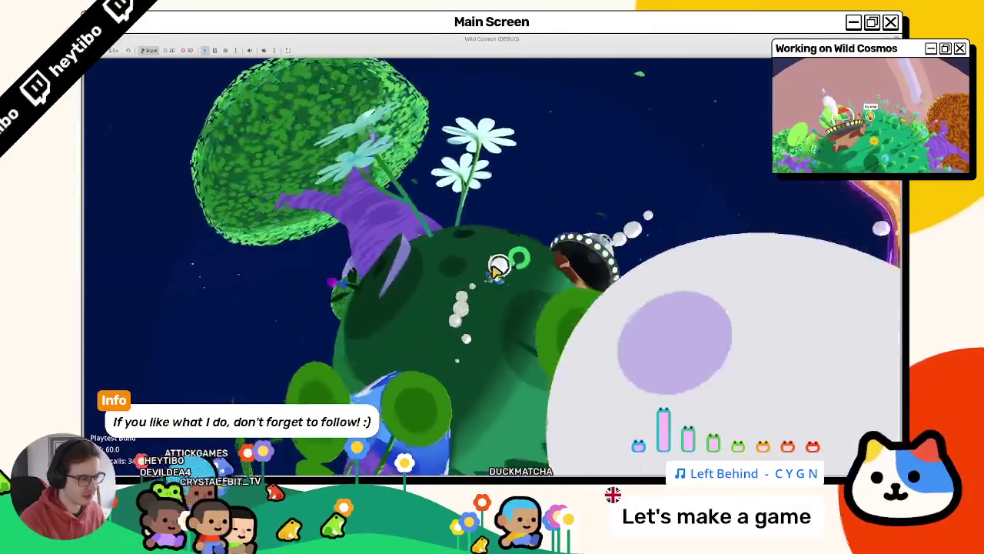
key("w")
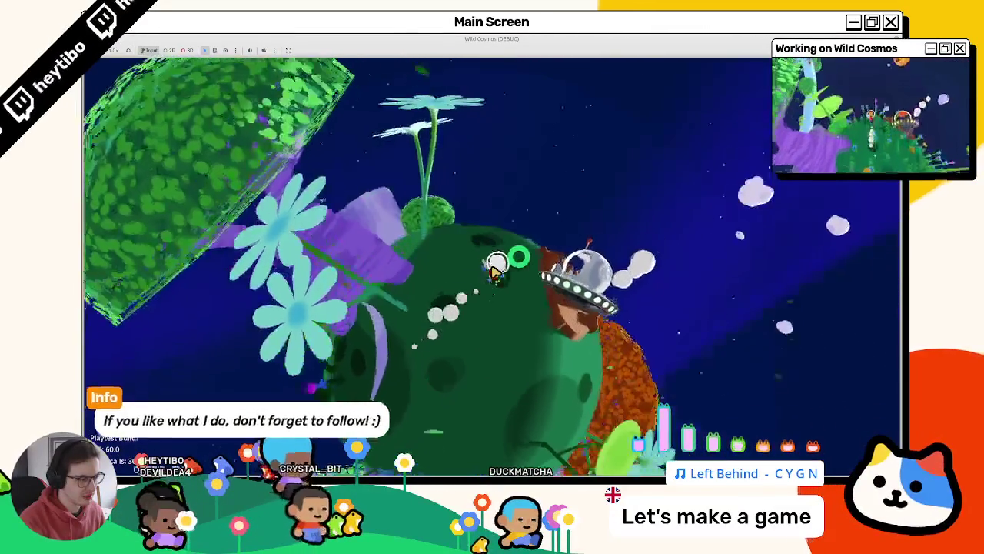
Step: Stop the game with F8, relaunch it, and maximize the new debug window
key("F8")
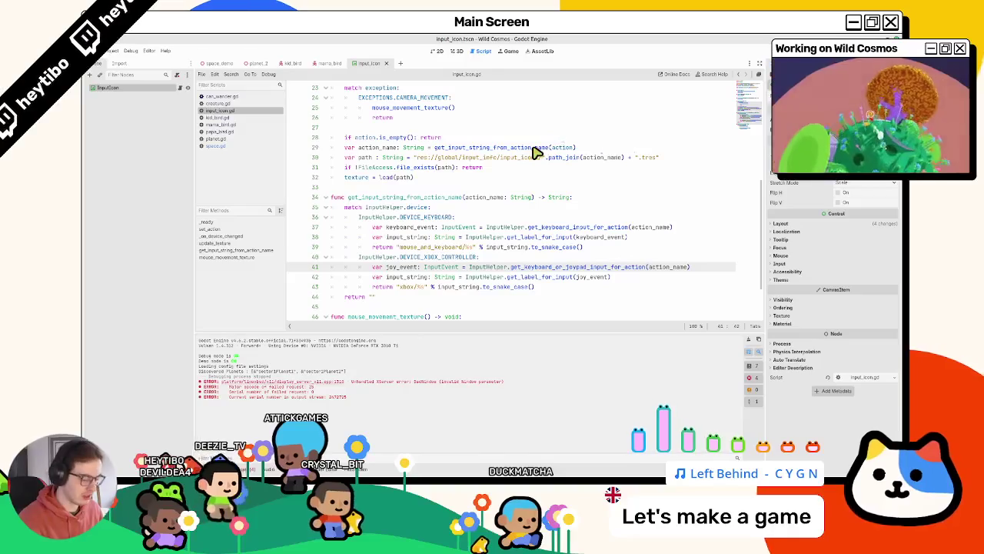
key("ctrl+shift+F5")
key("Return")
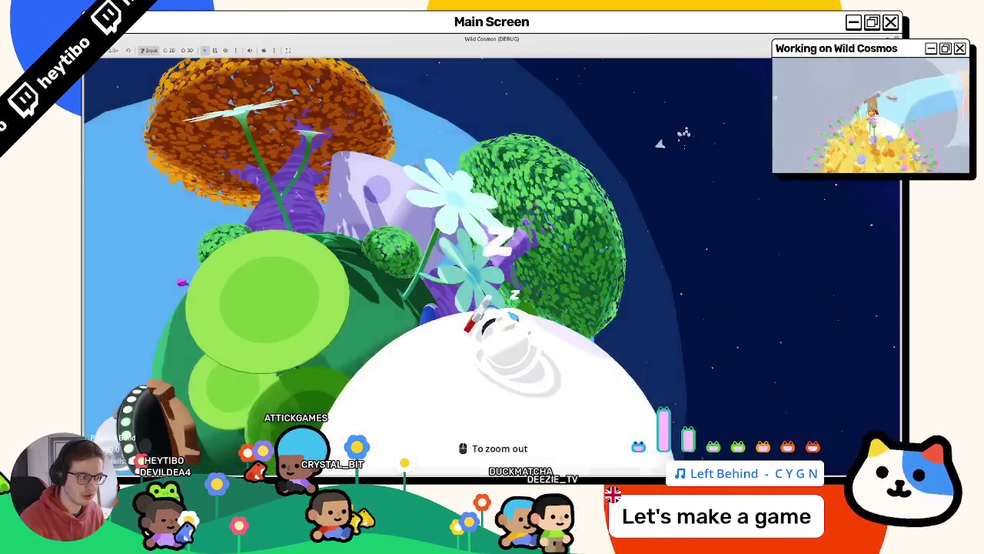
left_click(684, 123)
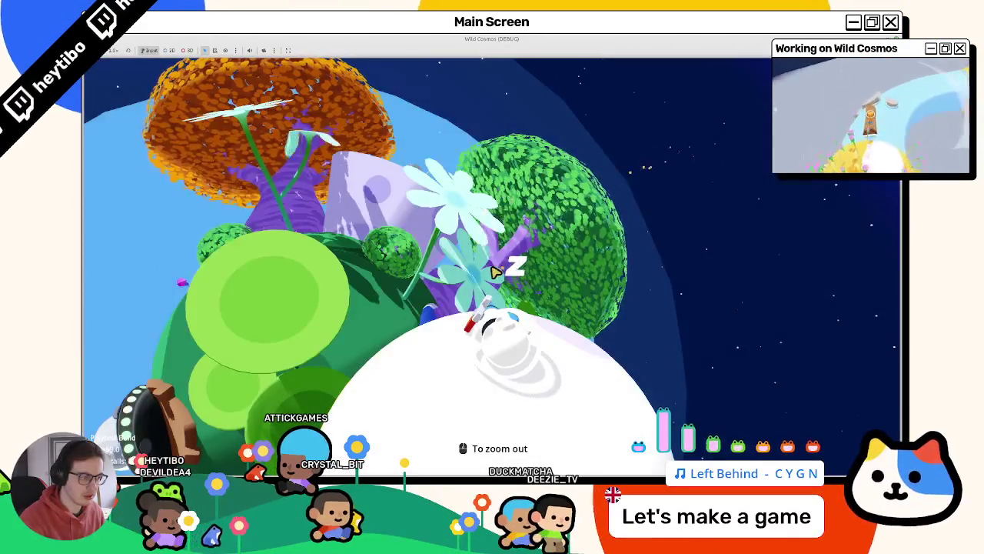
Step: Wake the astronaut and fly across planets until landing on the green tree planet
left_click(496, 271)
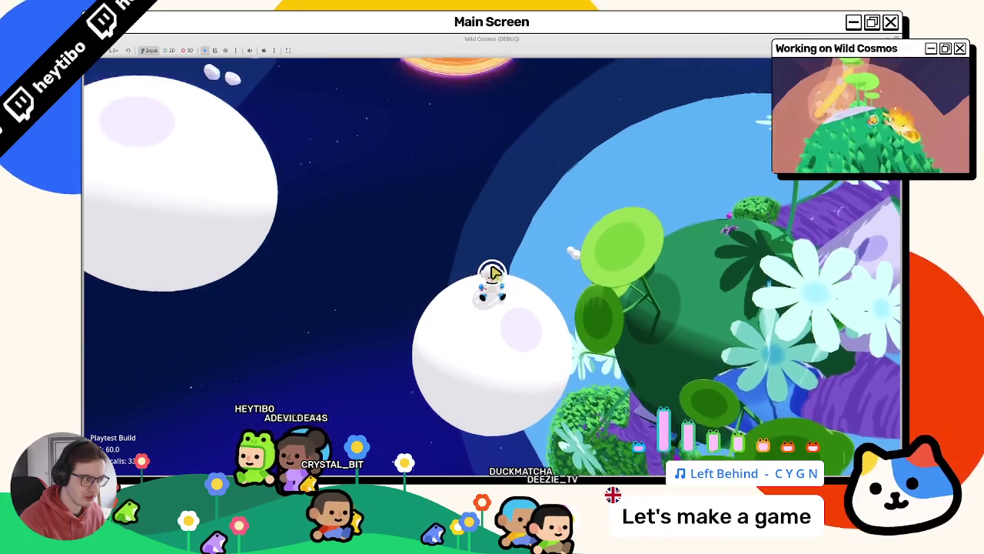
key("space")
key("w")
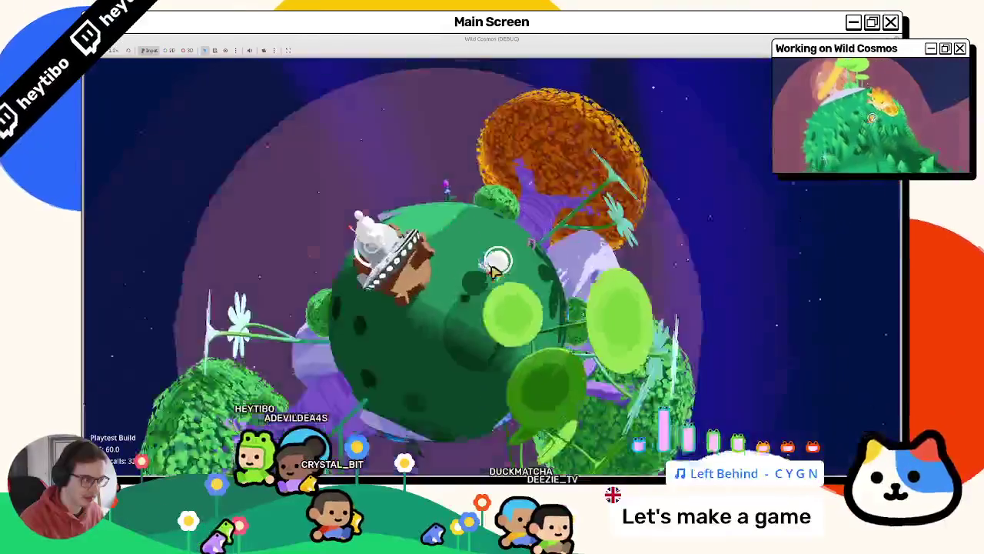
key("w")
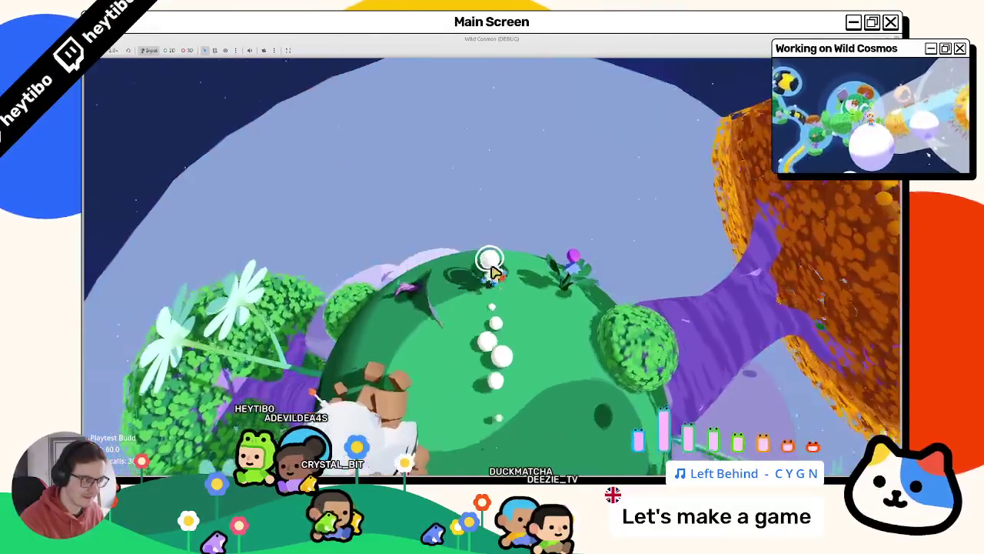
key("w")
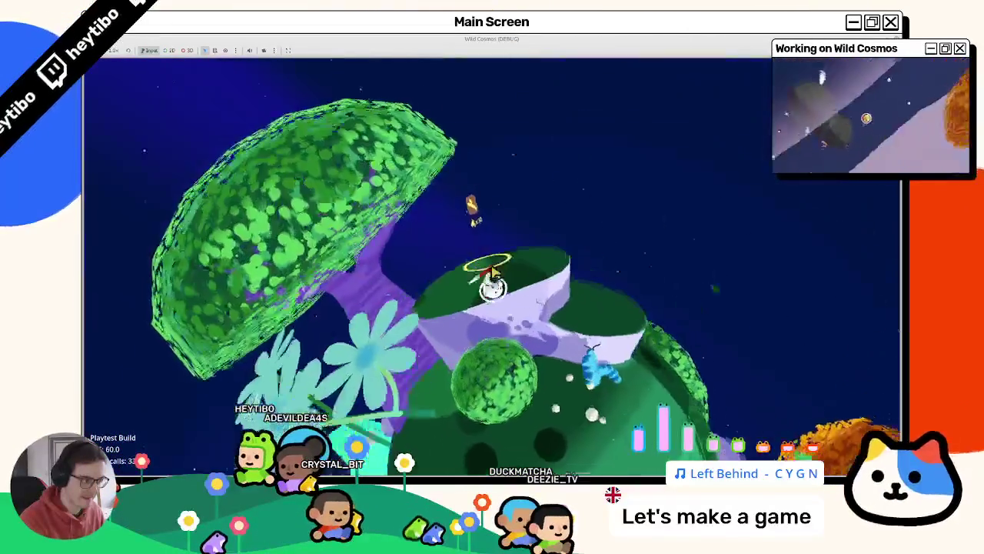
key("w")
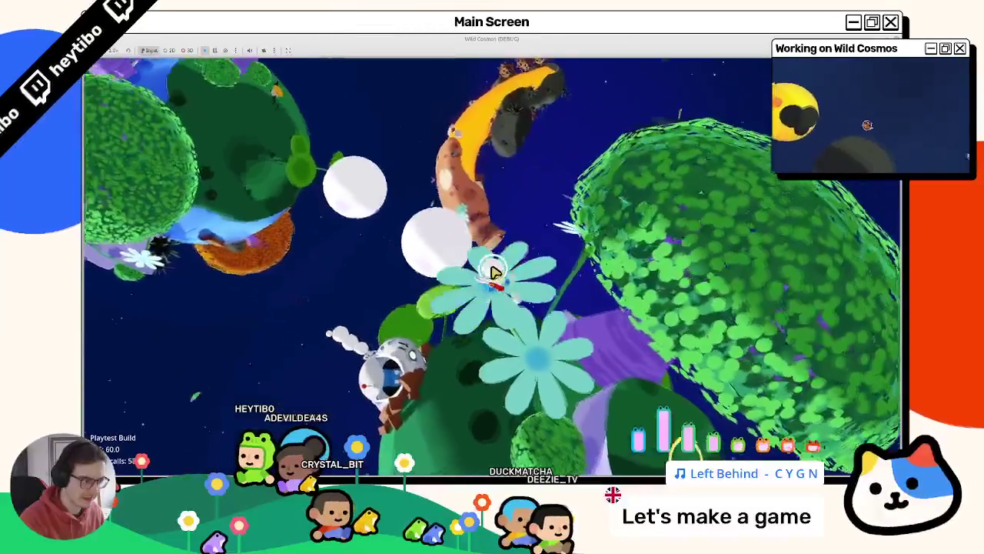
key("w")
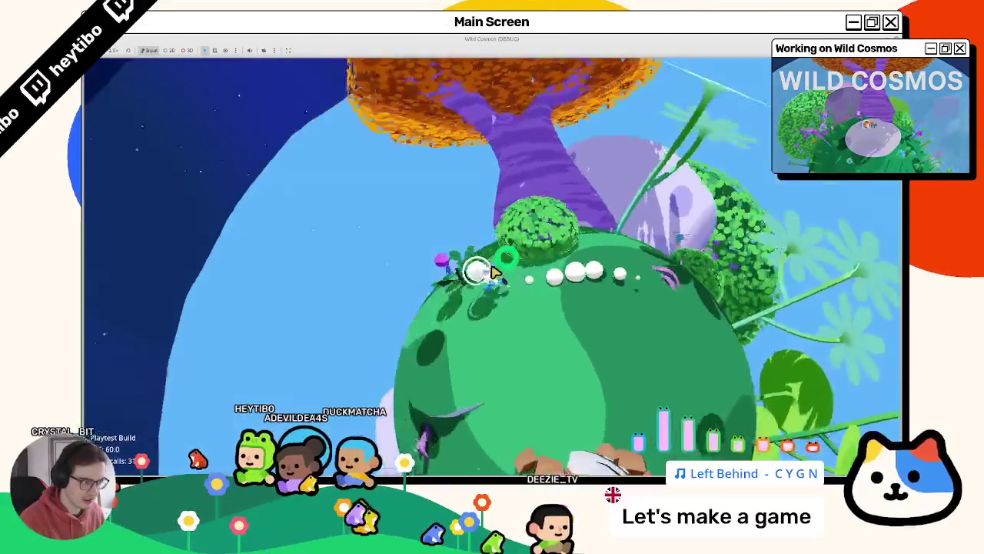
Step: Walk around the planet onto the orange tree's canopy, then stop the game with F8
key("w")
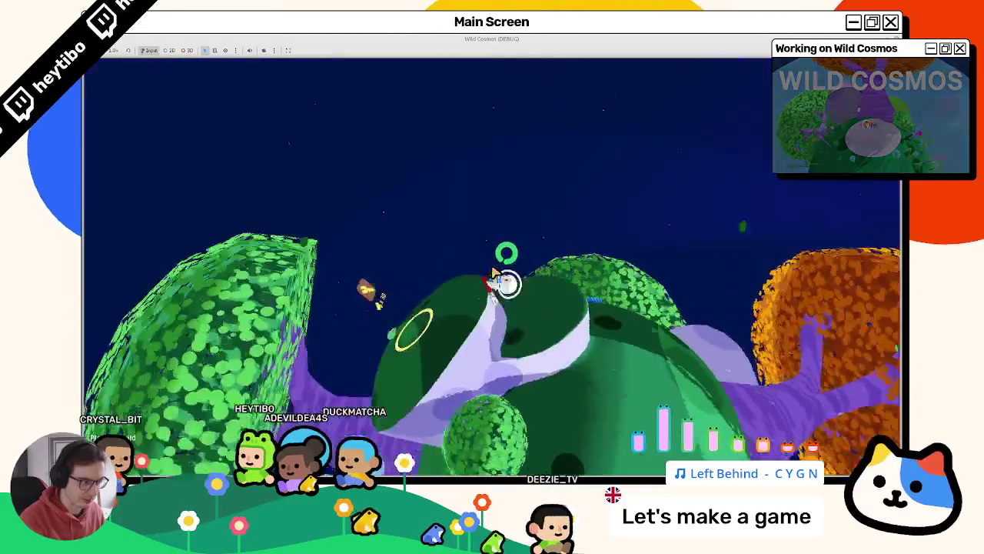
key("w")
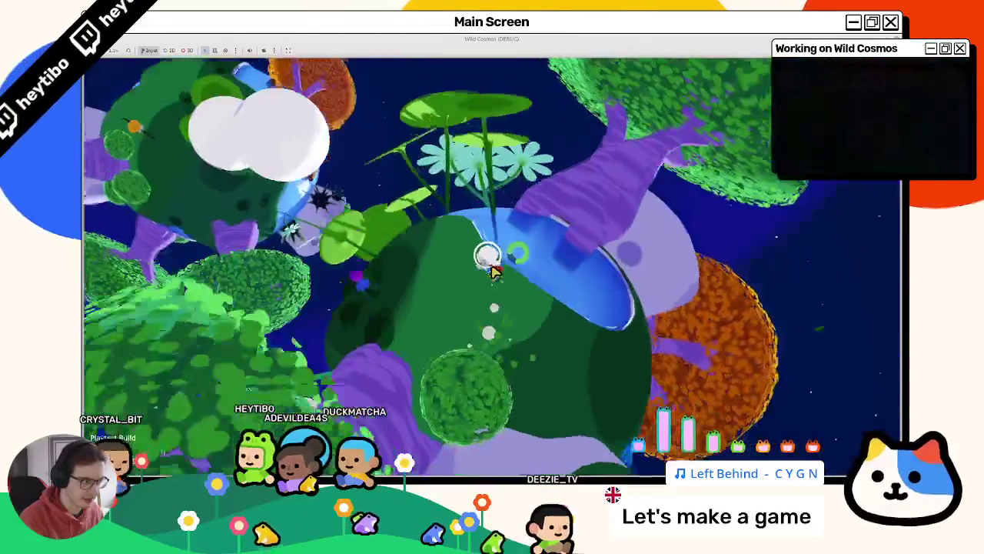
key("w")
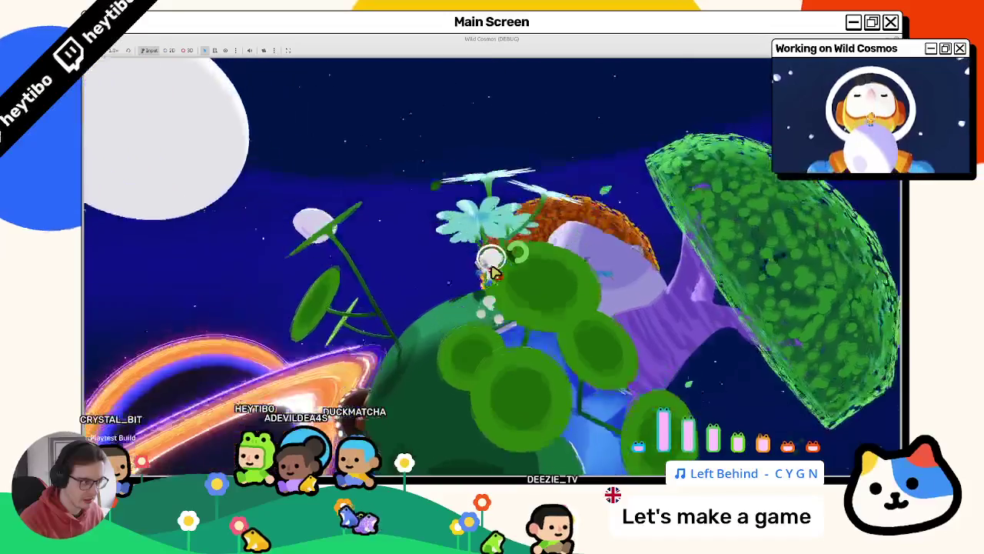
key("w")
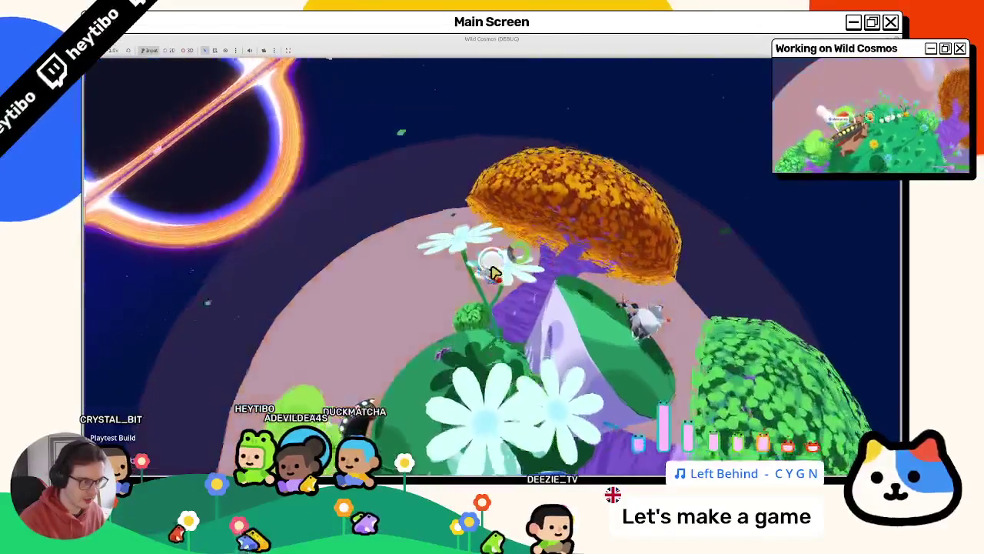
key("w")
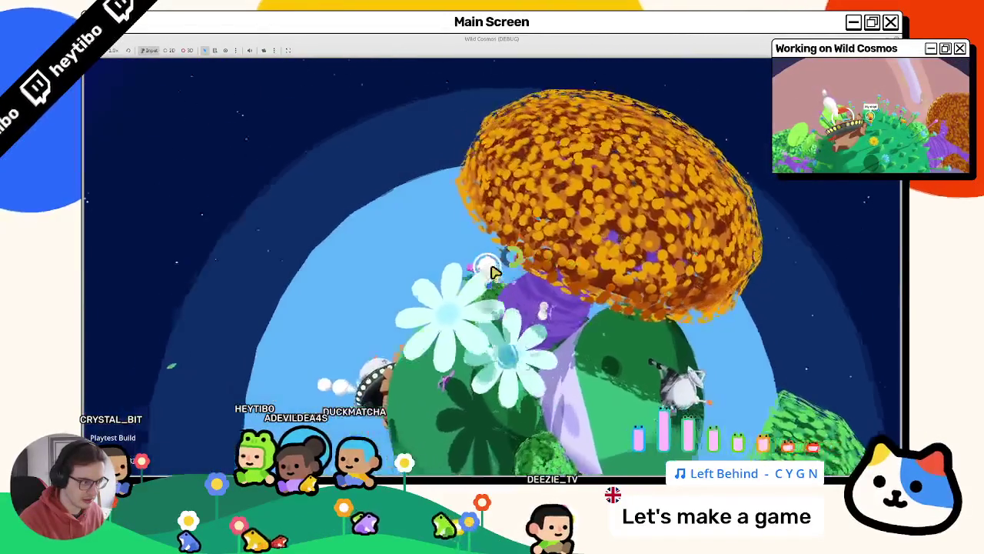
key("w")
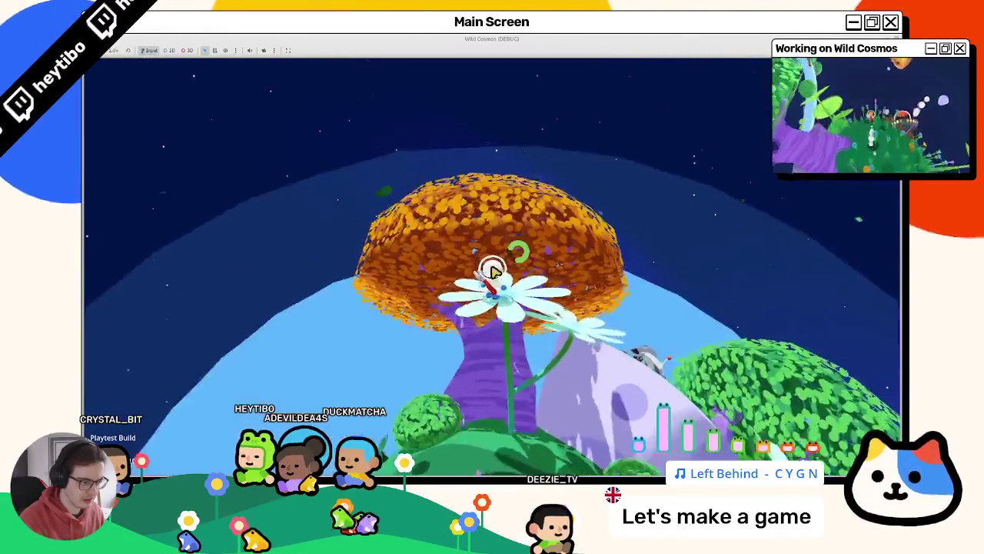
key("w")
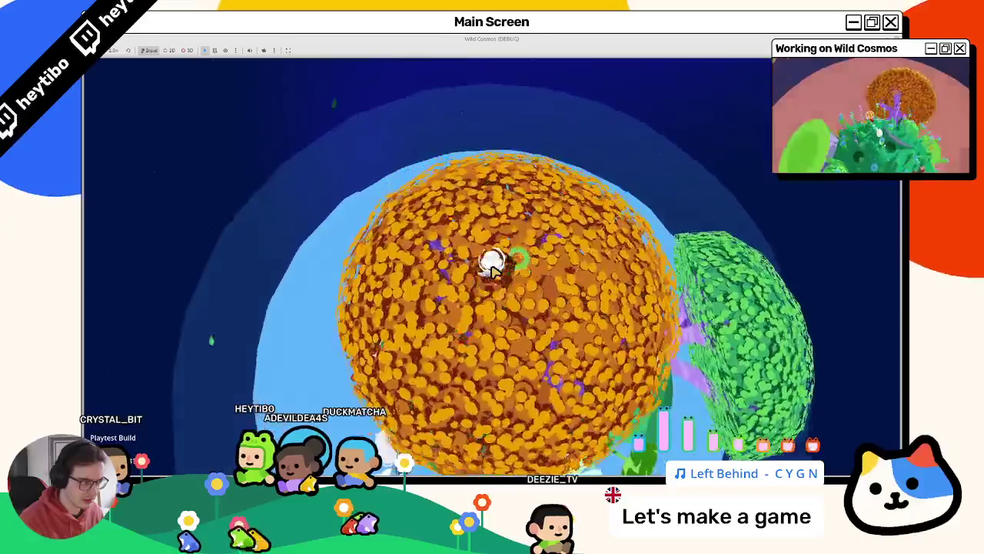
key("F8")
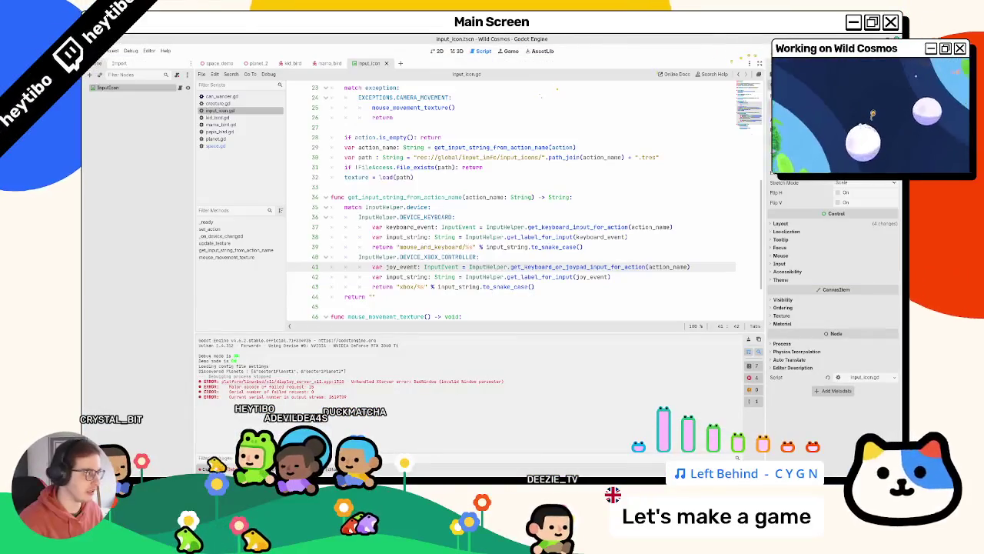
Step: In the terminal, check git status and stage all changes with git add
left_click(443, 456)
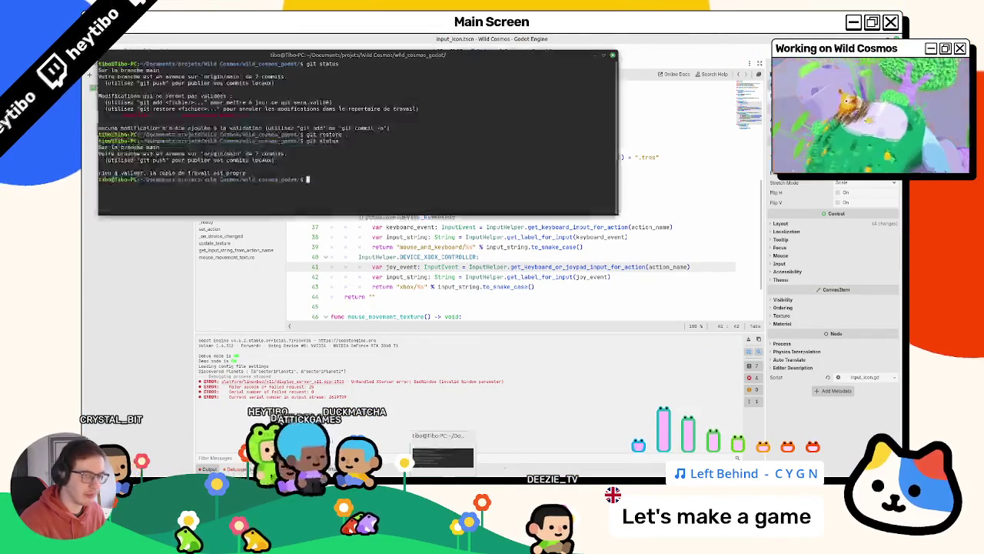
type("git status")
key("Return")
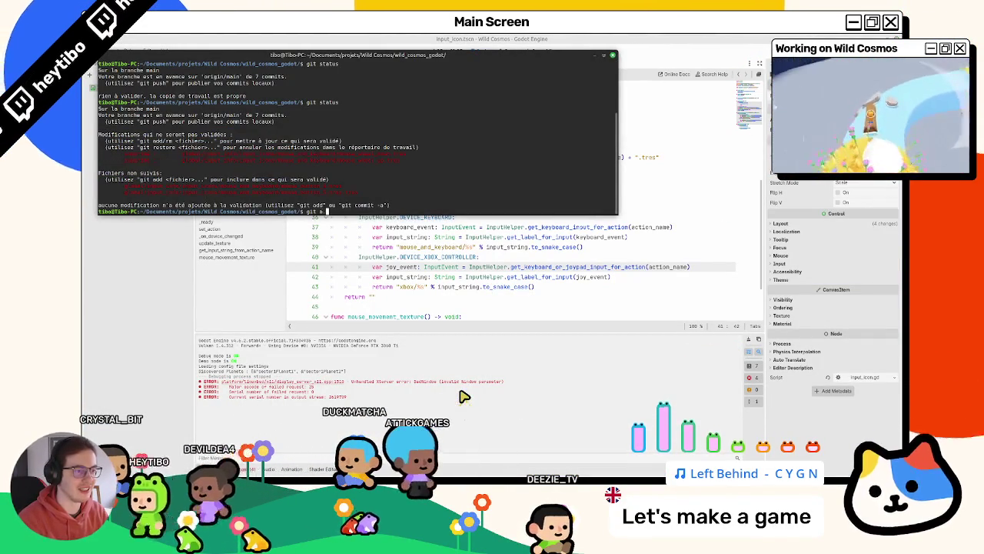
key("Tab")
key("Tab")
type(".")
key("Return")
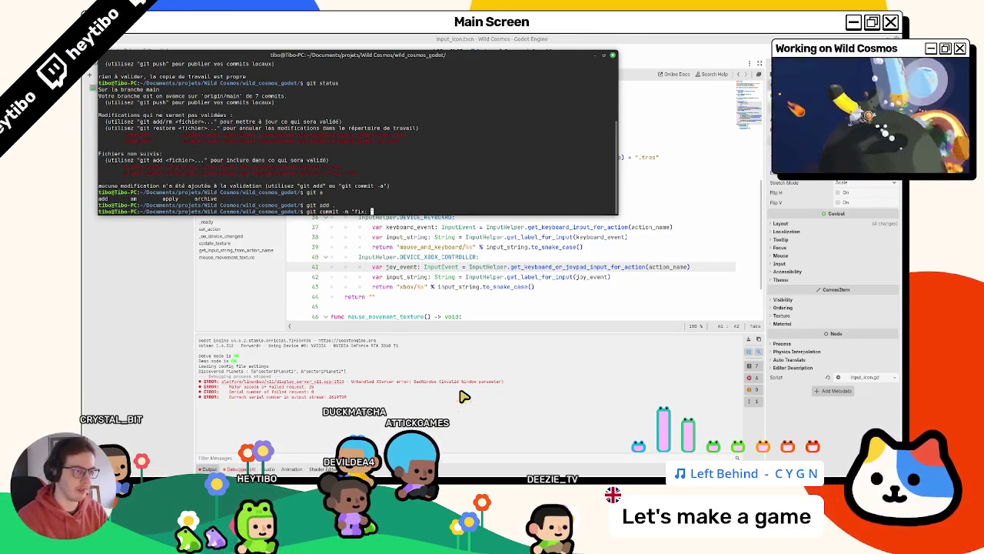
Step: Commit as "fix: mouse wheel input prompt icon", confirm a clean status, clear, and return to Godot
type("mouse wheel ")
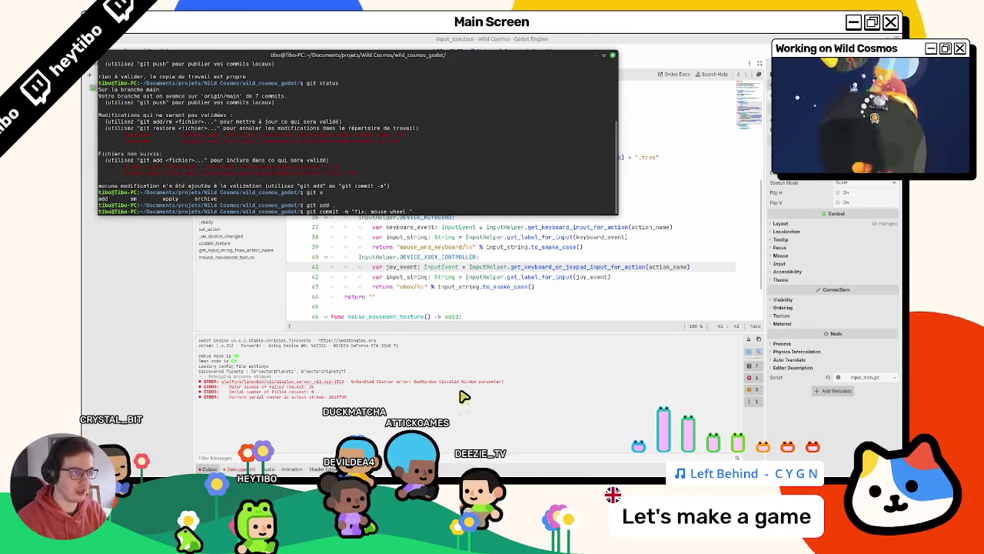
type("input pr")
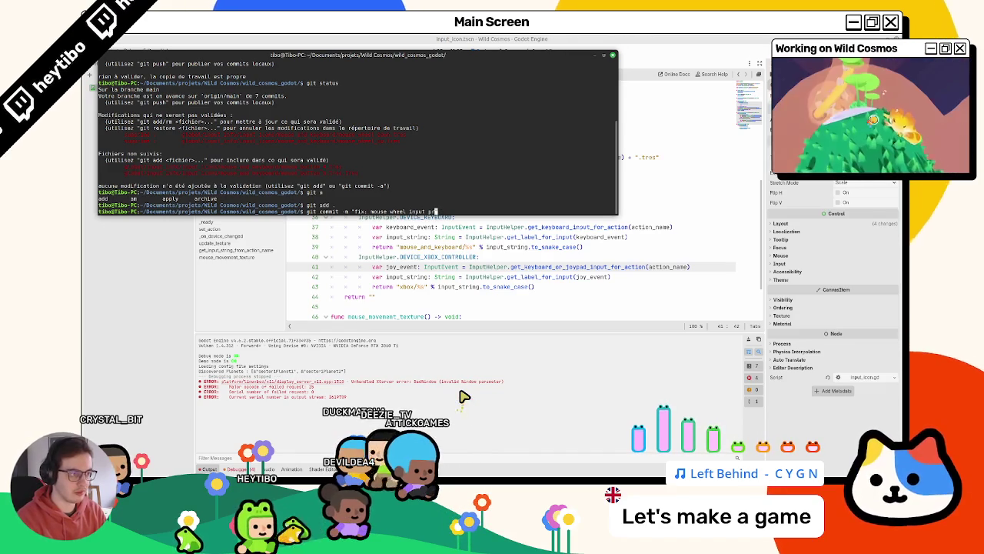
type("ompt")
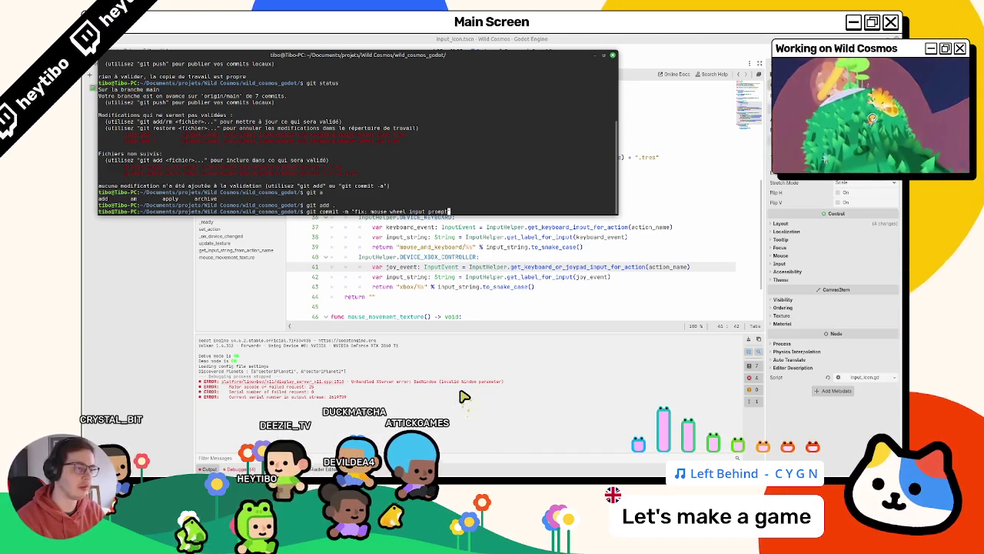
type(" icon")
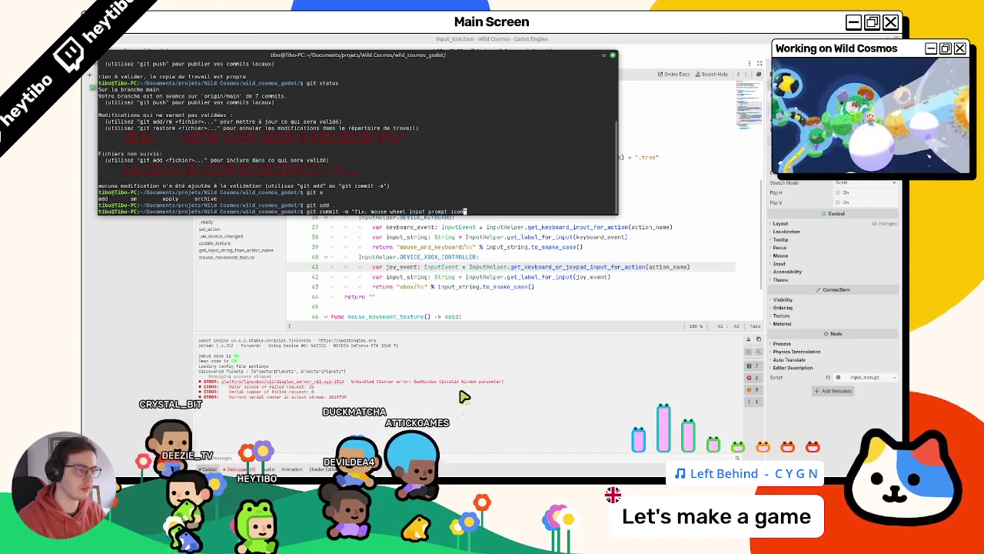
type("\"")
key("Return")
type("git status")
key("Return")
type("lear")
key("Return")
left_click(748, 339)
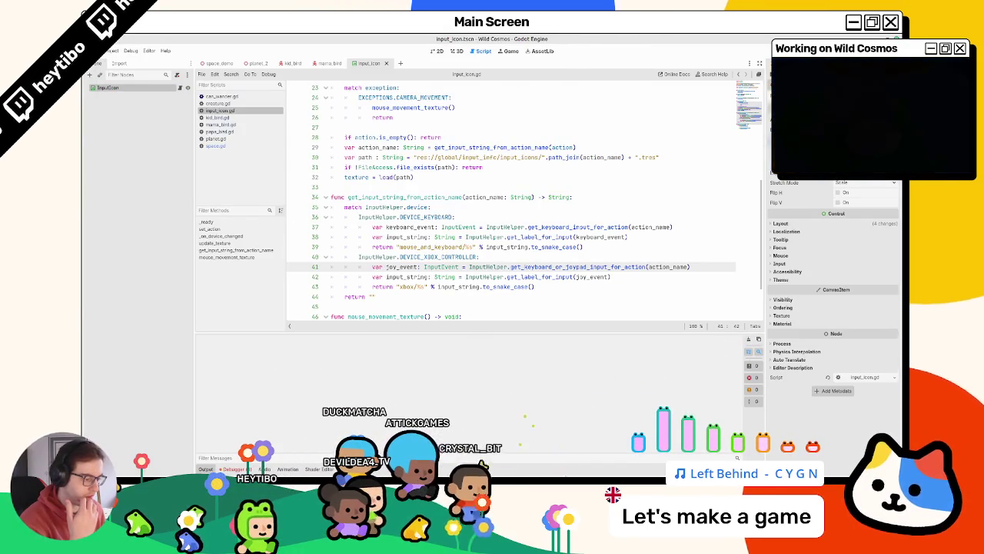
Step: Return to the Godot editor and open the space_demo scene tab with its space.gd script
key("alt+Tab")
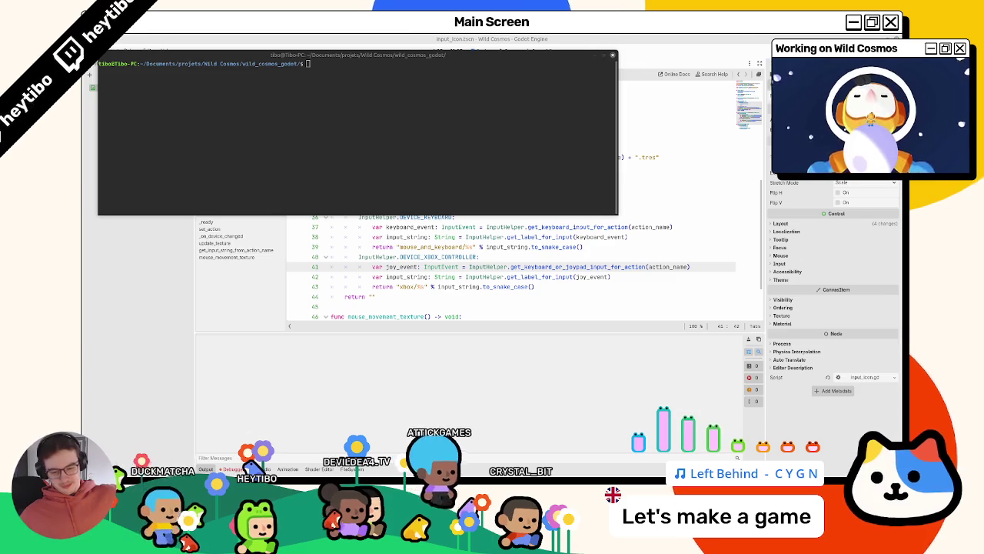
left_click(289, 39)
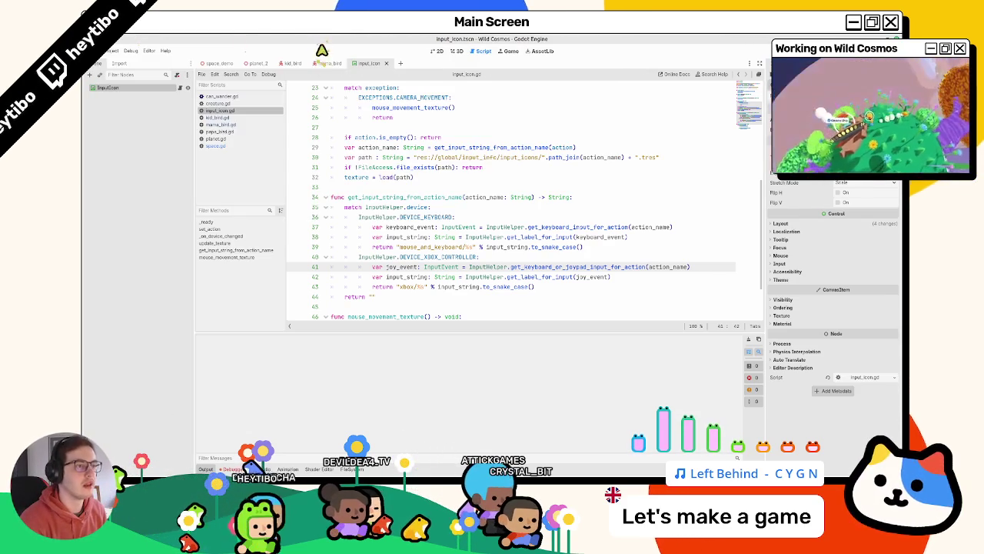
left_click(217, 63)
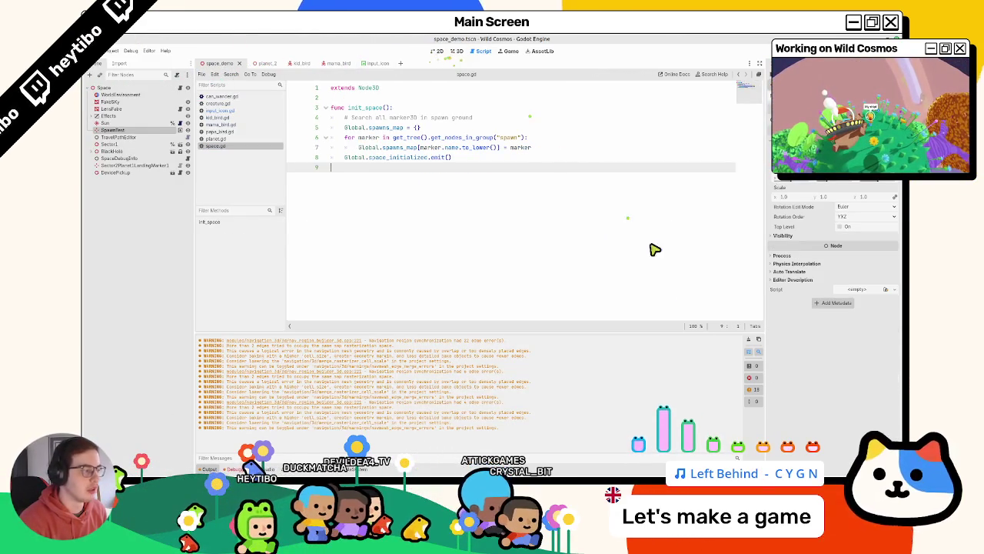
Step: Clear the output log, view space_demo in 3D, collapse the Output panel, and orbit the camera
left_click(747, 337)
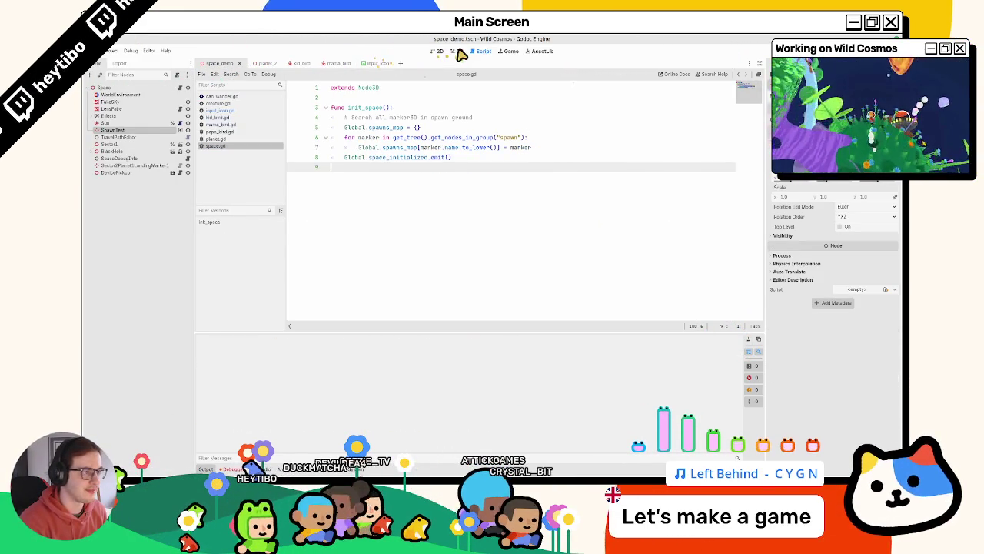
left_click(458, 52)
scroll(429, 155, "down", 5)
scroll(423, 162, "down", 5)
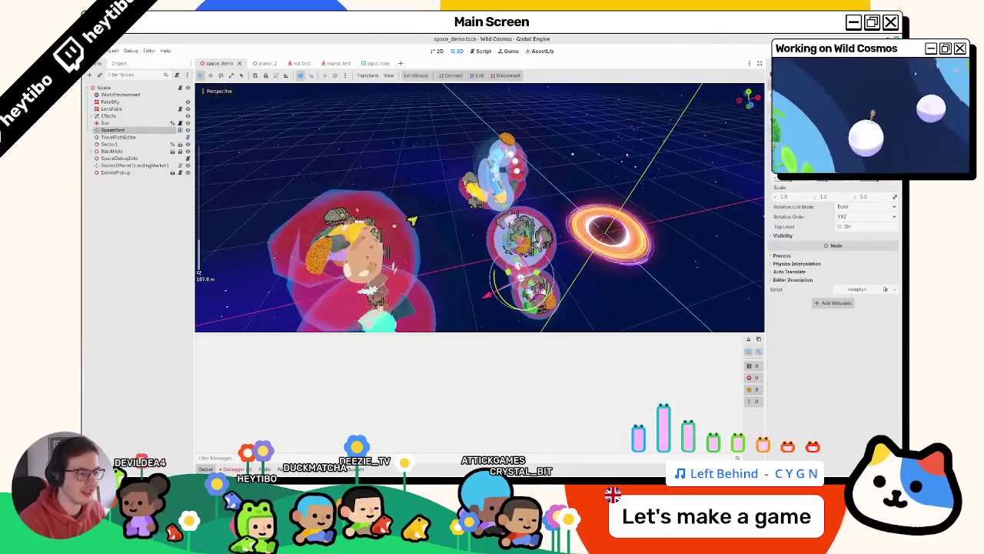
scroll(402, 224, "up", 10)
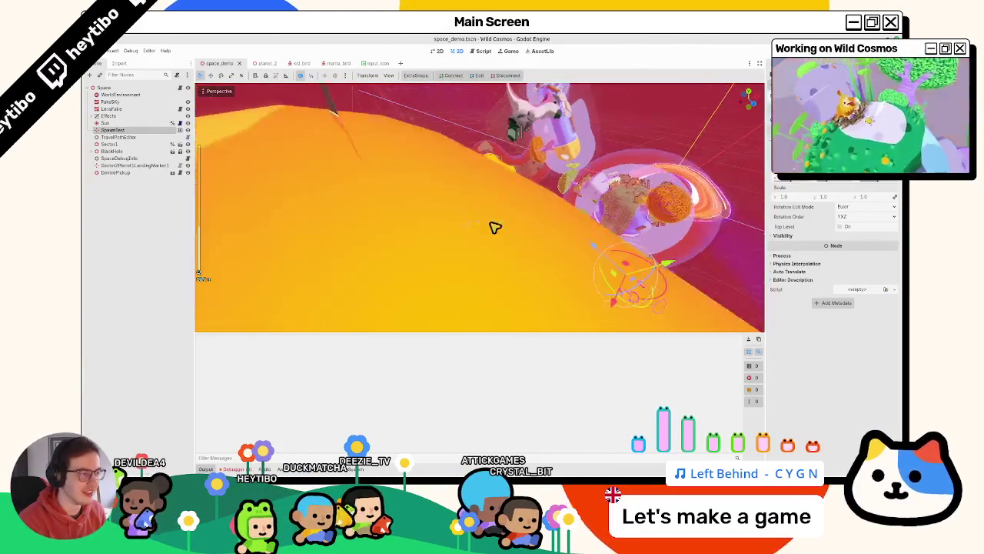
scroll(496, 224, "down", 3)
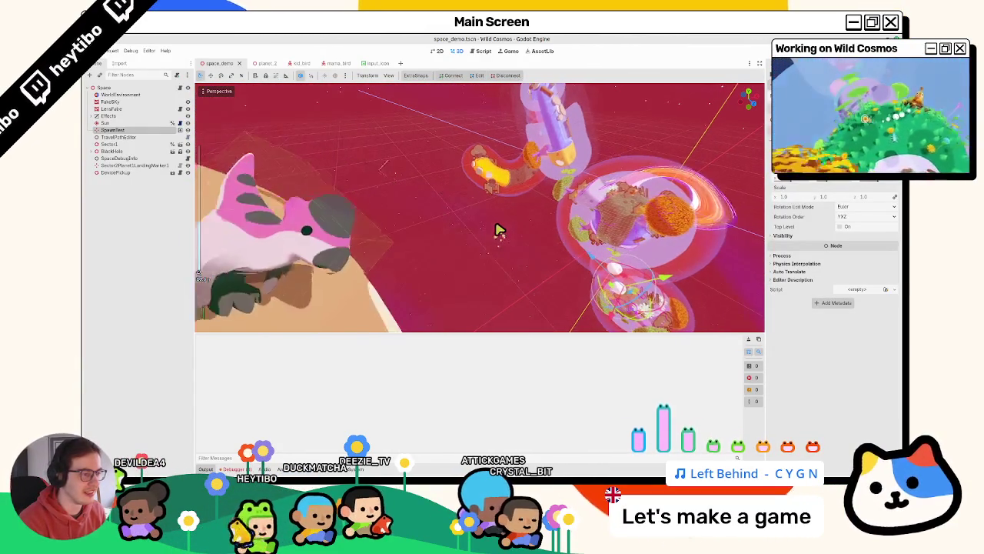
scroll(496, 229, "down", 3)
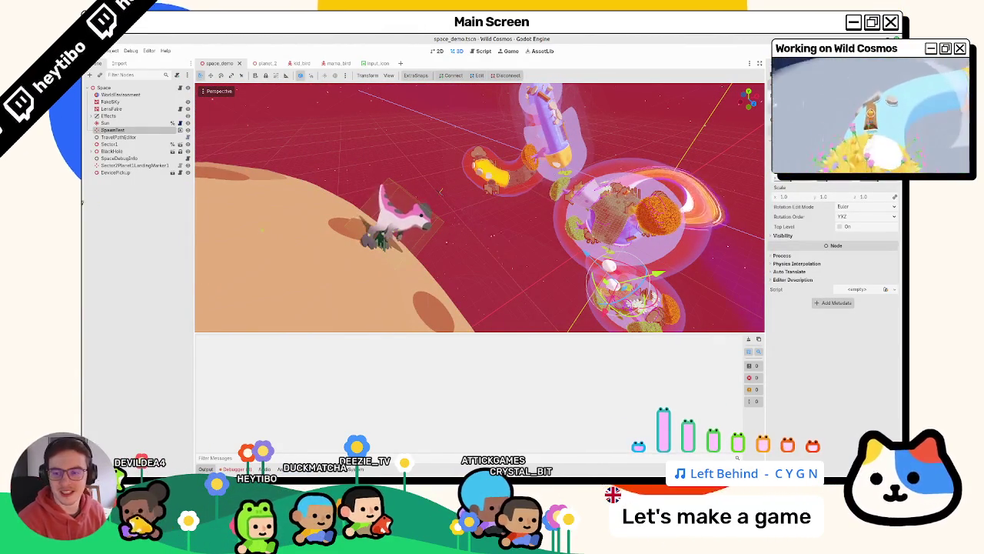
left_click(205, 468)
left_click_drag(388, 337, 435, 327)
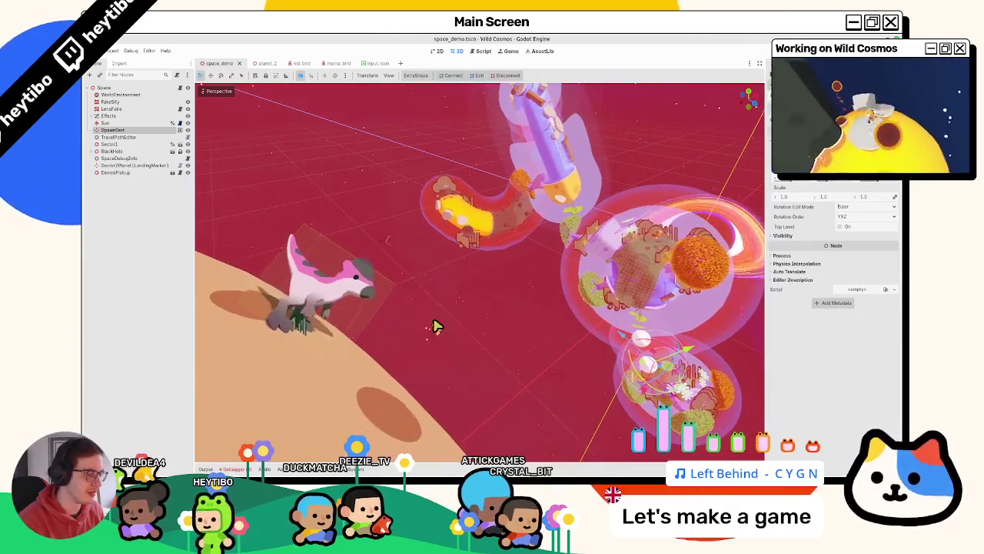
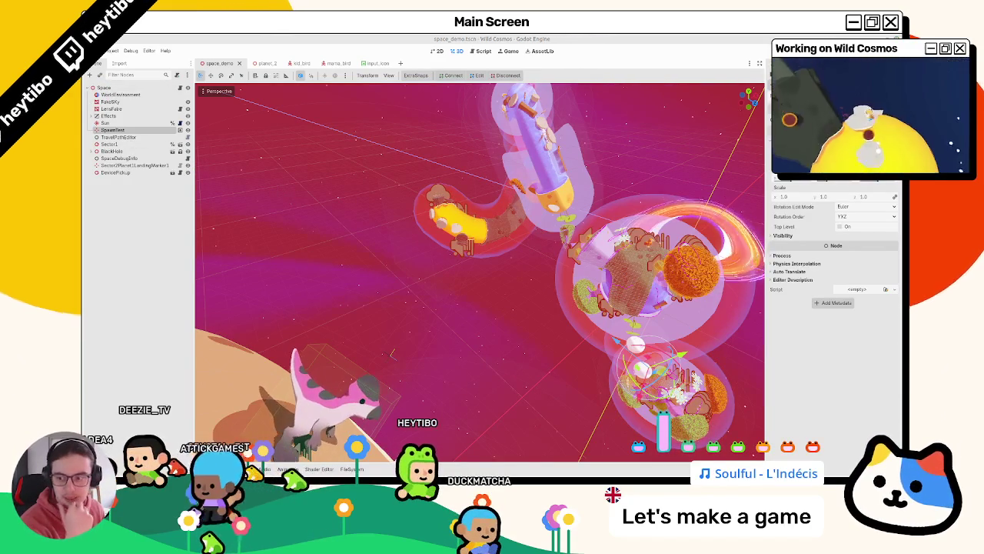
Step: Orbit and zoom the editor view around the cyan planet and its ship
scroll(424, 202, "down", 6)
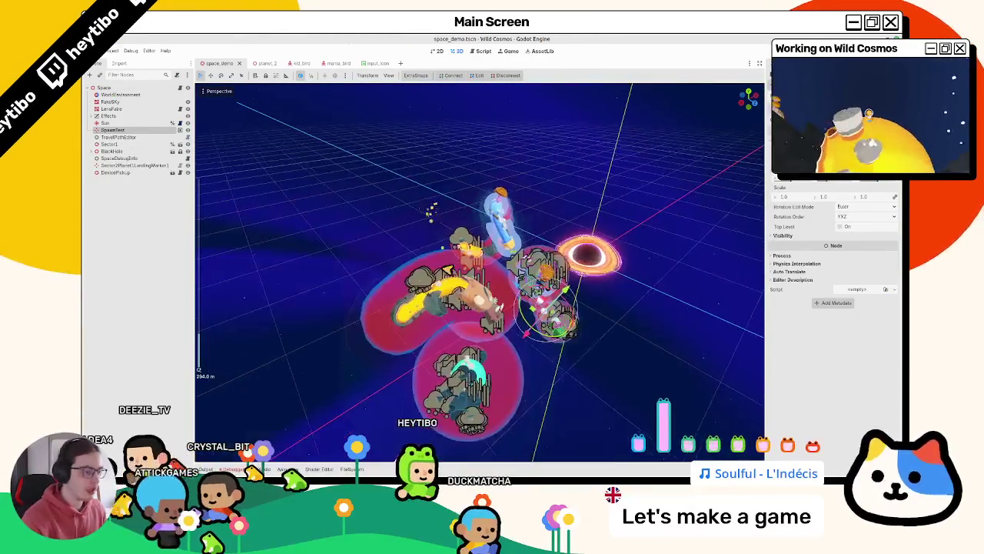
scroll(458, 293, "up", 6)
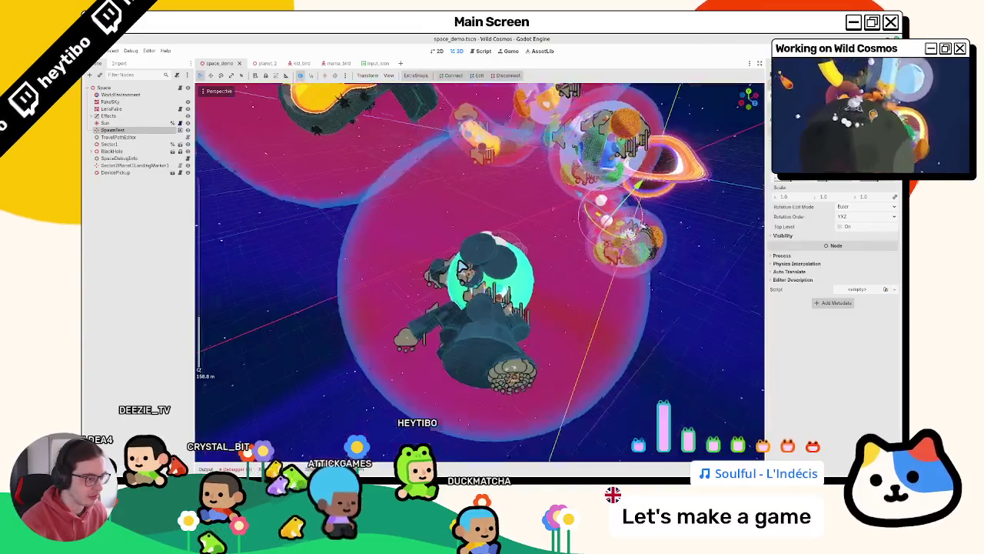
scroll(469, 285, "down", 3)
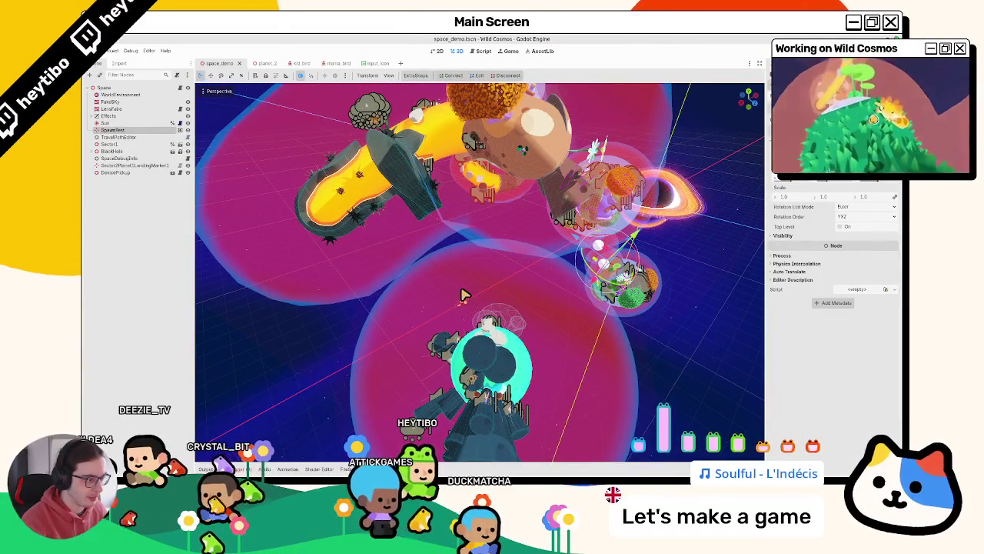
scroll(463, 294, "up", 6)
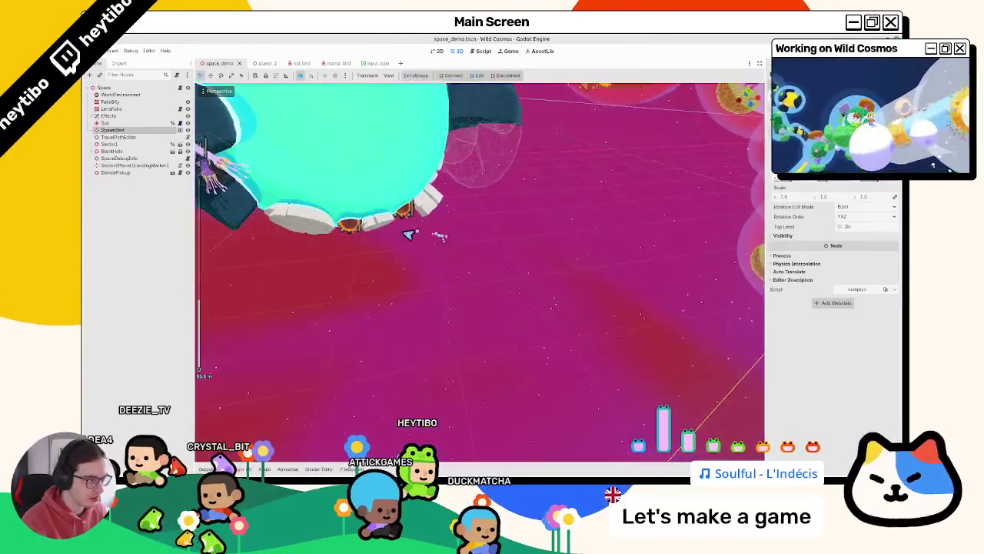
mouse_move(409, 234)
left_mouse_down()
mouse_move(479, 270)
mouse_move(495, 264)
left_mouse_up()
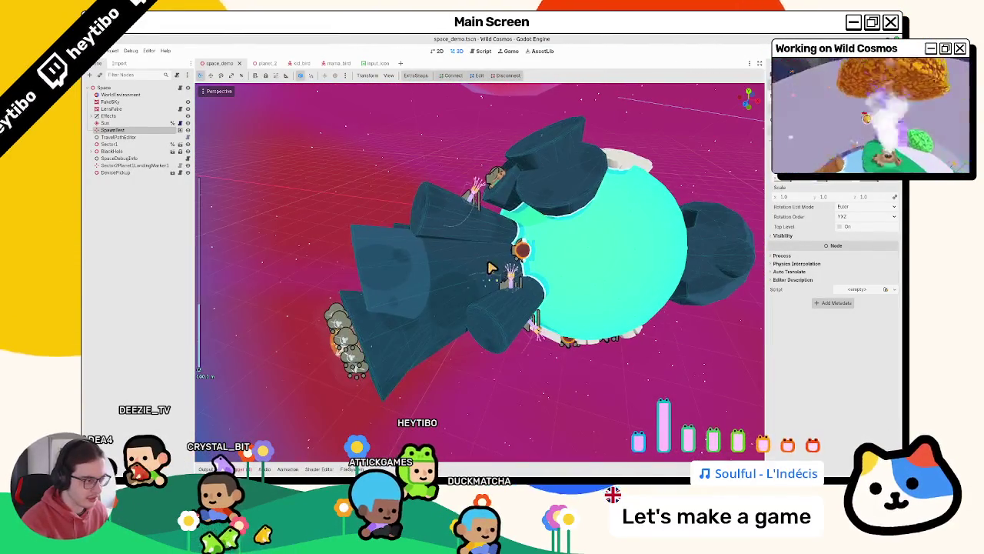
scroll(530, 256, "down", 5)
scroll(531, 256, "up", 5)
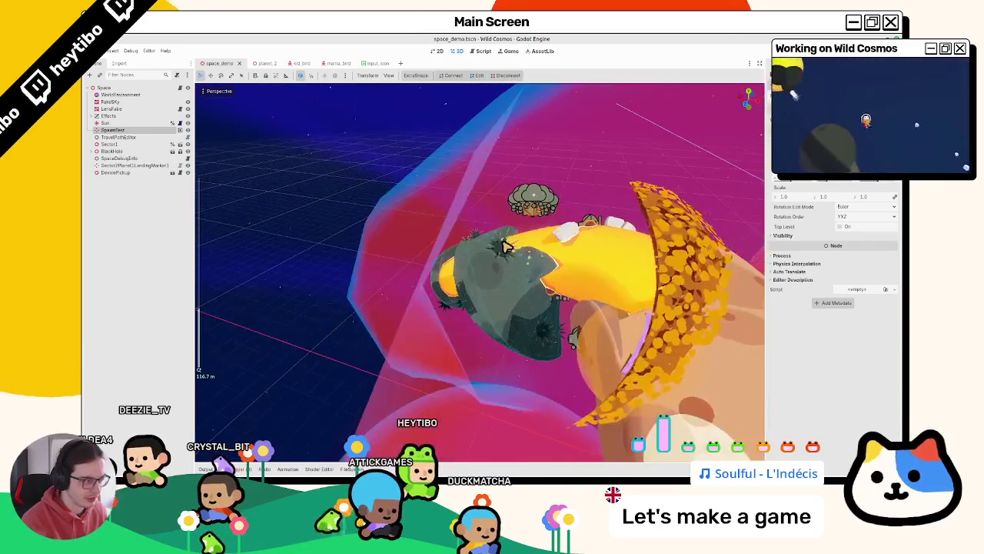
scroll(510, 258, "down", 5)
left_click_drag(510, 258, 415, 265)
scroll(369, 265, "up", 5)
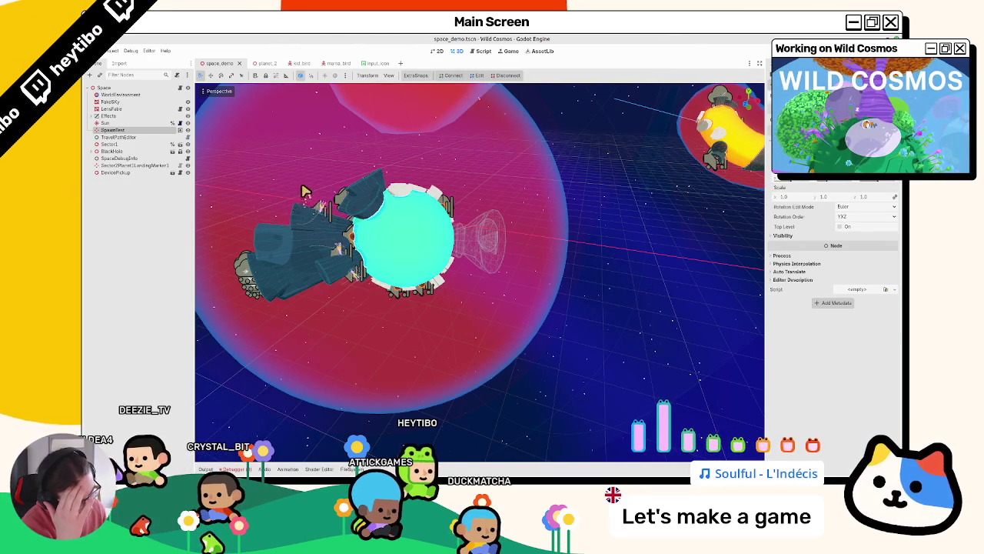
mouse_move(302, 218)
left_mouse_down()
mouse_move(256, 215)
mouse_move(264, 208)
mouse_move(367, 264)
mouse_move(534, 307)
mouse_move(708, 388)
left_mouse_up()
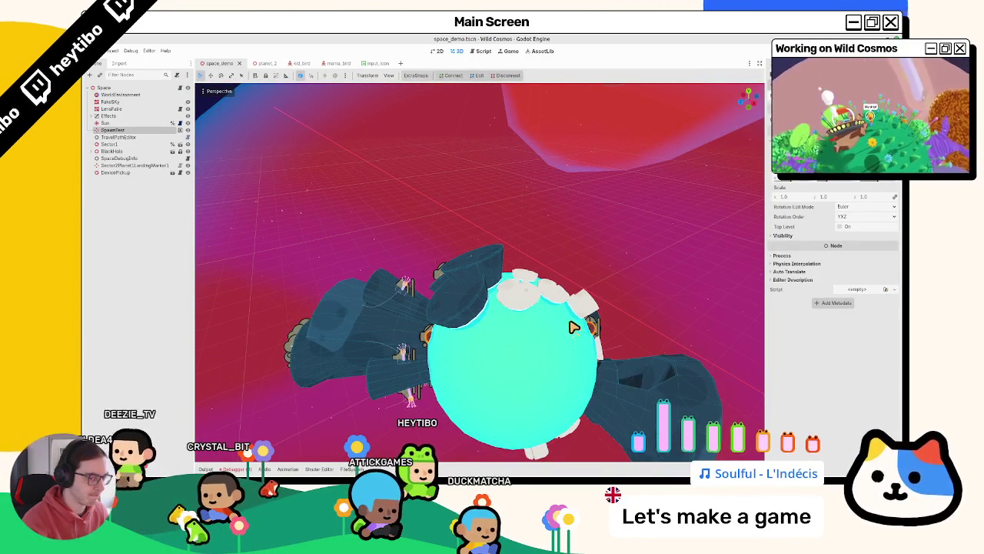
mouse_move(622, 340)
left_mouse_down()
mouse_move(569, 280)
mouse_move(529, 261)
mouse_move(571, 323)
mouse_move(546, 351)
mouse_move(531, 301)
mouse_move(551, 310)
mouse_move(532, 347)
mouse_move(454, 308)
mouse_move(472, 350)
mouse_move(487, 304)
mouse_move(454, 308)
mouse_move(466, 299)
mouse_move(459, 265)
mouse_move(441, 284)
mouse_move(451, 287)
mouse_move(433, 285)
mouse_move(488, 304)
mouse_move(490, 288)
mouse_move(497, 301)
left_mouse_up()
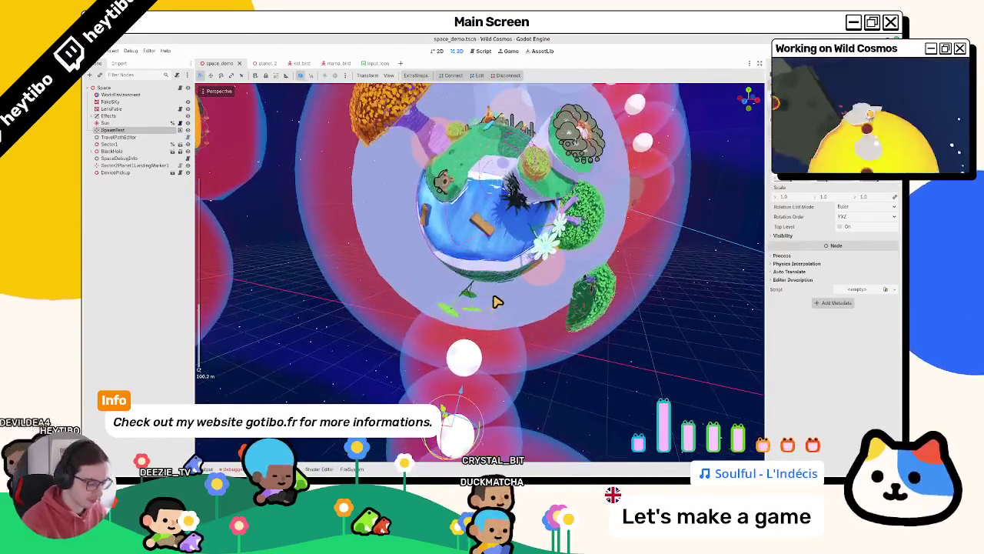
Step: Launch main.tscn and maximize the Wild Cosmos debug window
key("ctrl+shift+o")
key("Return")
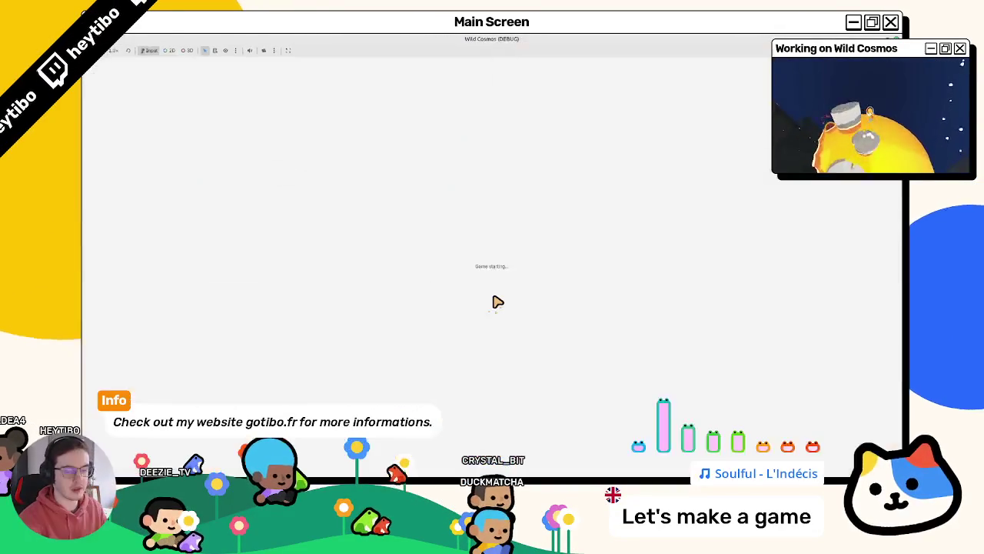
left_click(683, 122)
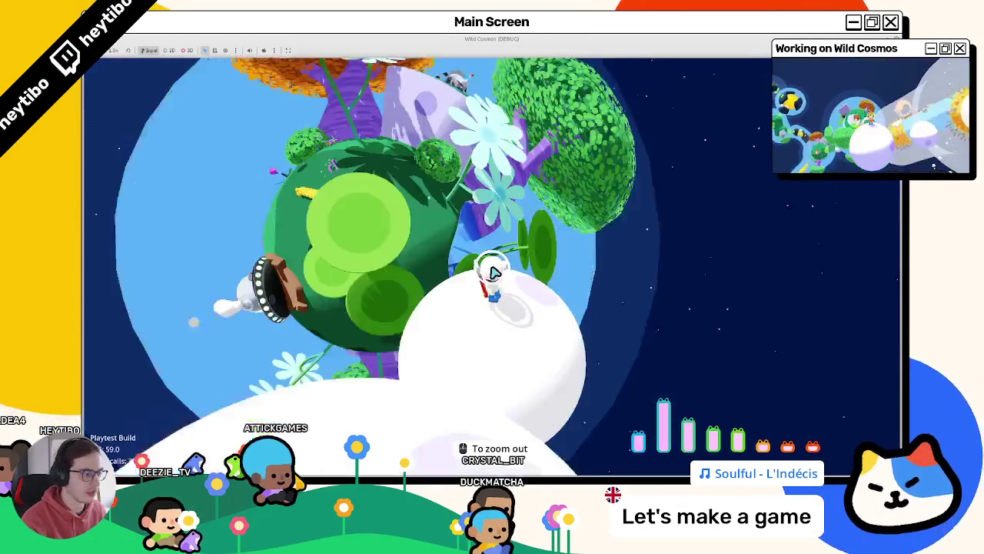
Step: Wake the astronaut and walk it to the spaceship, advancing the ship's dialogue
key("Tab")
left_click(495, 273)
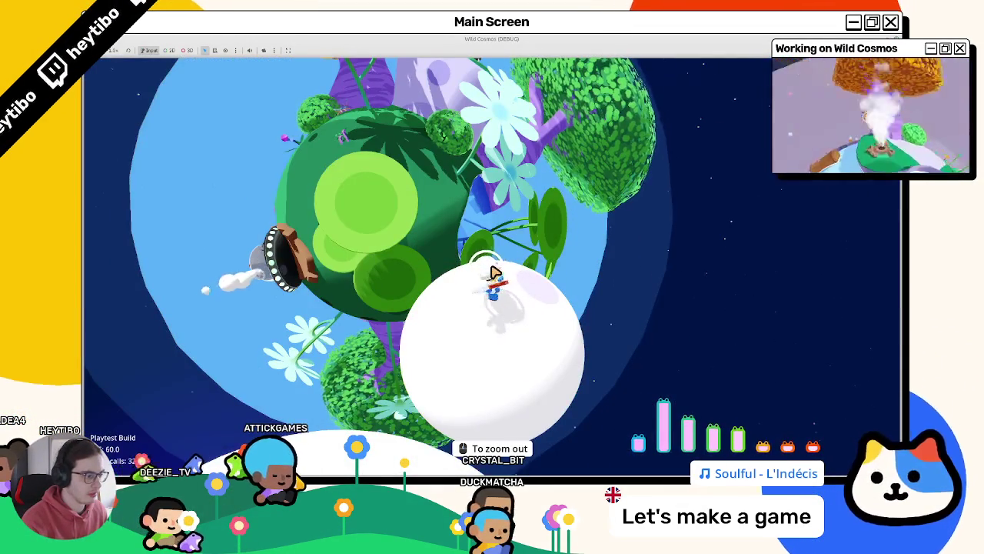
key("w")
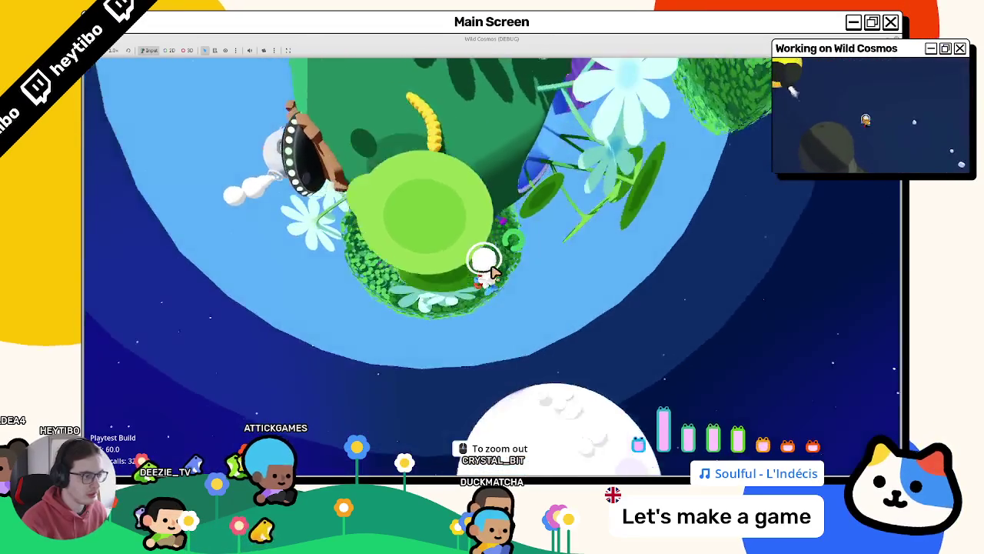
key("w")
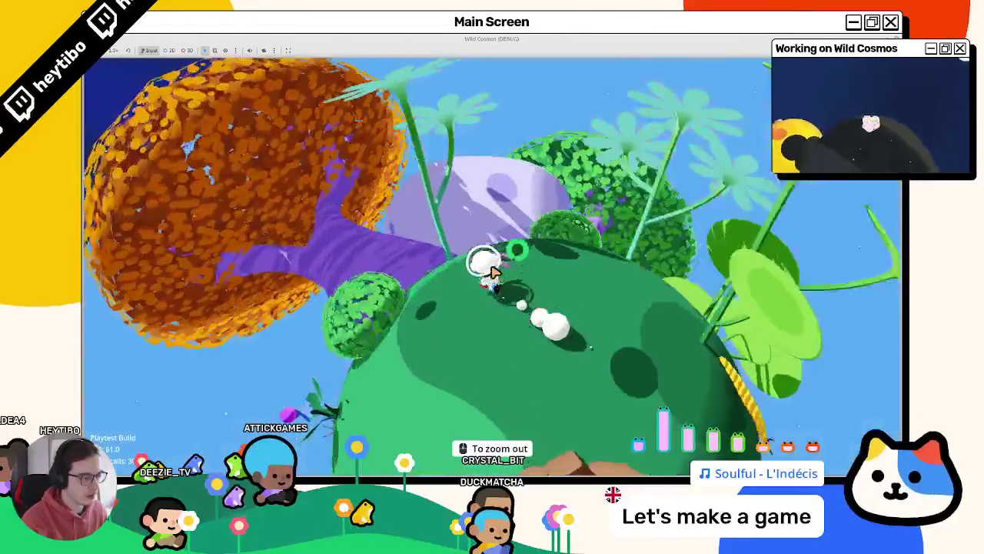
key("w")
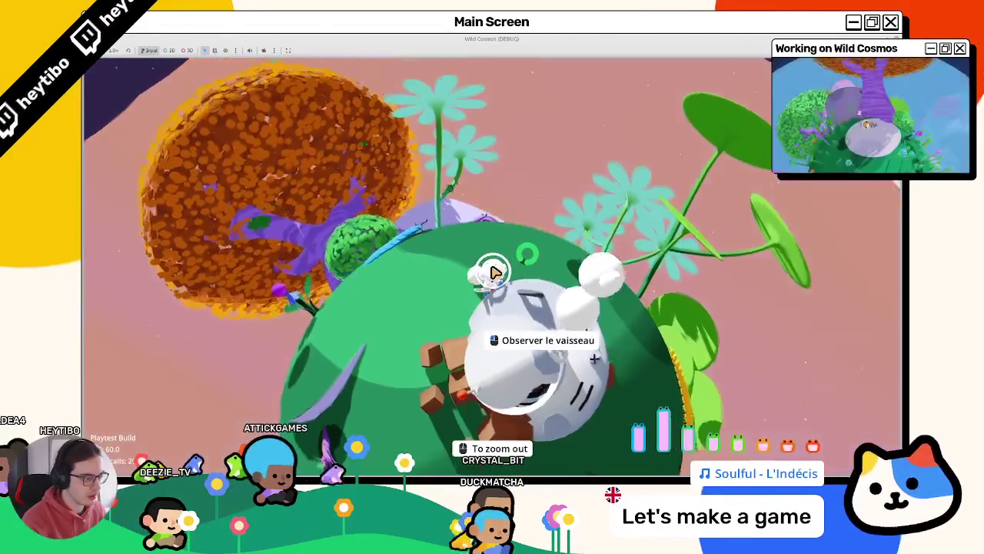
key("w")
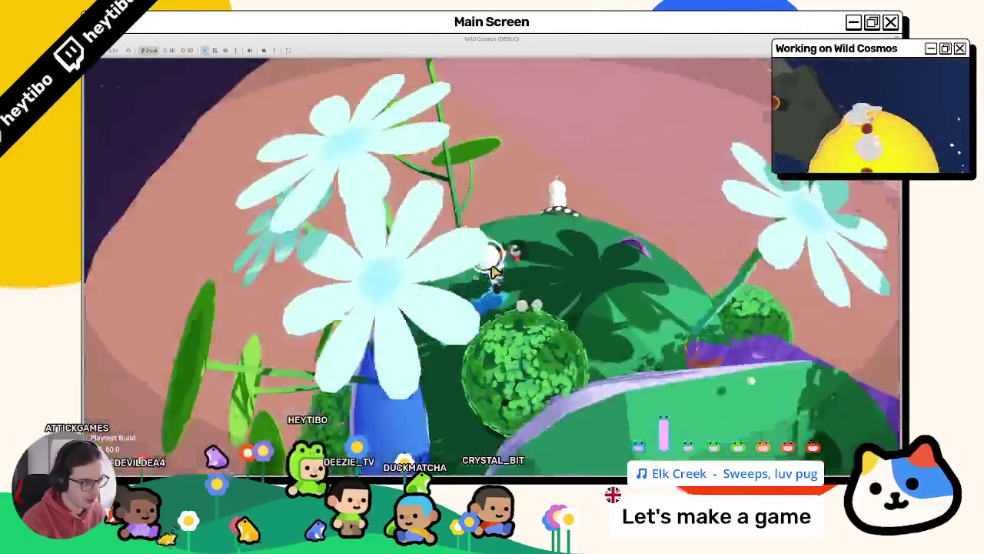
Step: Run the astronaut across the green planet
key("w")
key("w")
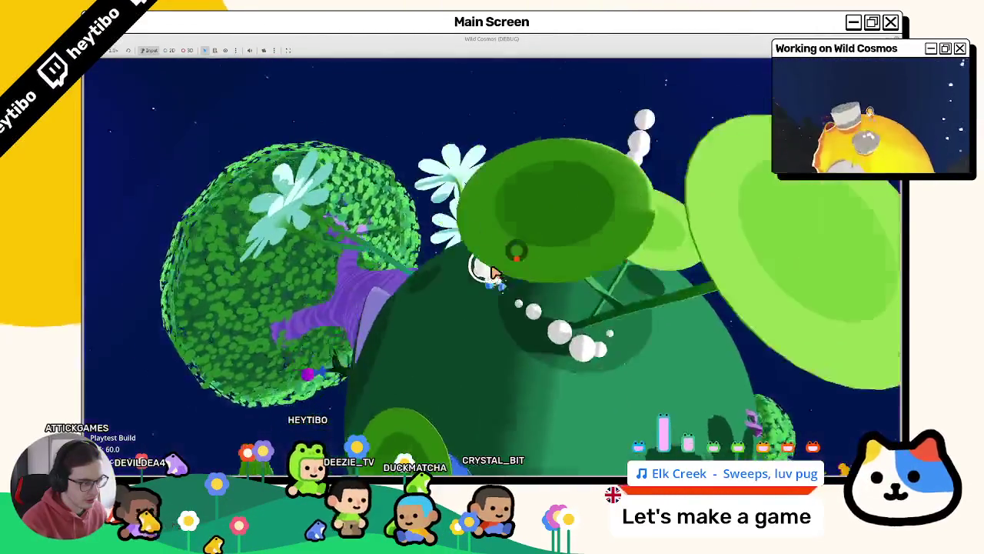
key("w")
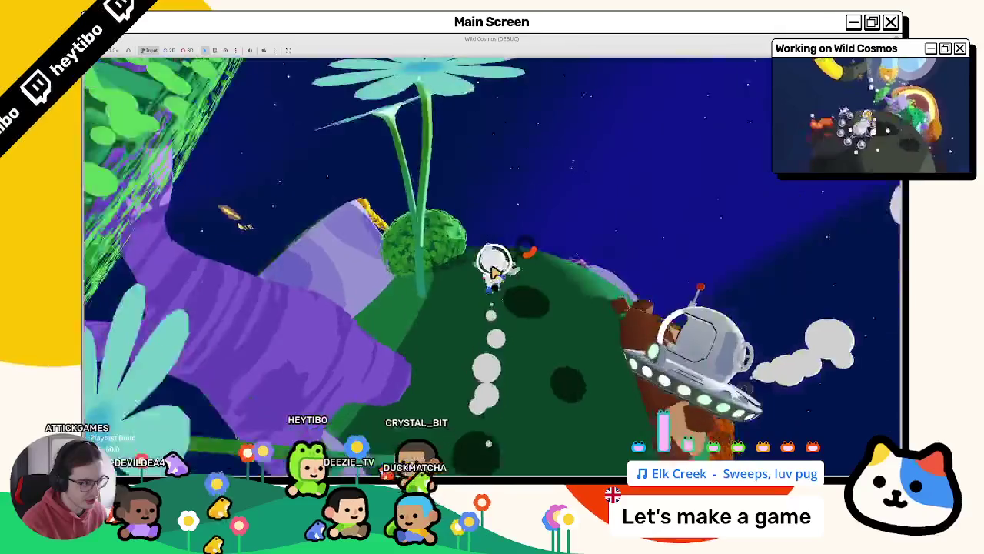
key("w")
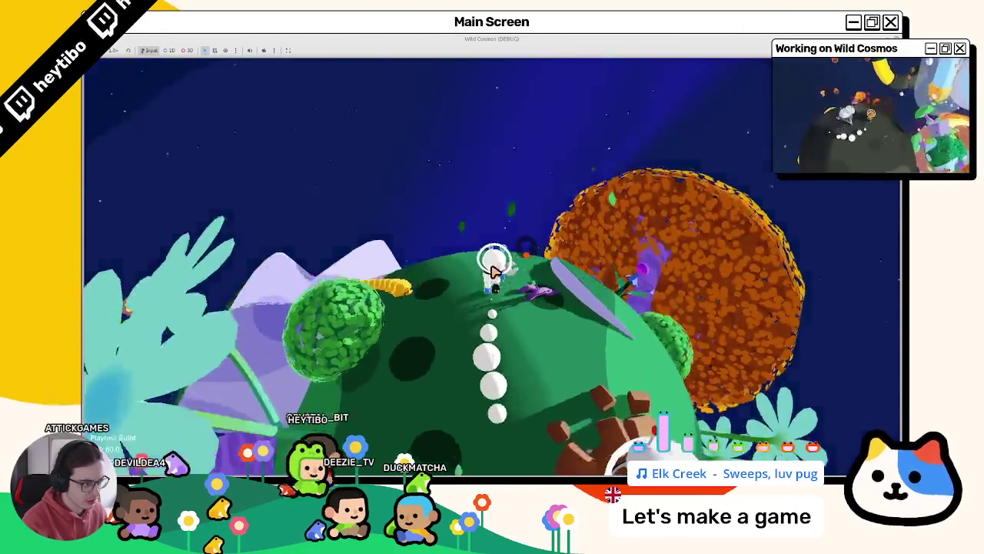
key("w")
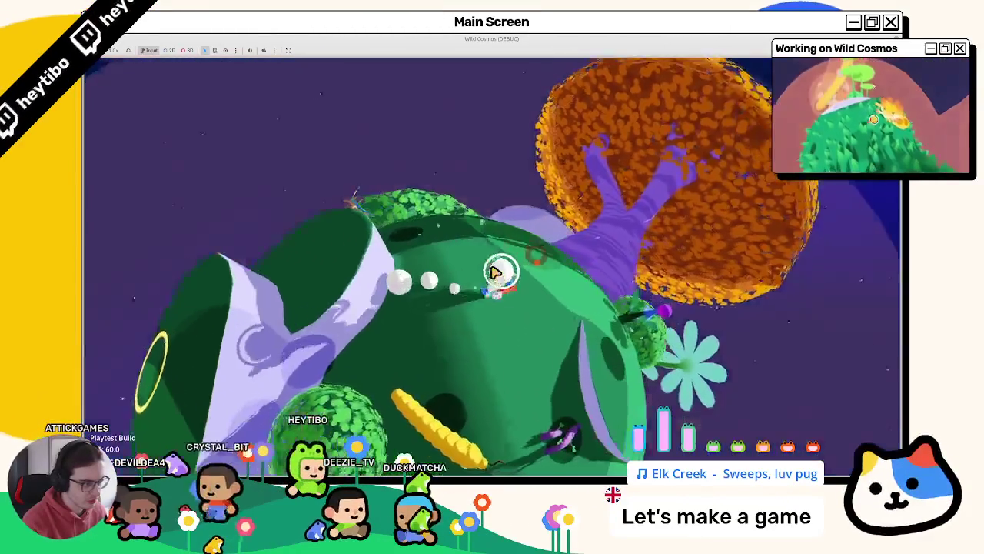
key("w")
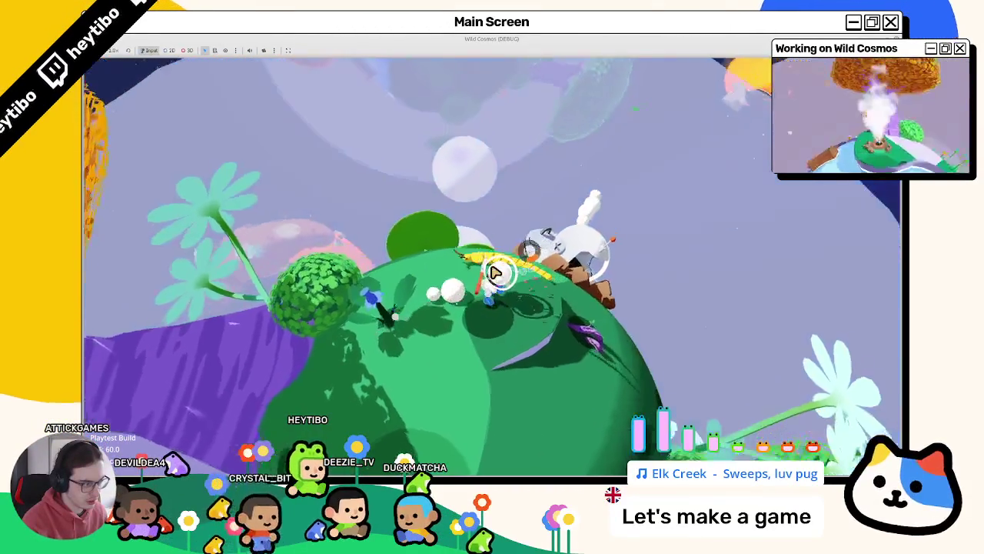
Step: Equip the wrench, then pause and look through the Video and Audio settings before resuming
key("Tab")
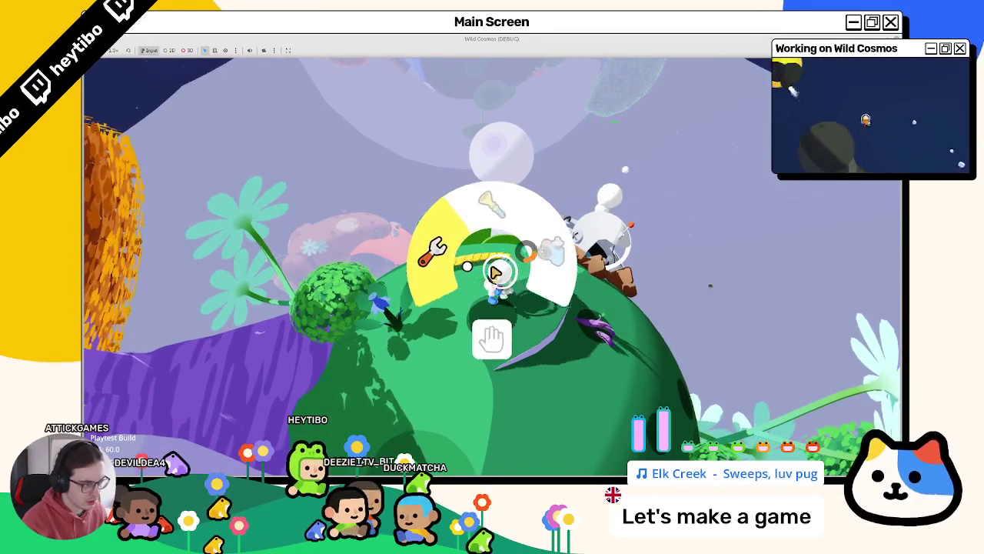
left_click(495, 271)
key("Escape")
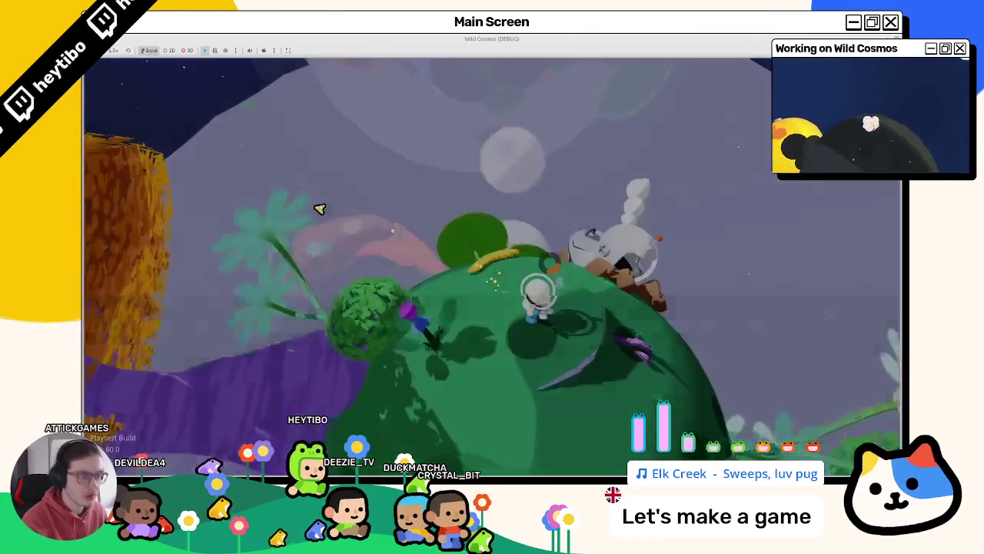
left_click(180, 240)
left_click(684, 148)
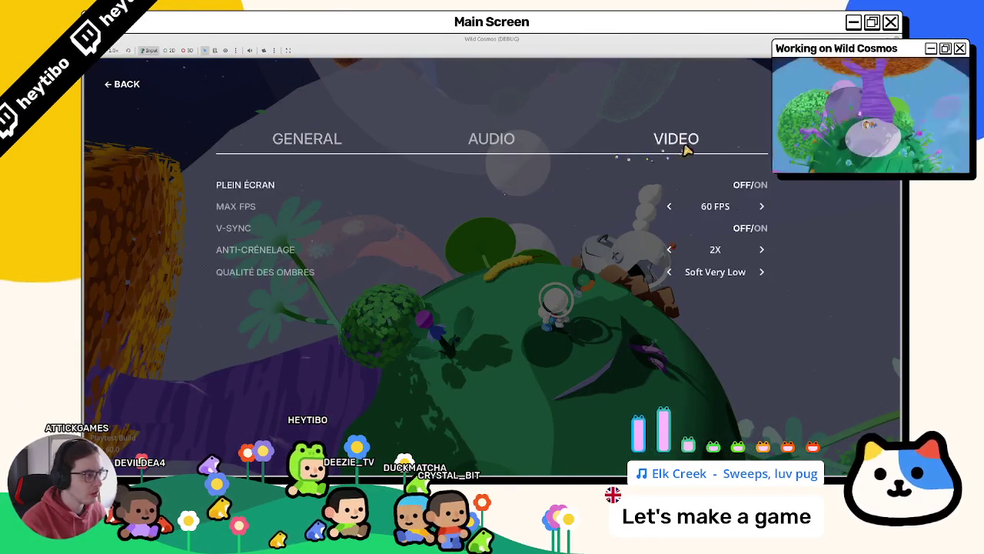
left_click(582, 153)
key("Escape")
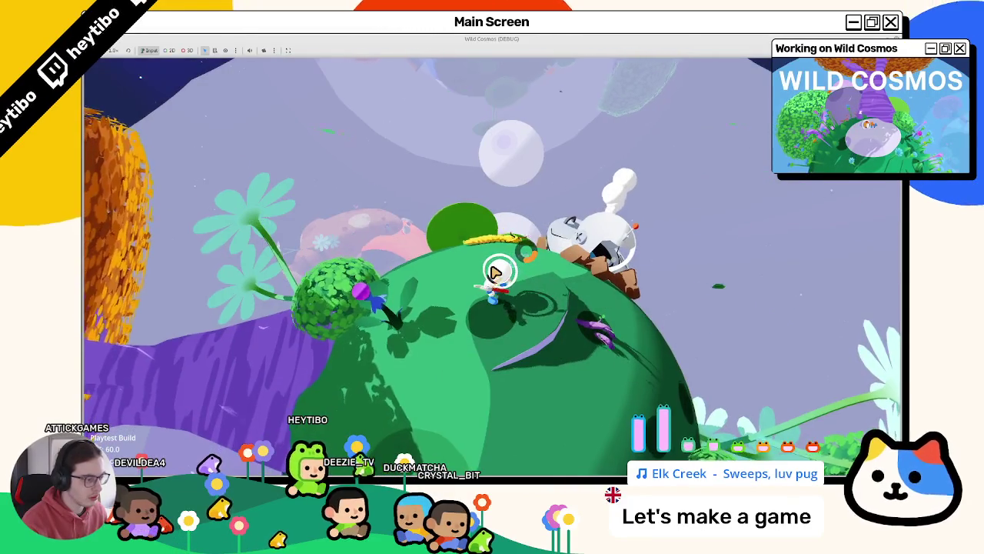
Step: Walk the character around the small planet, then stop the game with F8
key("w")
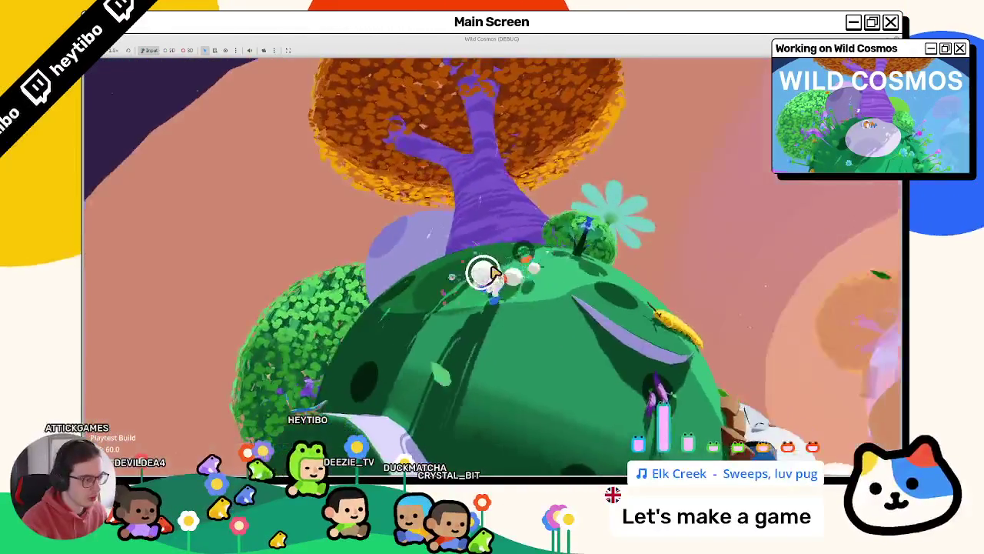
key("Tab")
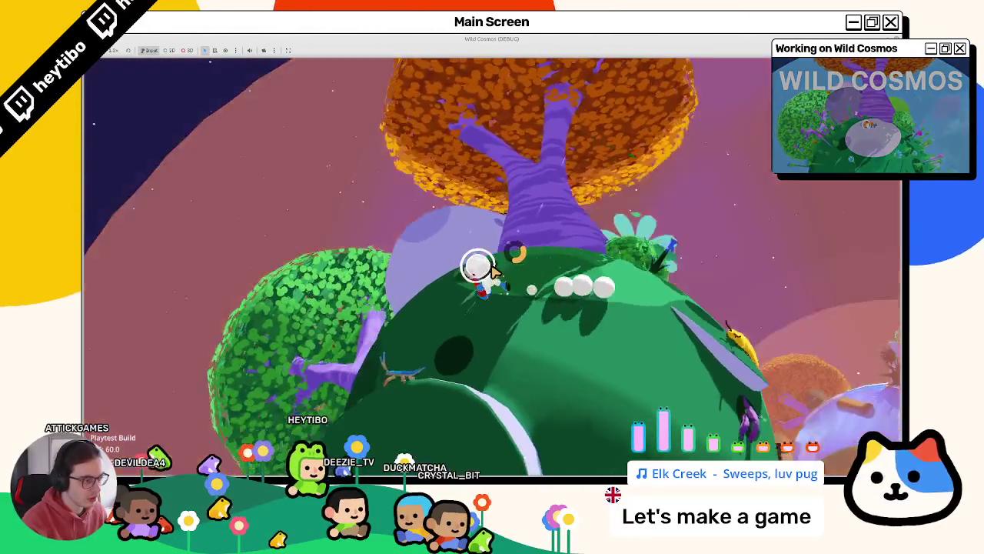
key("w")
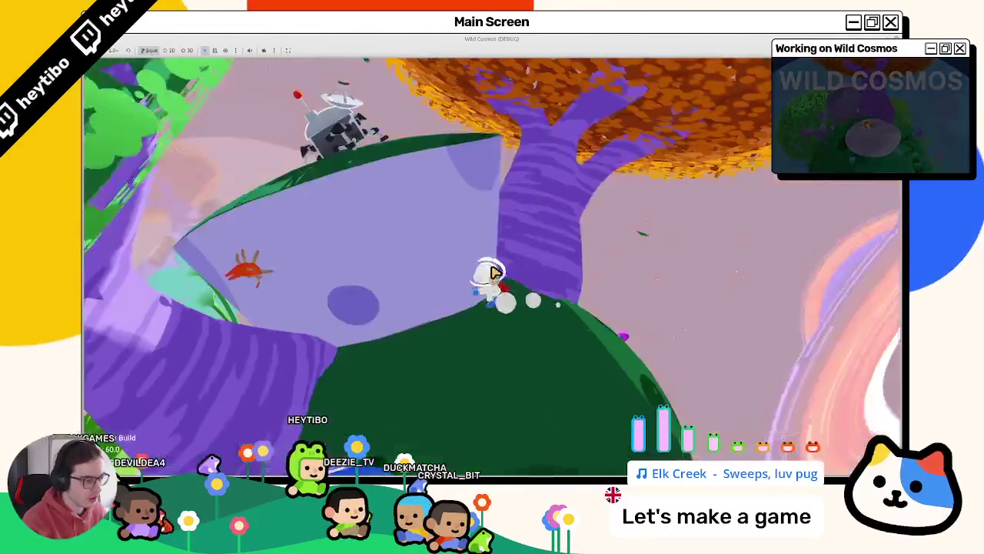
key("Tab")
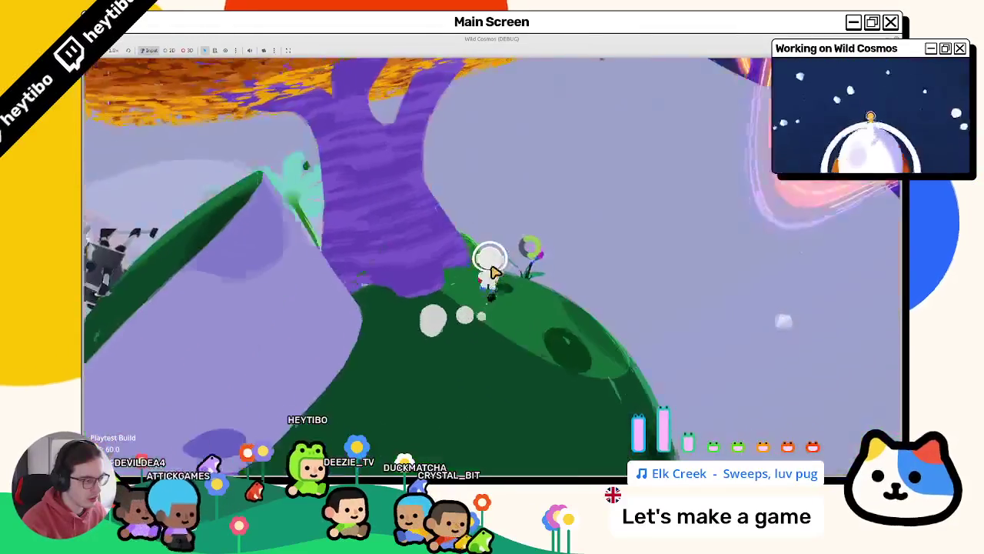
key("w")
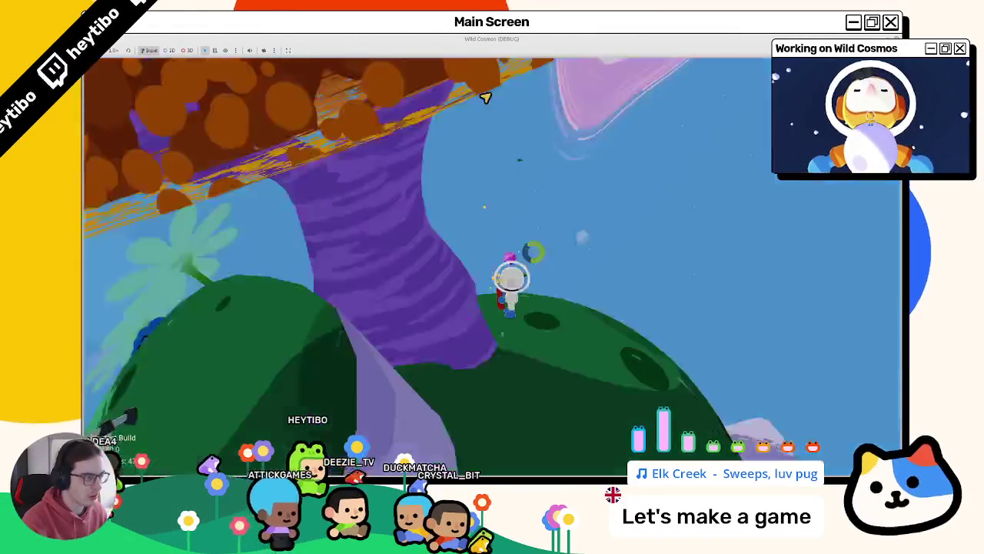
key("F8")
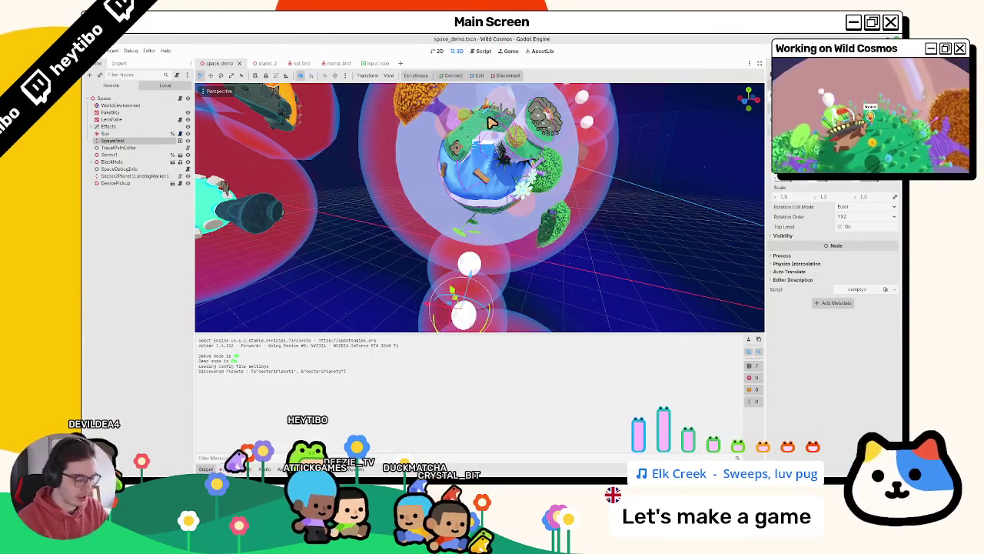
Step: Quick-open the player.tscn scene
key("ctrl+shift+o")
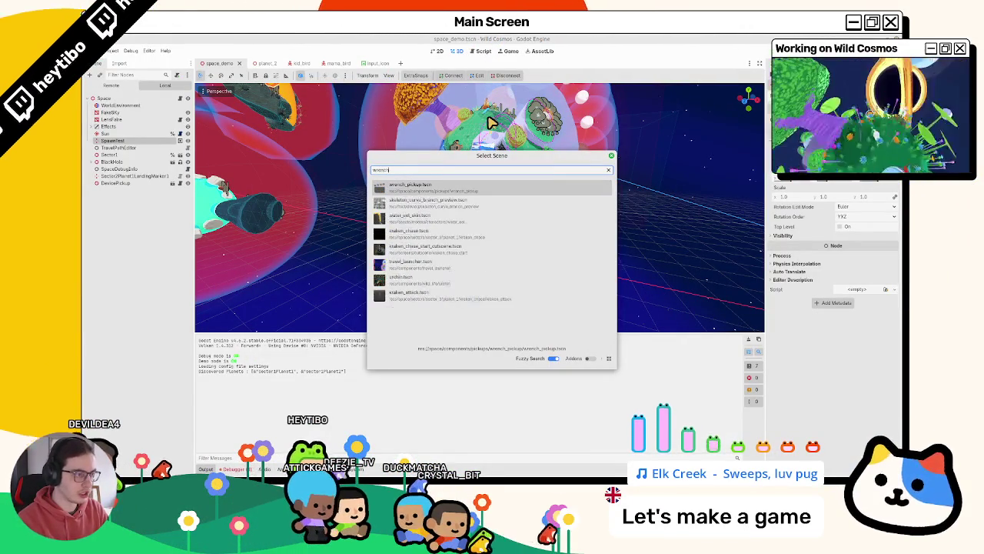
type("player")
key("Return")
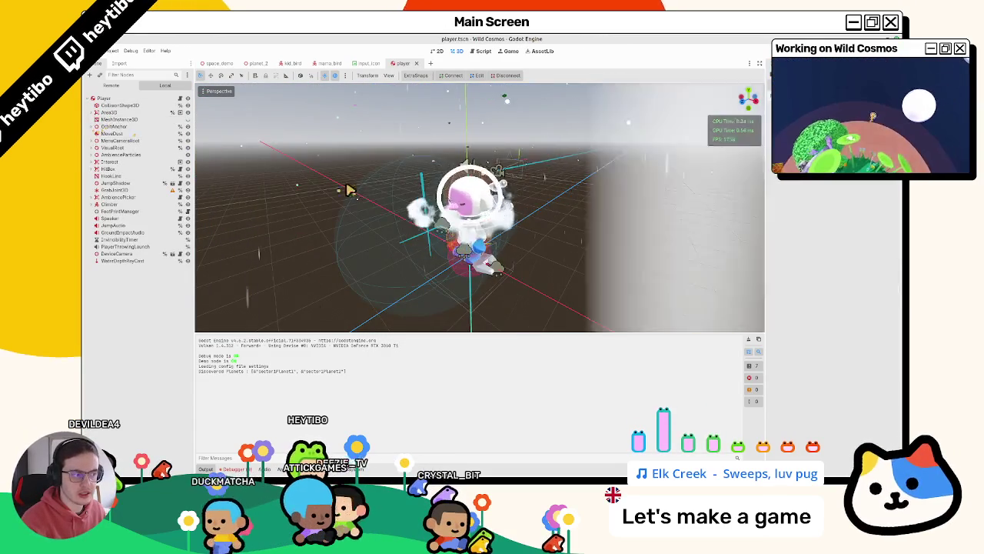
Step: Filter the node tree for 'hit', select HurtBox and undo its accidental move
left_click(91, 170)
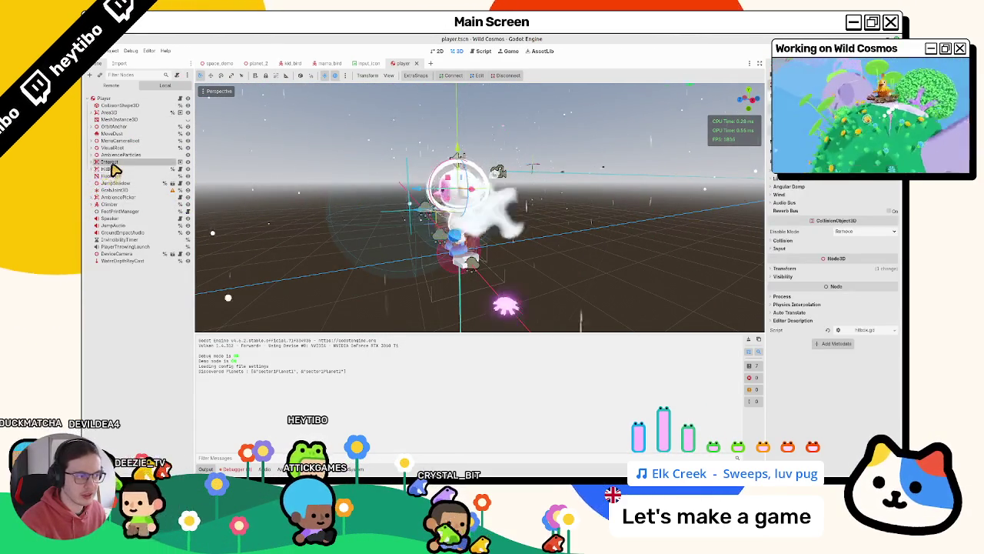
left_click(121, 76)
type("hit")
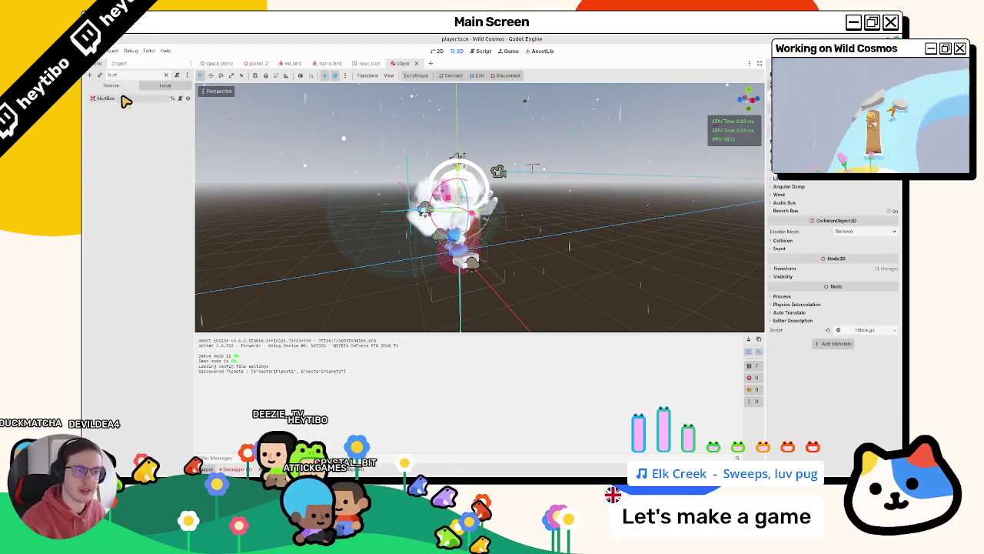
left_click(123, 97)
key("ctrl+z")
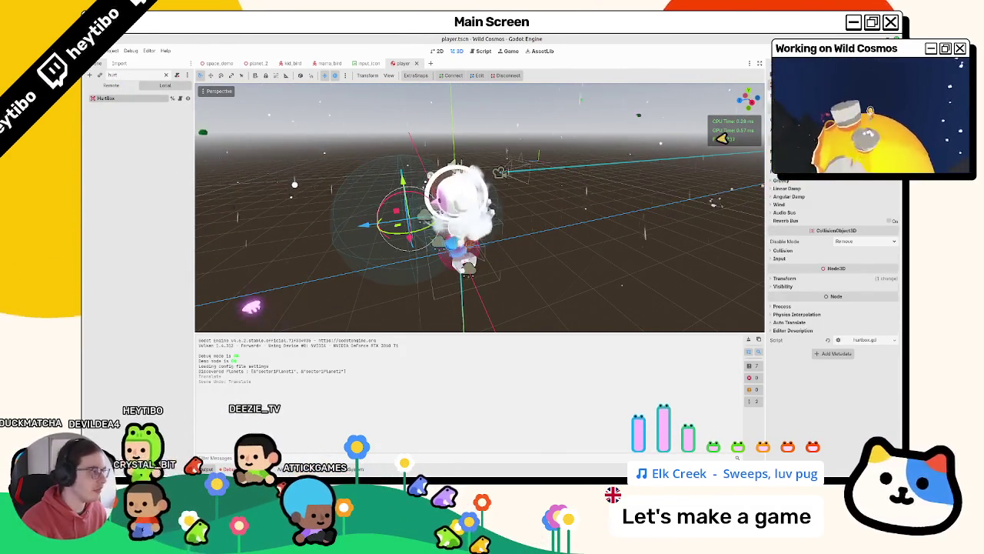
key("ctrl+shift+o")
Step: Open wreck.tscn, select its HitBox and inspect its collision layers
type("wreck")
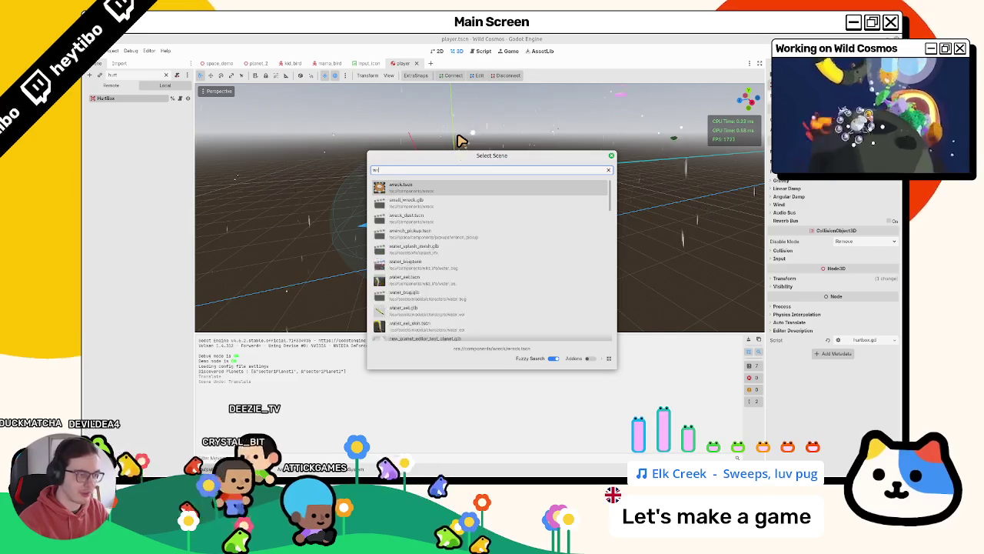
key("Return")
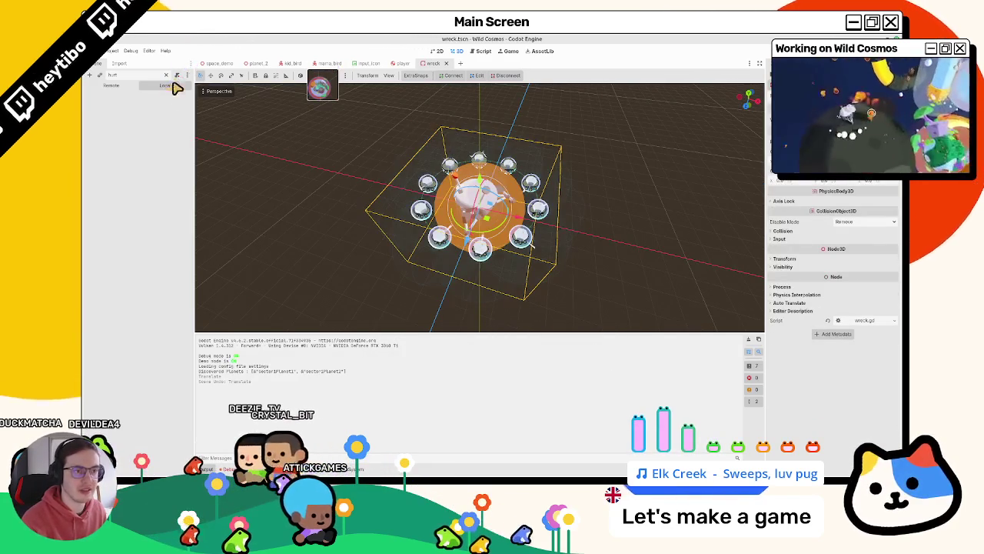
type("hi")
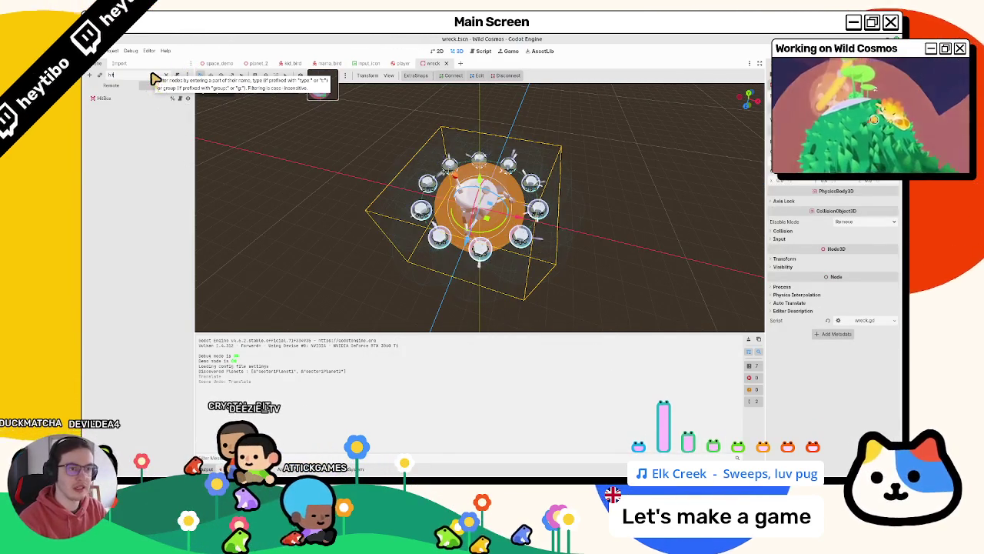
left_click(104, 98)
left_click(176, 75)
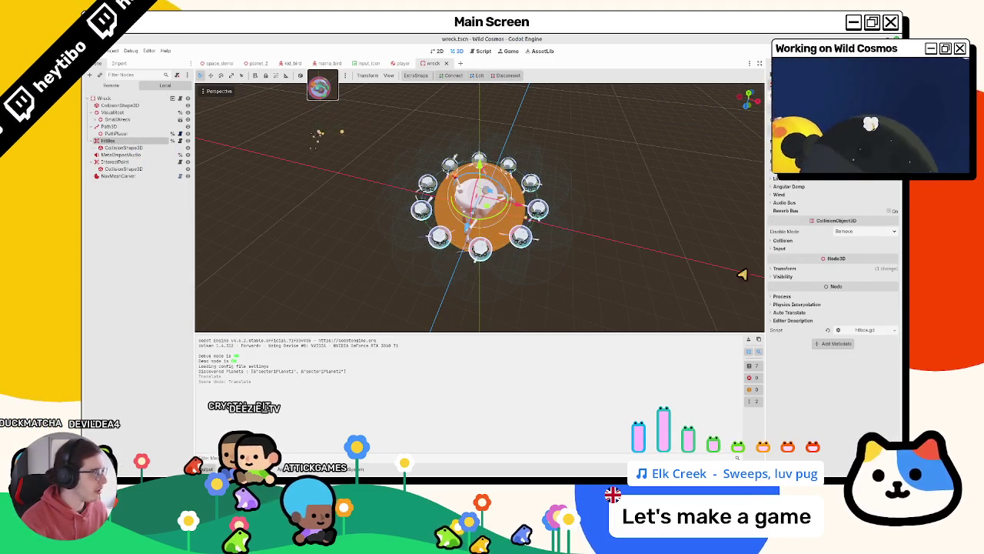
left_click(821, 243)
left_click(820, 246)
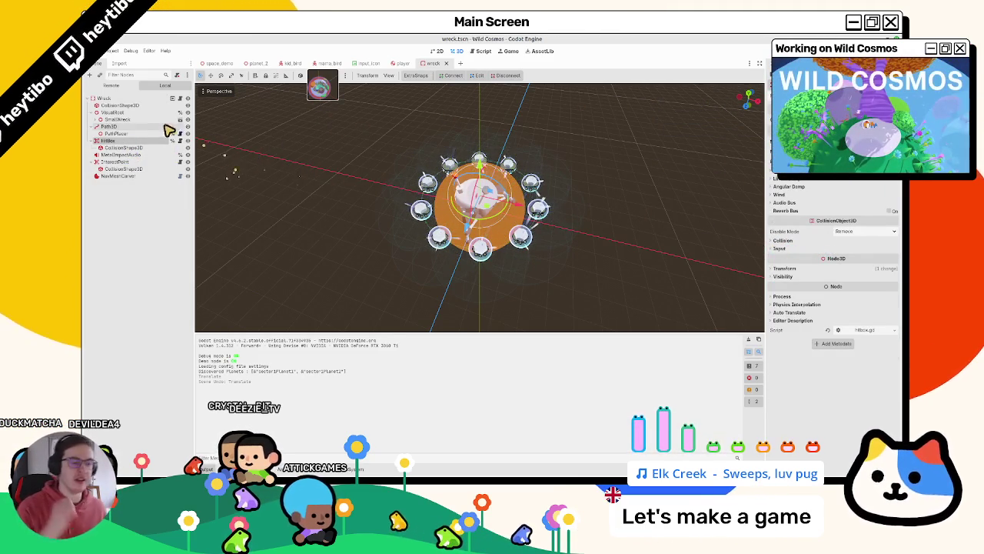
Step: Open wreck.gd, fold its _ready function, then close the wreck scene
left_click(180, 98)
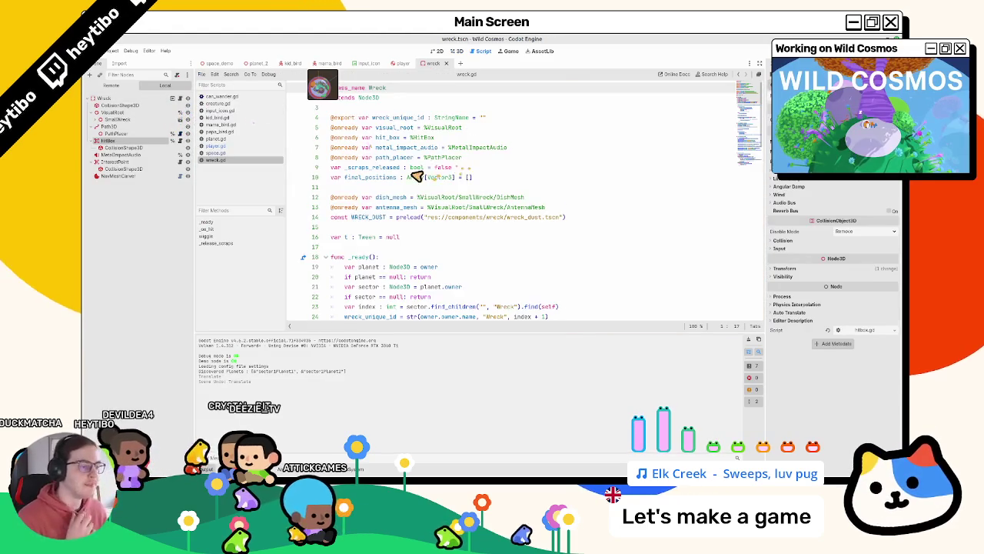
scroll(429, 179, "down", 2)
left_click(326, 202)
scroll(369, 223, "up", 3)
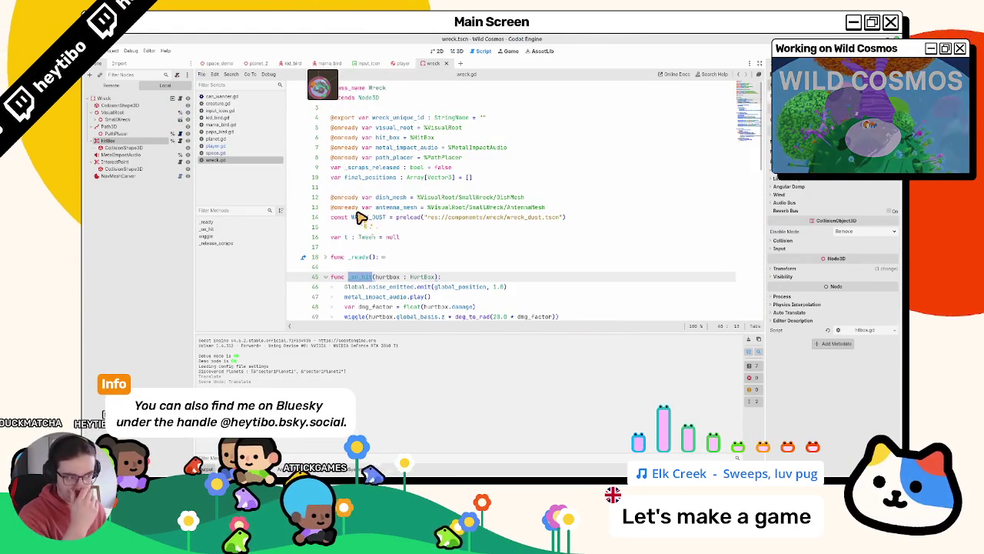
left_click(456, 51)
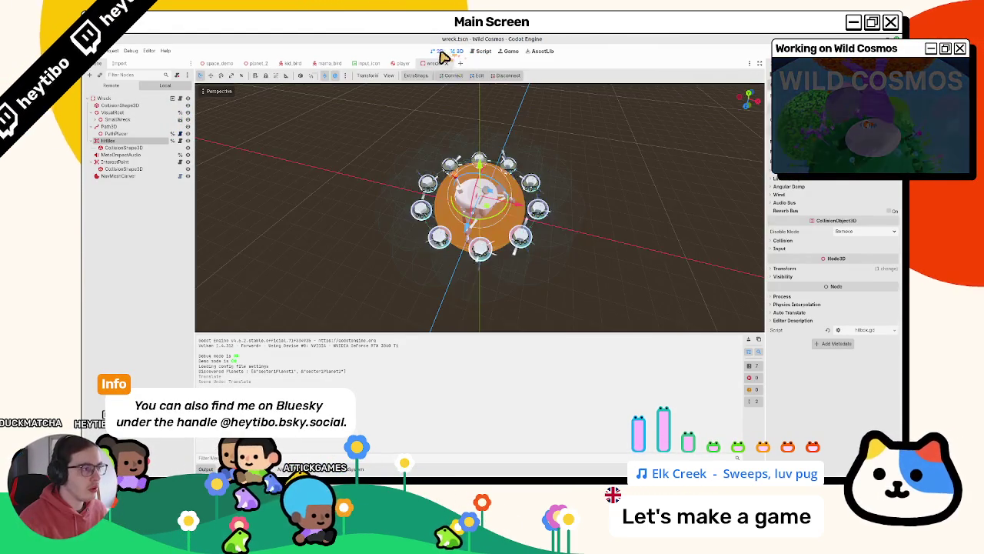
left_click(446, 63)
left_click(439, 51)
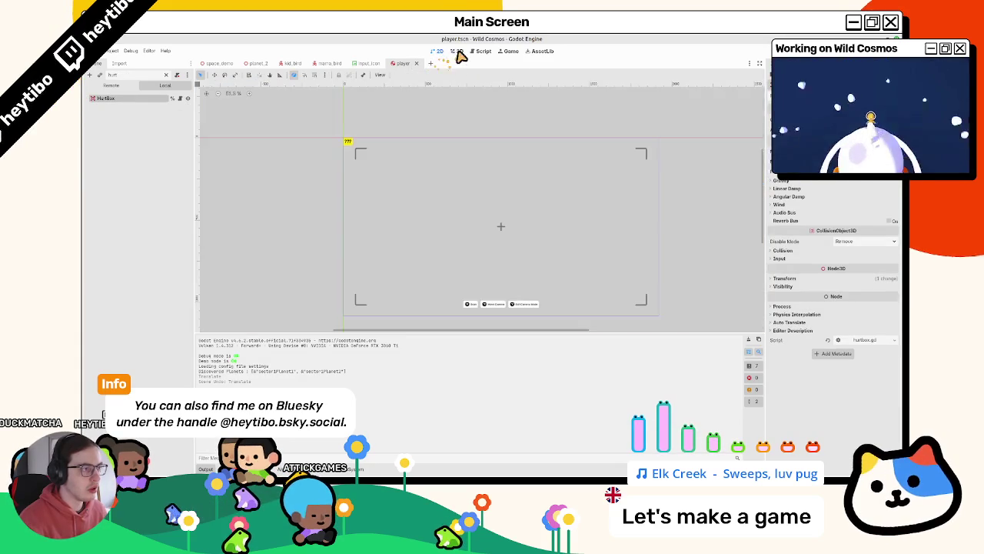
Step: Open the HurtBox script and fold its always_active block
left_click(456, 52)
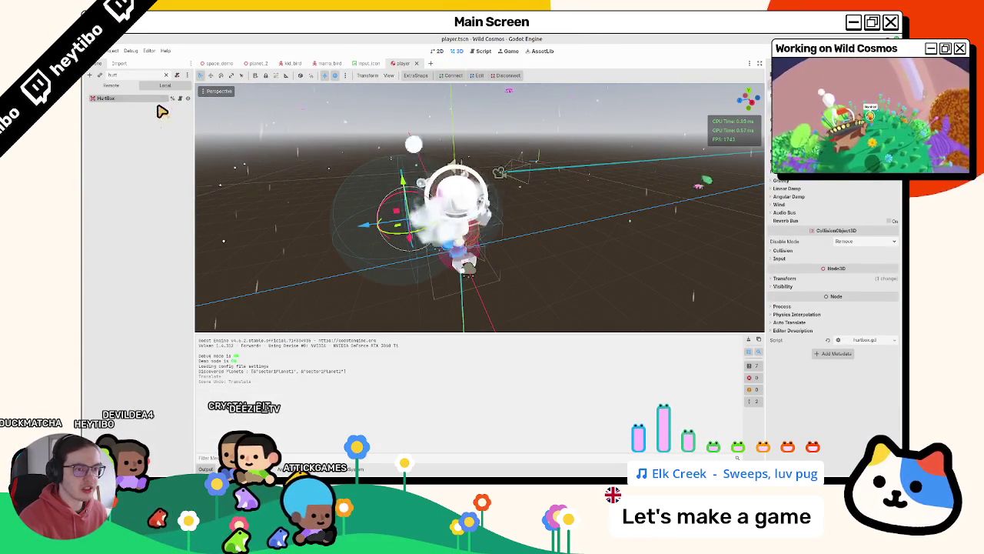
left_click(180, 98)
scroll(443, 189, "down", 5)
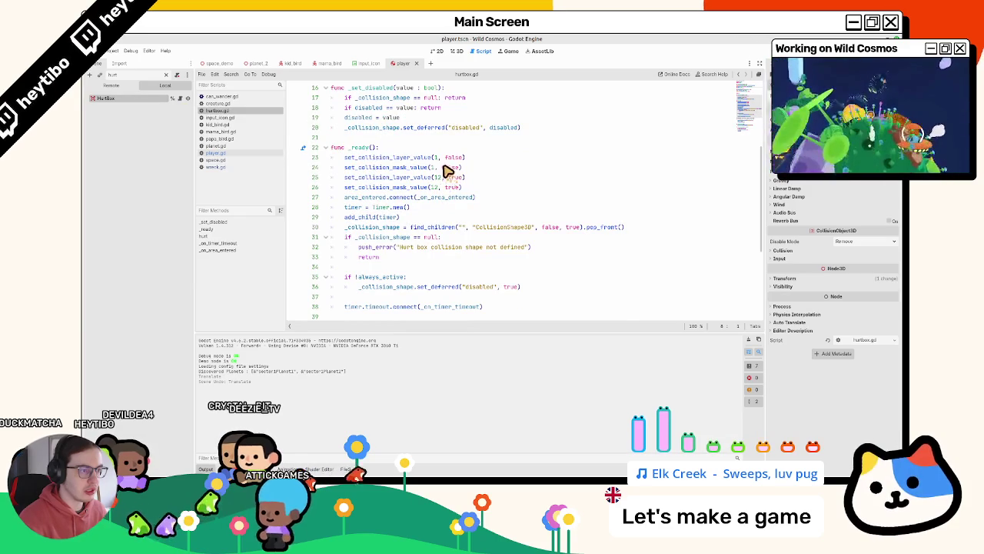
left_click(332, 274)
scroll(335, 266, "down", 2)
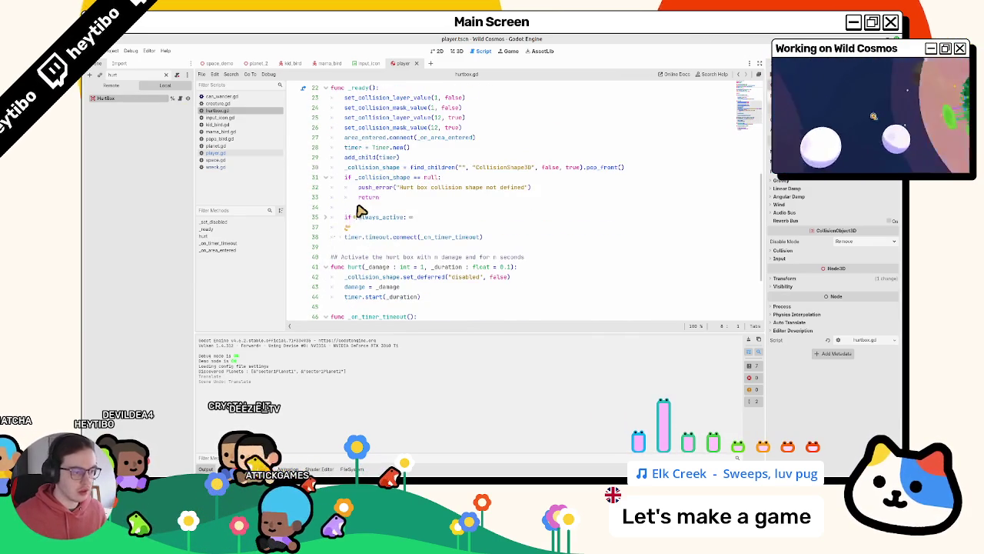
scroll(366, 208, "down", 3)
scroll(365, 206, "up", 9)
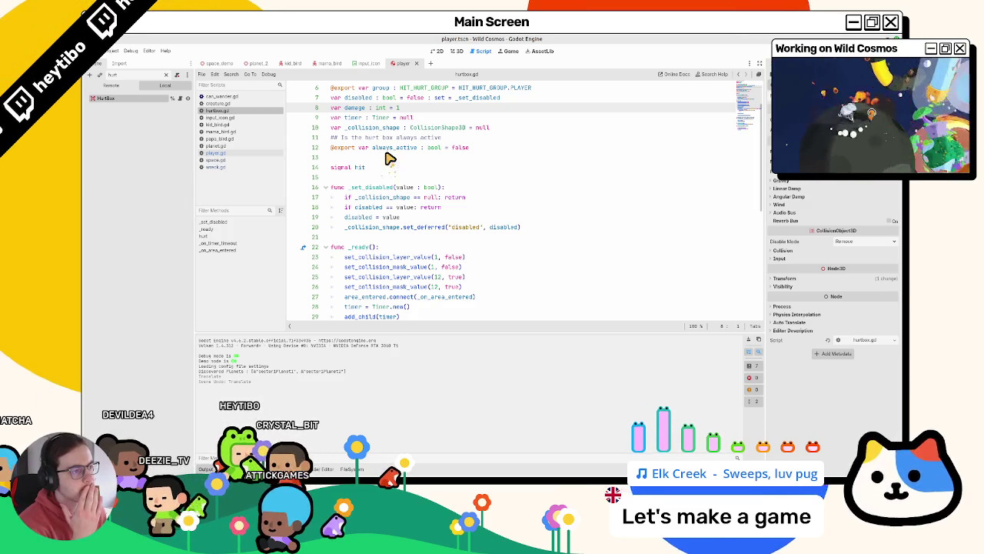
Step: Stop the running game and go to the area_entered connection on line 28
key("F8")
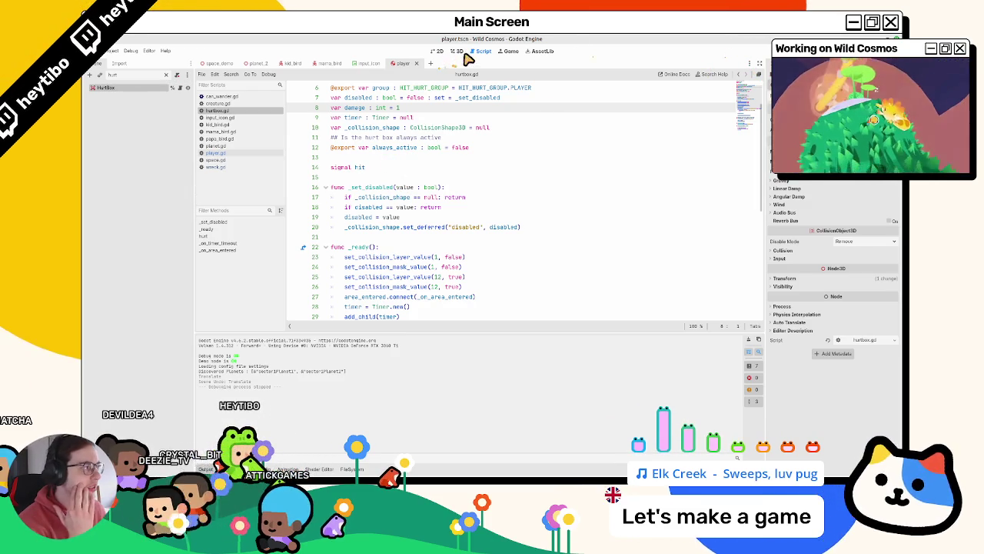
scroll(443, 178, "down", 5)
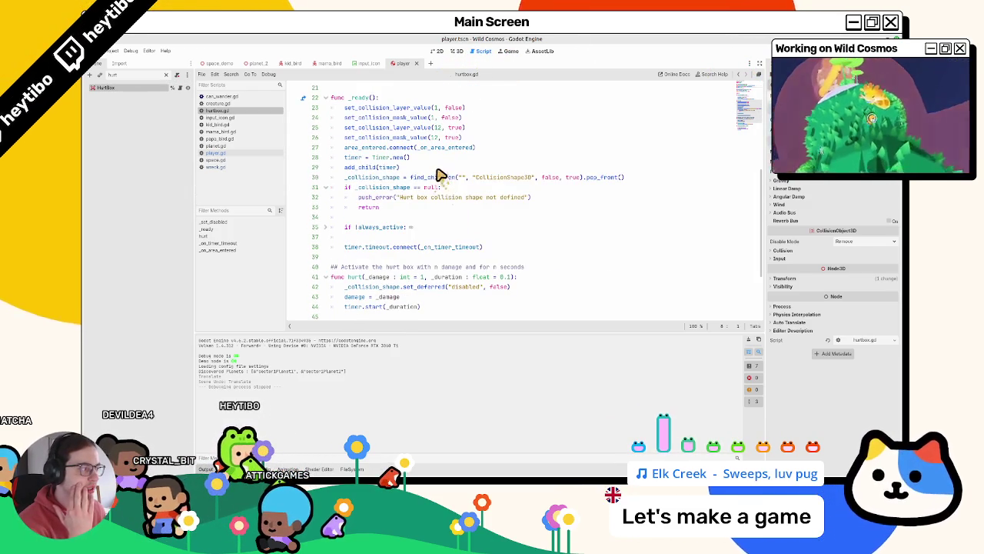
right_click(417, 164)
left_click(414, 164)
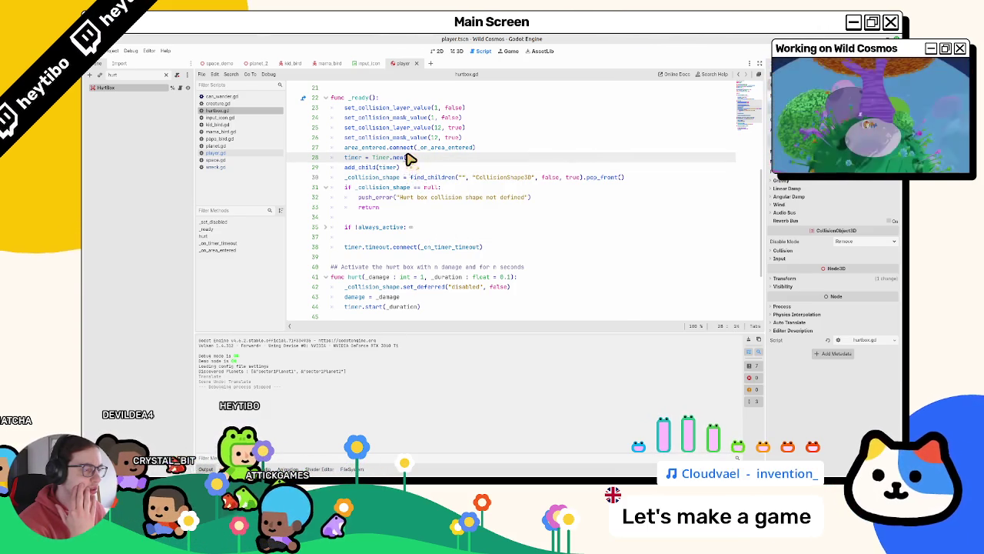
Step: Clear the node filter, check HurtBox's collision shape, and close the player and input_icon scenes
left_click(174, 78)
left_click(97, 187)
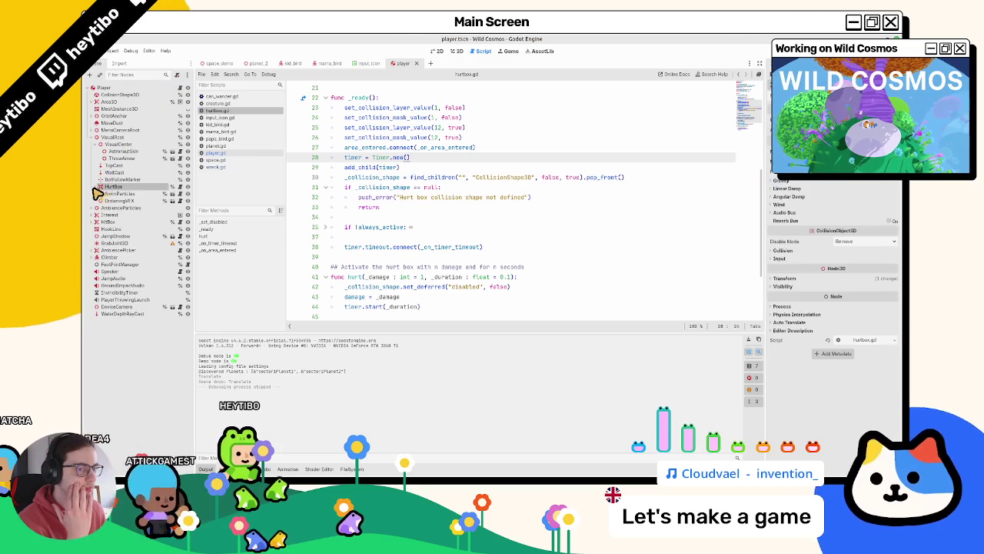
left_click(96, 188)
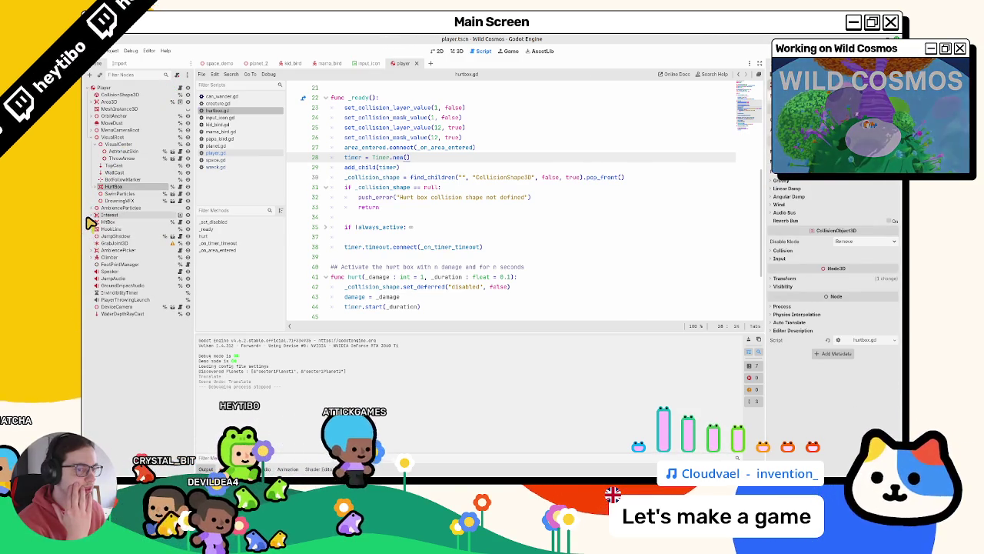
left_click(454, 51)
left_click(417, 64)
left_click(384, 63)
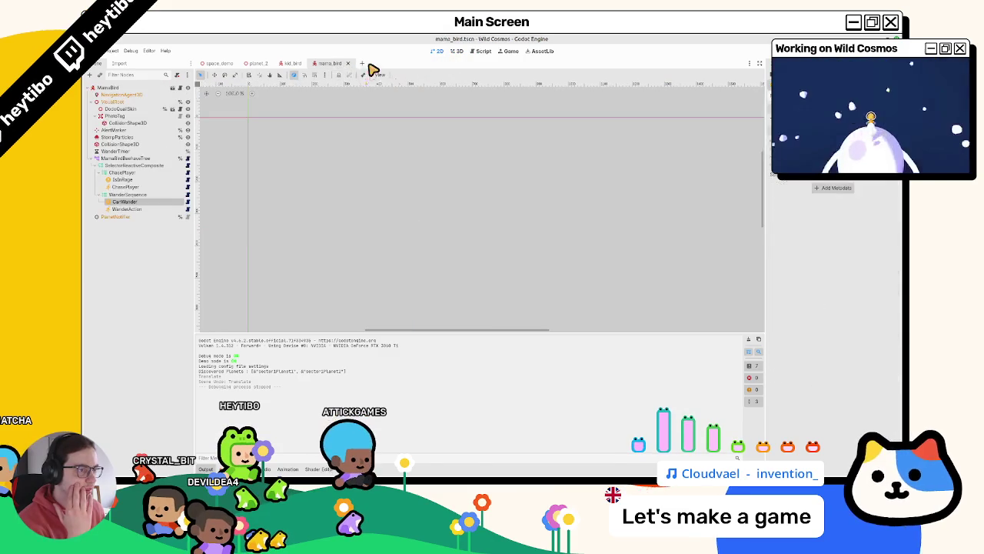
Step: Close the mama_bird and kid_bird scenes, briefly run the game, then close planet_2
left_click(347, 63)
left_click(306, 63)
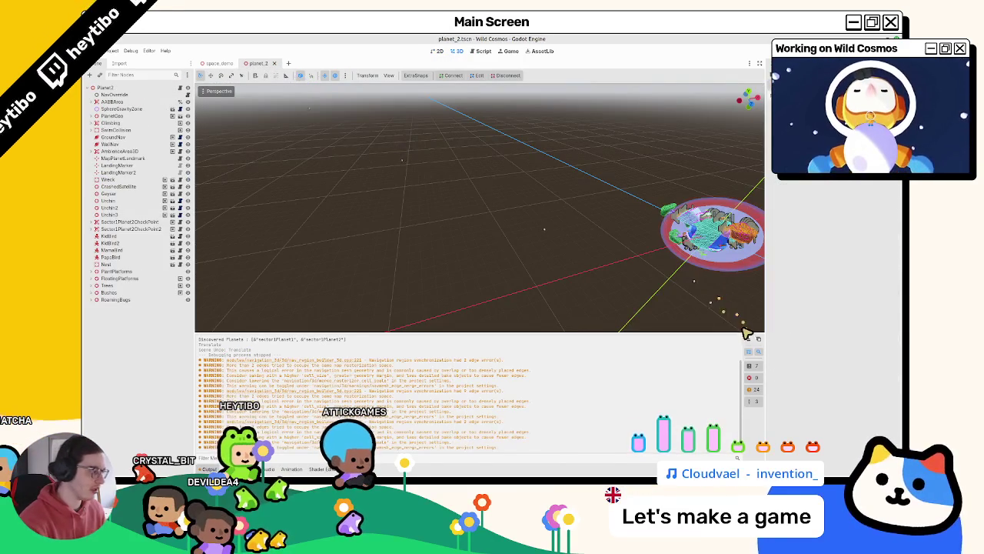
key("F5")
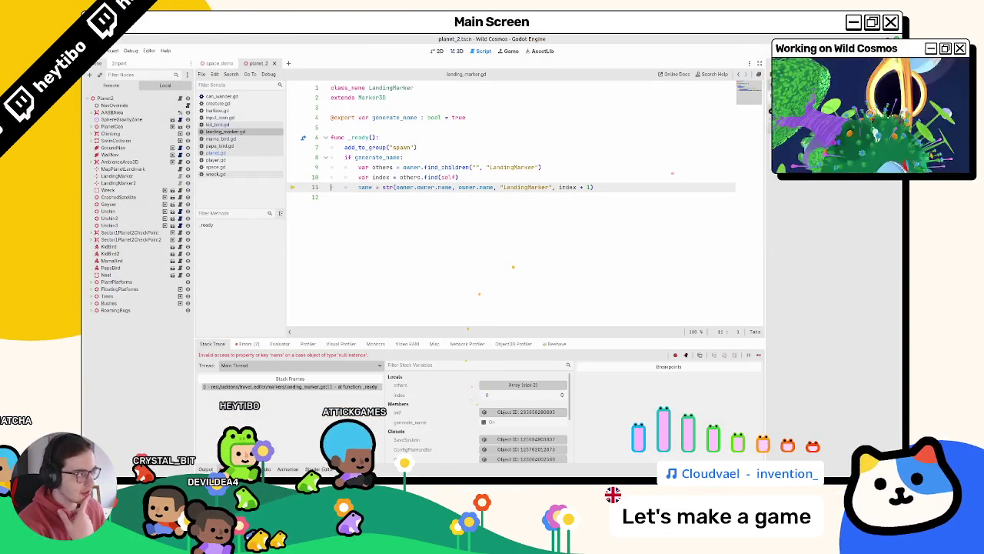
key("F8")
left_click(458, 51)
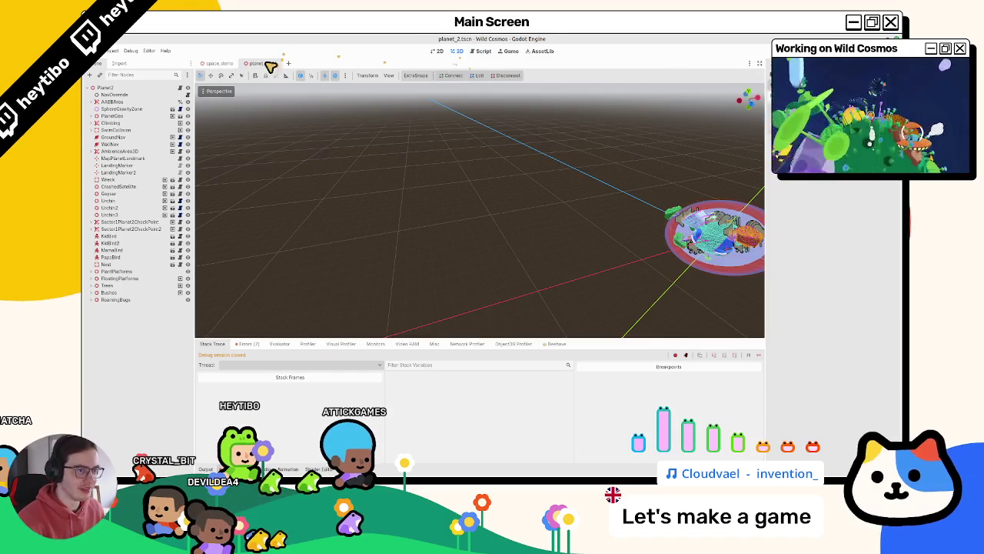
left_click(275, 63)
Step: Relaunch the game from the quick scene picker and open a terminal in the project folder
key("ctrl+shift+o")
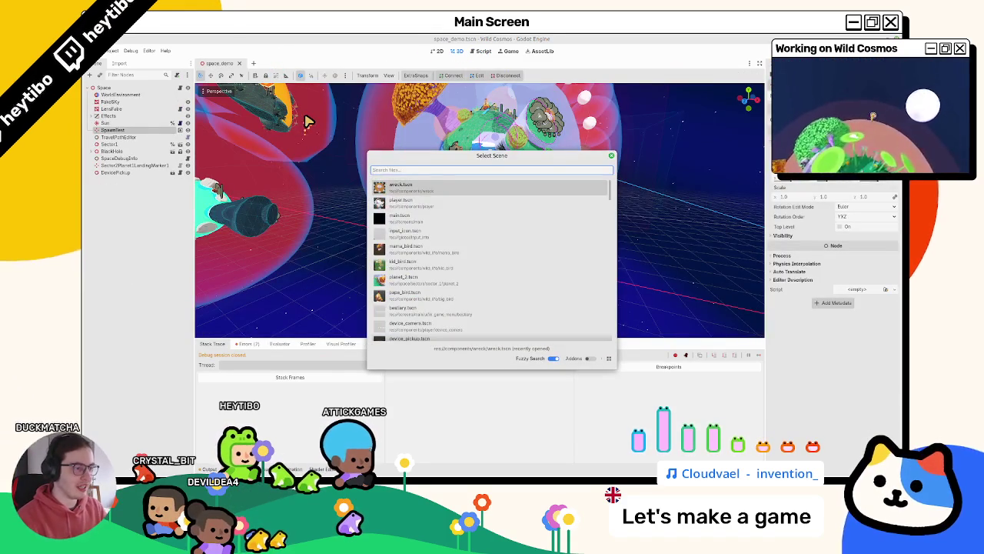
key("Down")
key("Down")
key("Return")
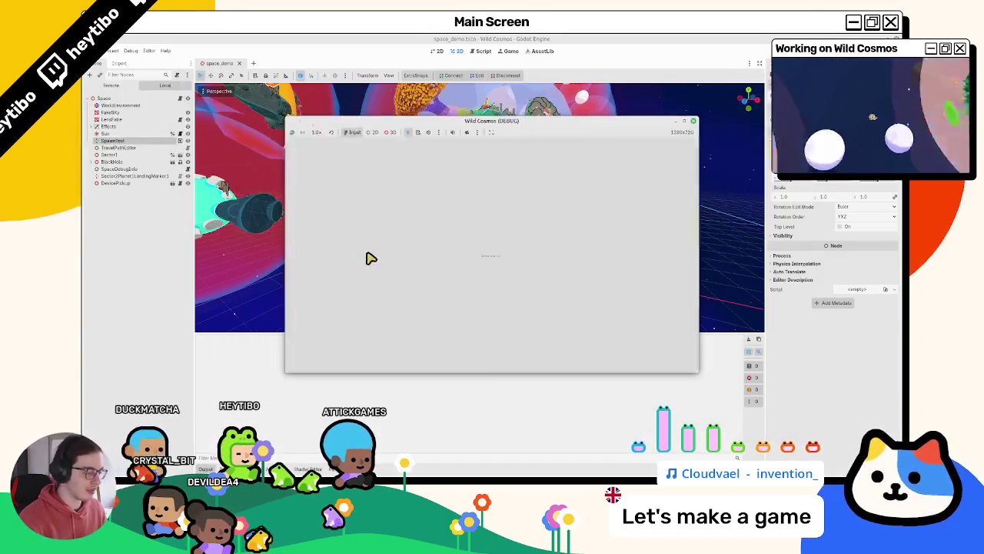
key("ctrl+alt+t")
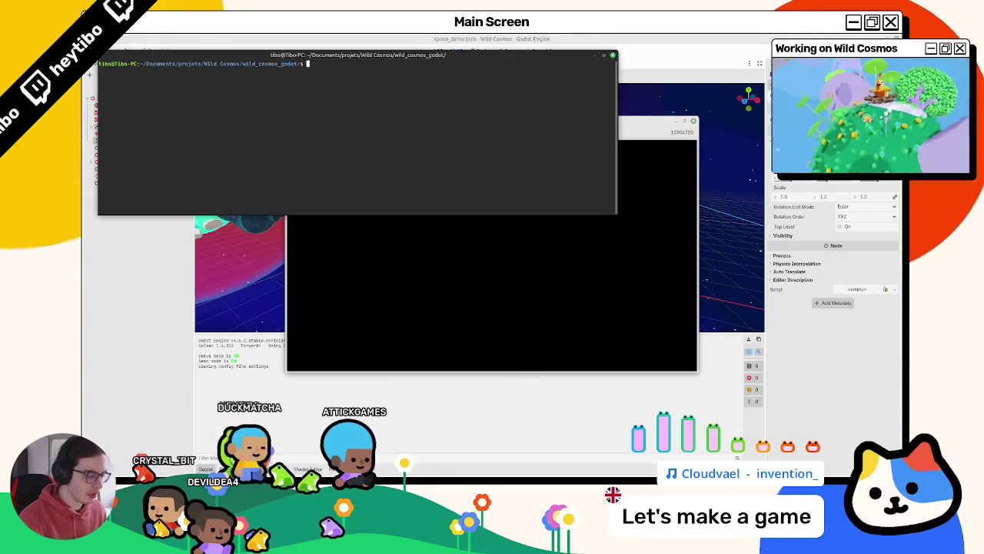
Step: Maximize the game, run the character toward the purple wall, then quit with F8
left_click(685, 123)
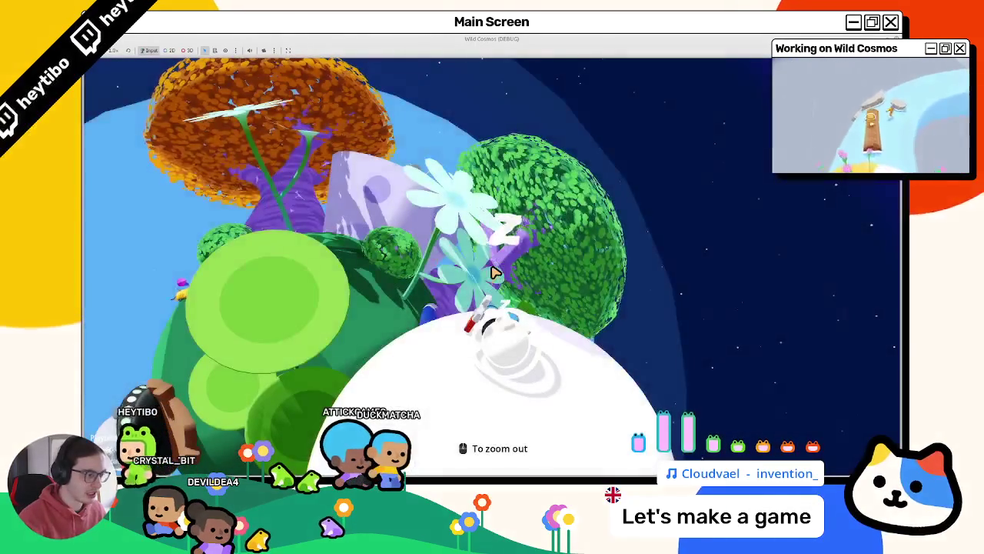
key("Tab")
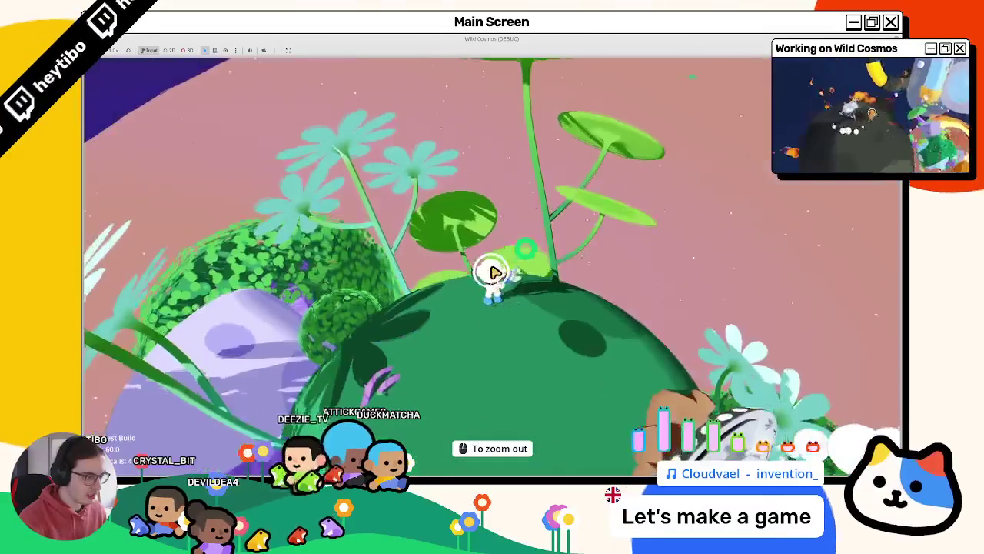
key("w")
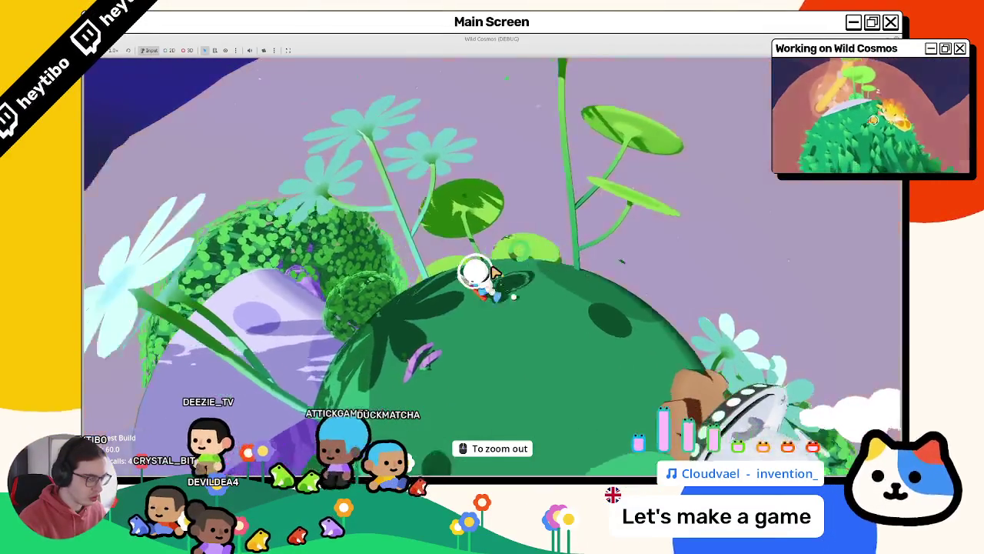
key("w")
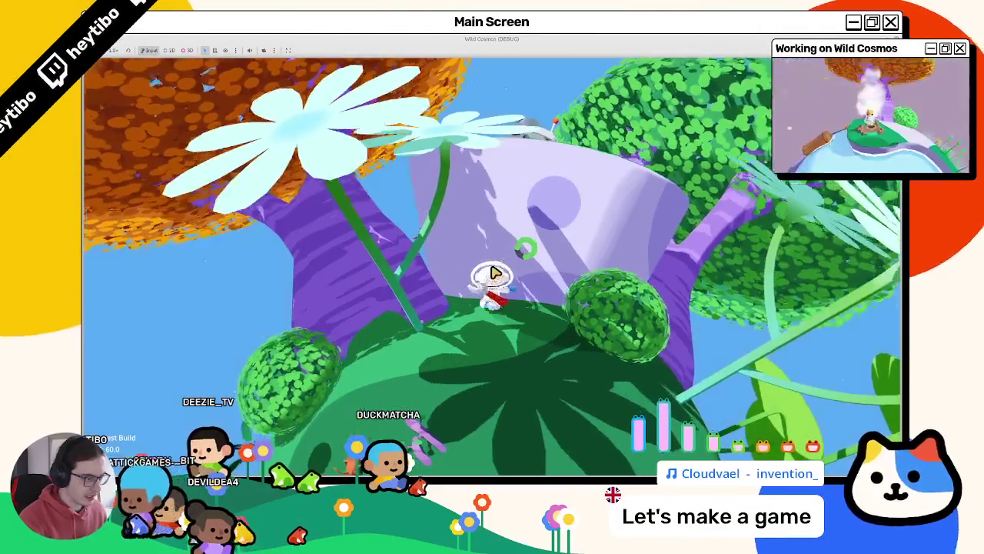
key("Tab")
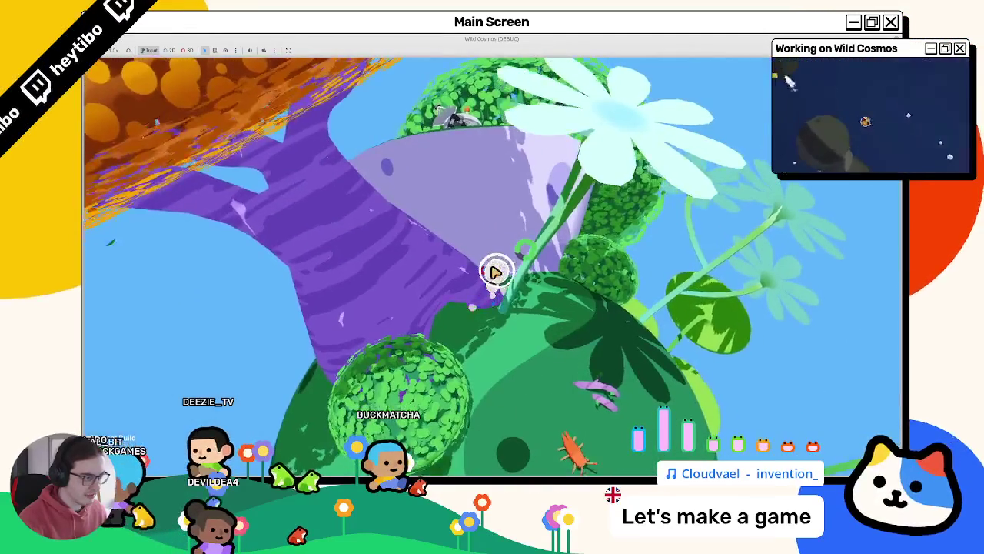
key("F8")
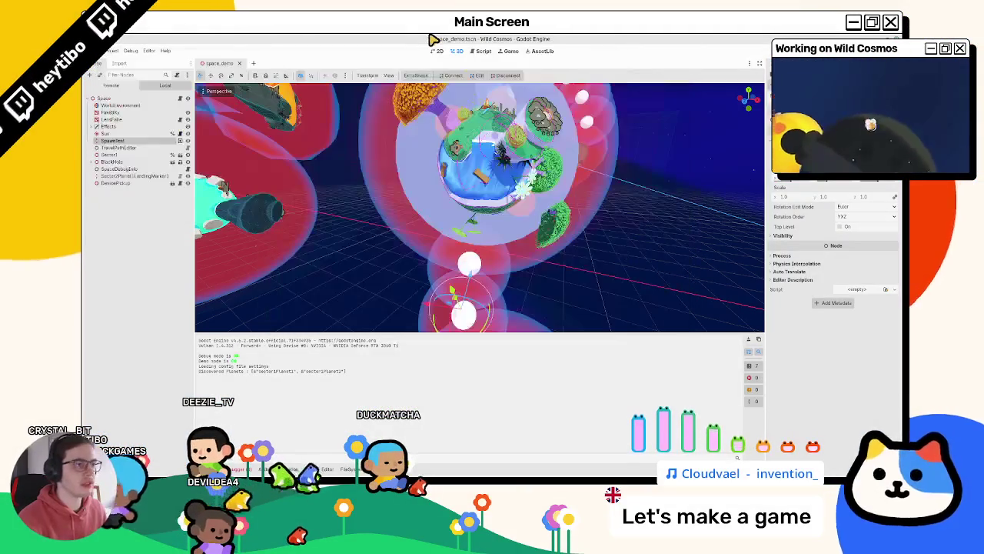
Step: Reopen player.tscn in a new tab through quick open
left_click(485, 52)
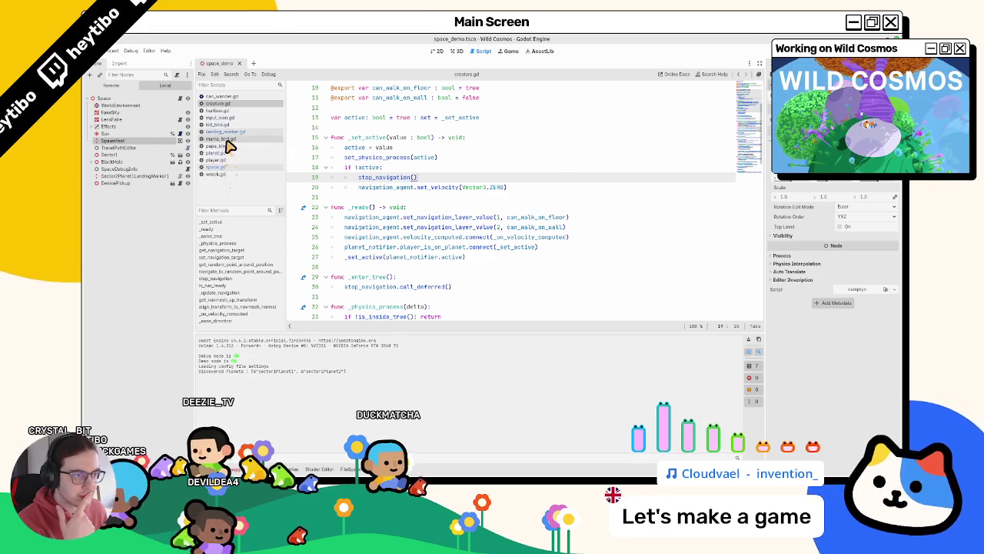
left_click(457, 51)
key("ctrl+shift+o")
type("player")
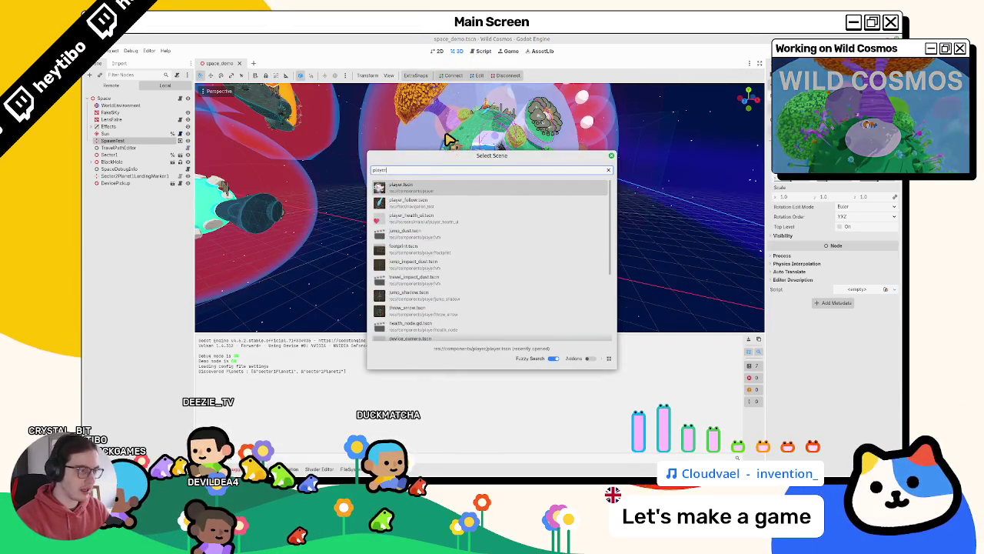
key("Return")
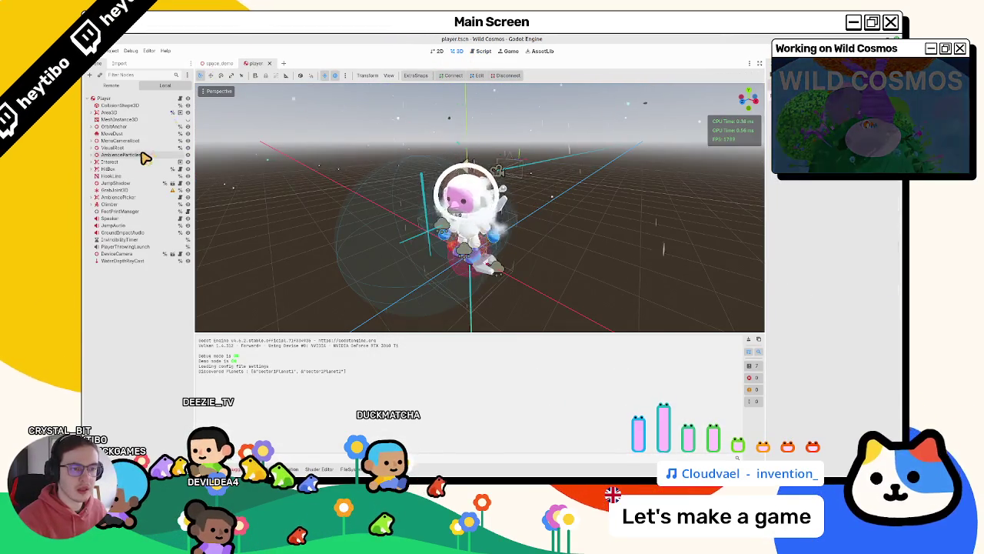
Step: Filter the Scene dock for 'hurt' and open HurtBox's hurtbox.gd script
key("ctrl+shift+o")
type("hurt")
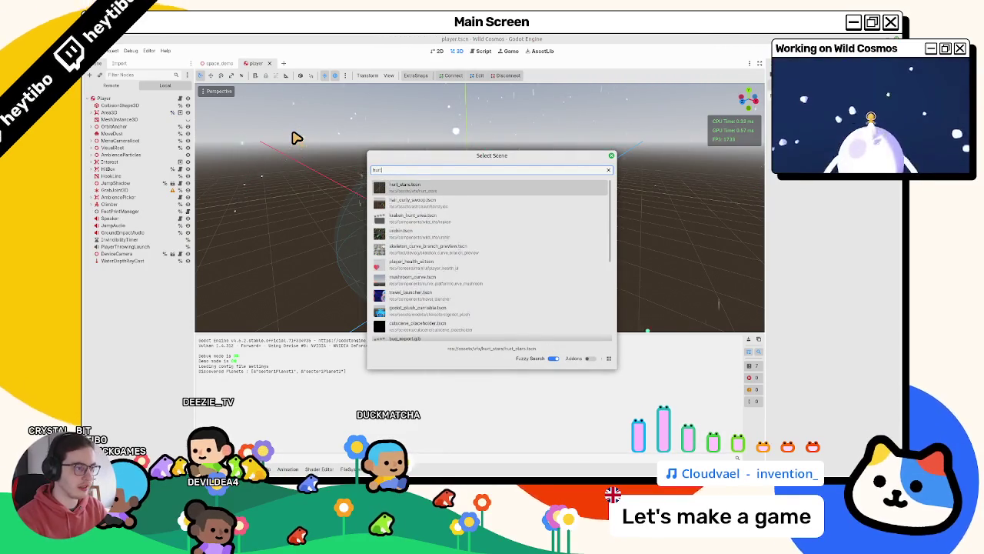
type("_bo")
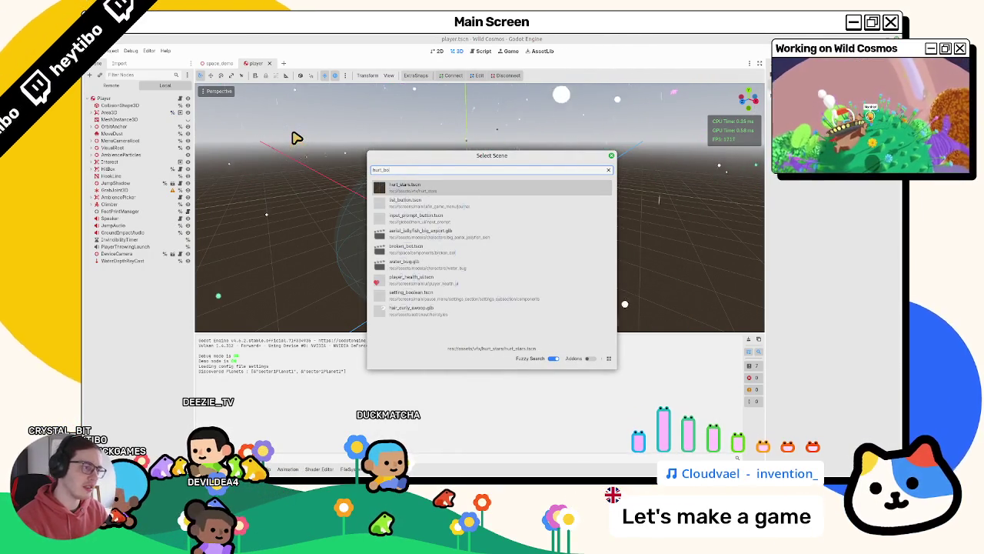
key("Escape")
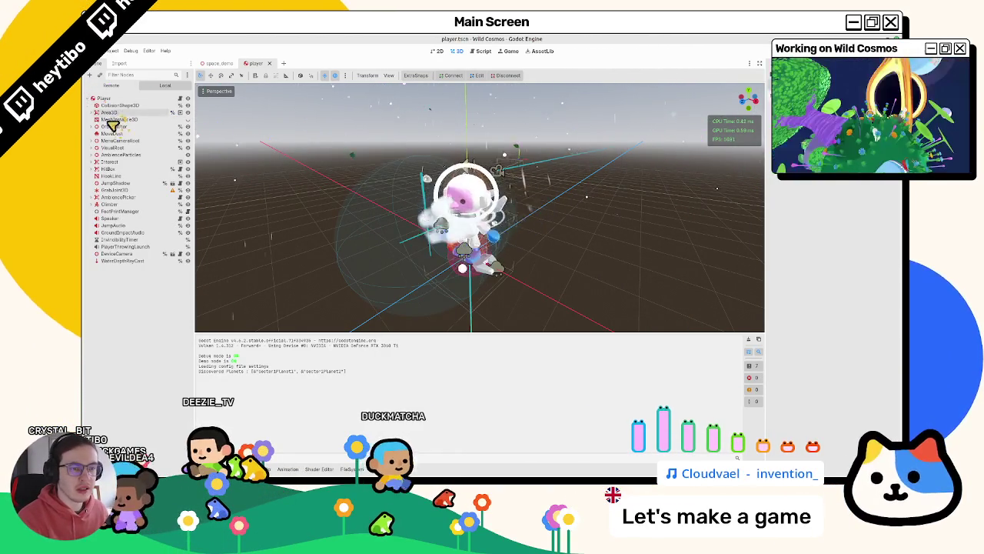
left_click(91, 170)
left_click(91, 169)
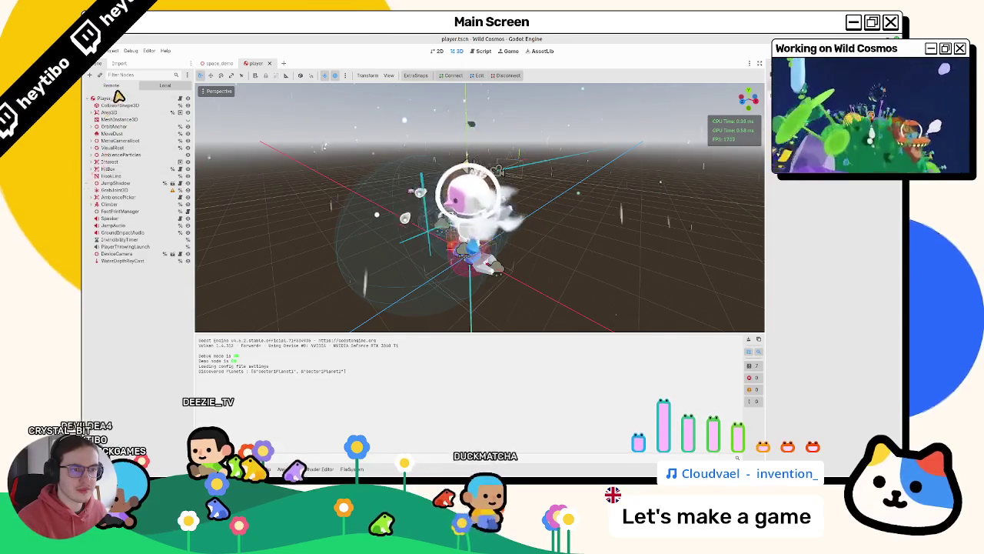
left_click(139, 77)
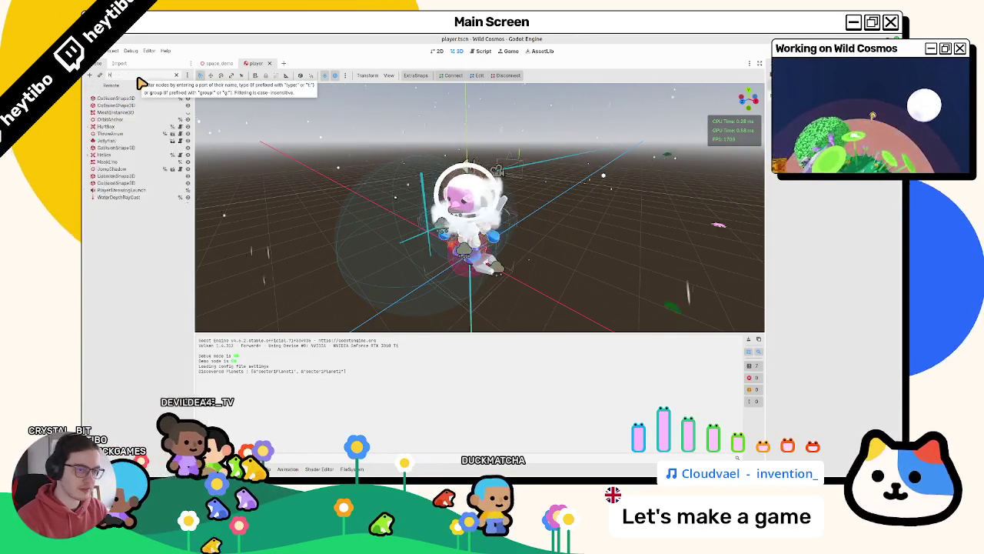
type("hurt")
left_click(178, 99)
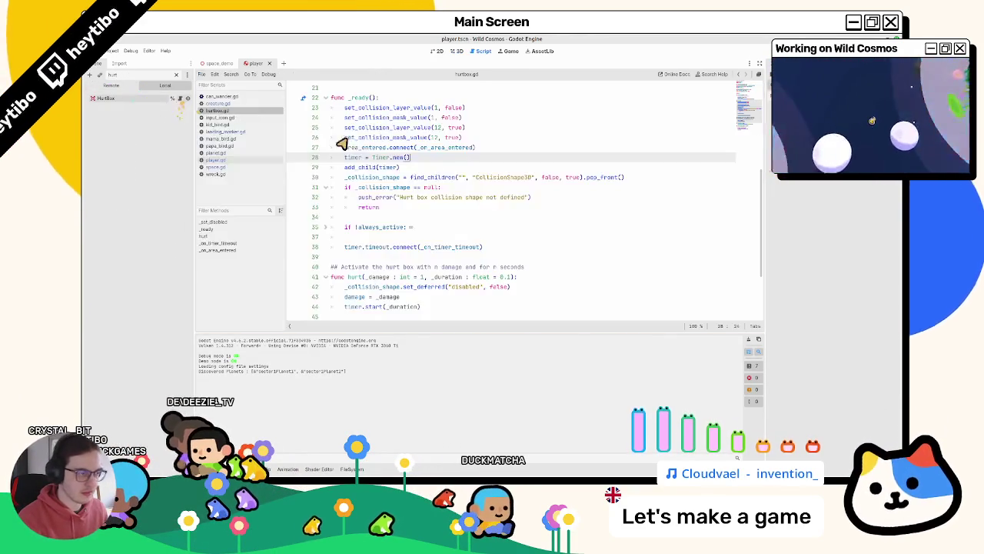
Step: Comment out the collision layer and mask lines 23–24, then fold hurt, _on_timer_timeout and _on_area_entered
left_click_drag(450, 117, 446, 108)
key("ctrl+k")
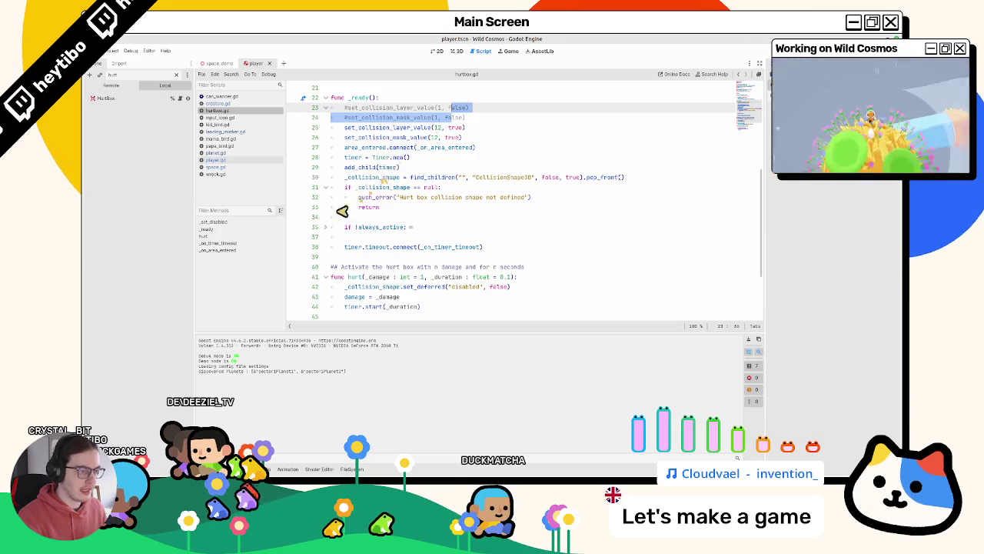
scroll(338, 219, "down", 3)
left_click(325, 186)
left_click(326, 207)
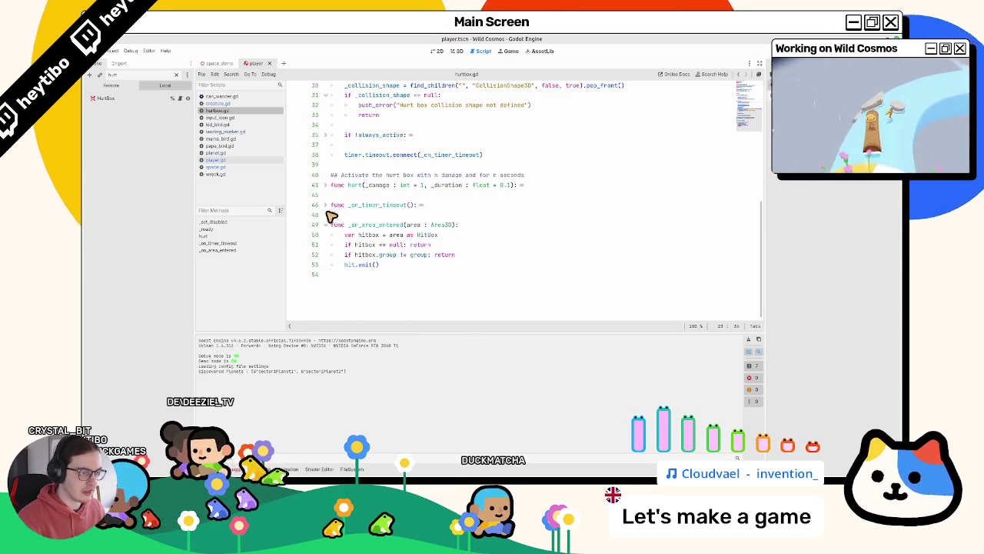
left_click(325, 227)
Step: Insert a blank line after the area_entered.connect call in _ready
double_click(358, 225)
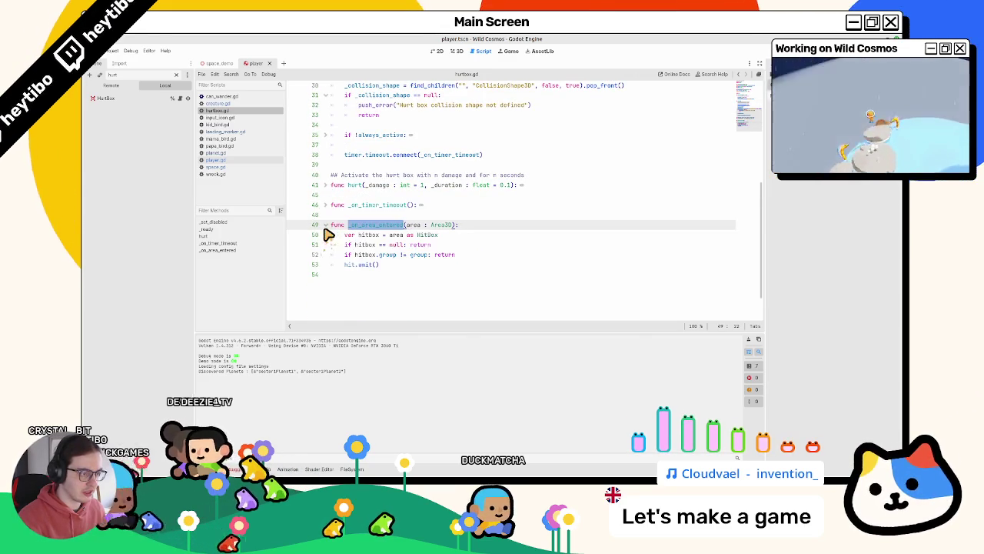
scroll(339, 229, "up", 7)
scroll(357, 228, "down", 3)
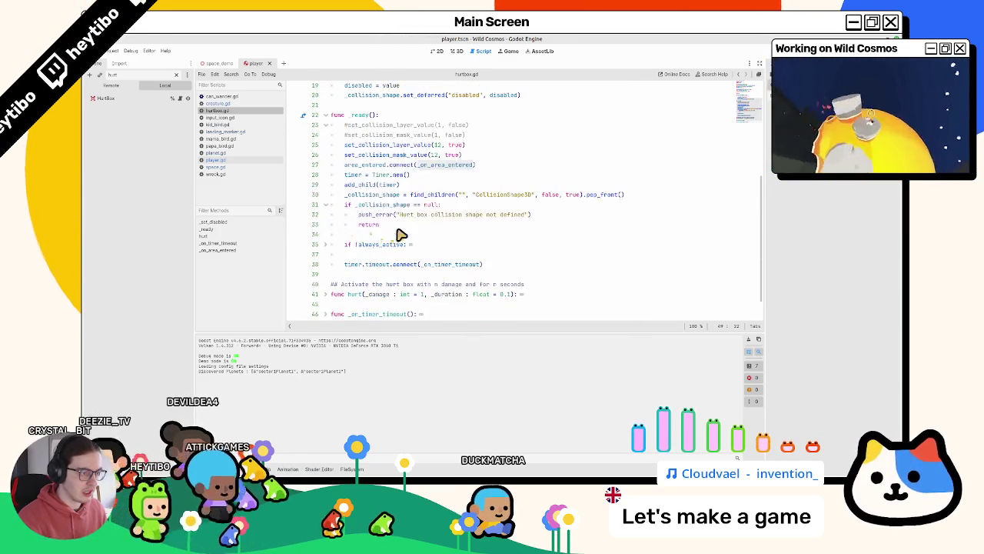
left_click(500, 169)
key("Return")
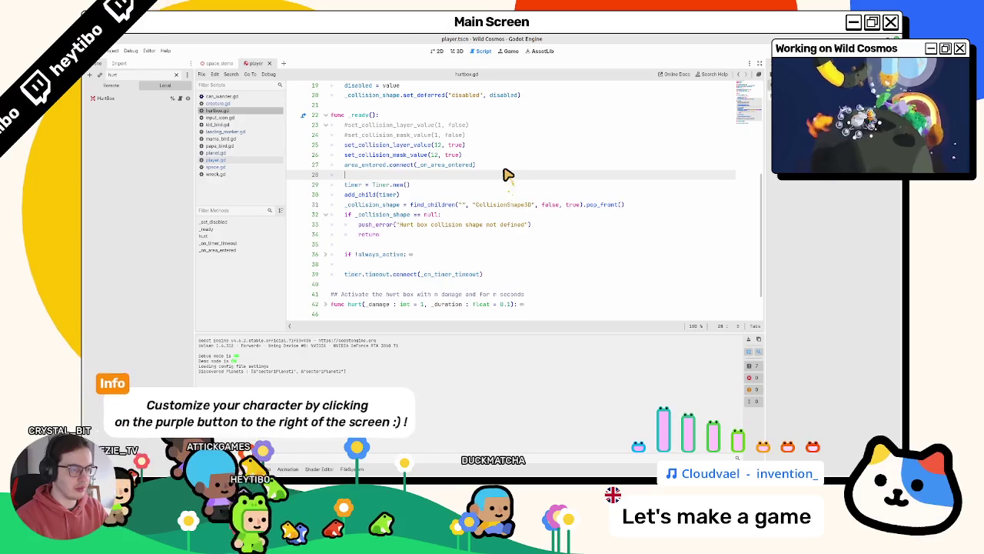
Step: Start a body_entered.connect() call on line 28 using autocomplete
type("body_")
key("Return")
type(".co")
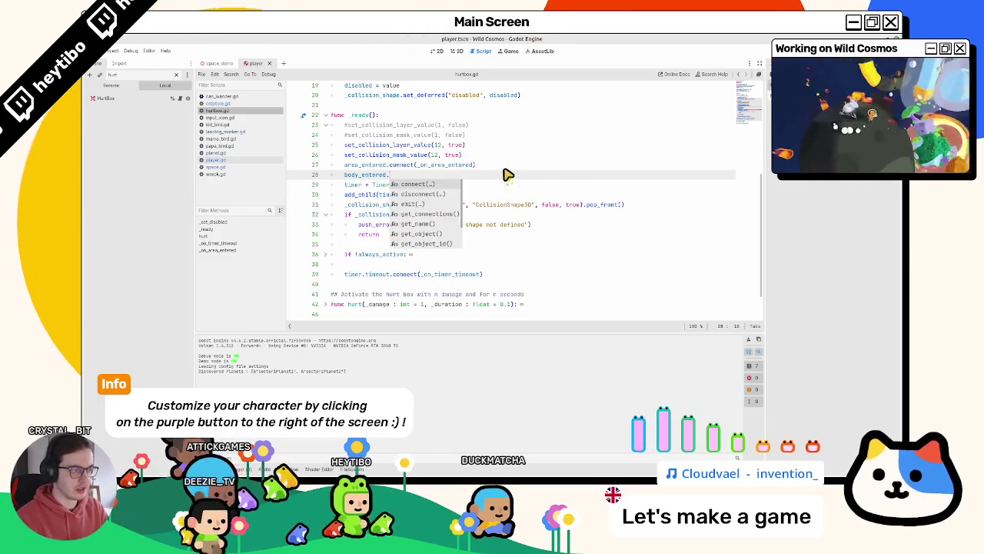
key("Return")
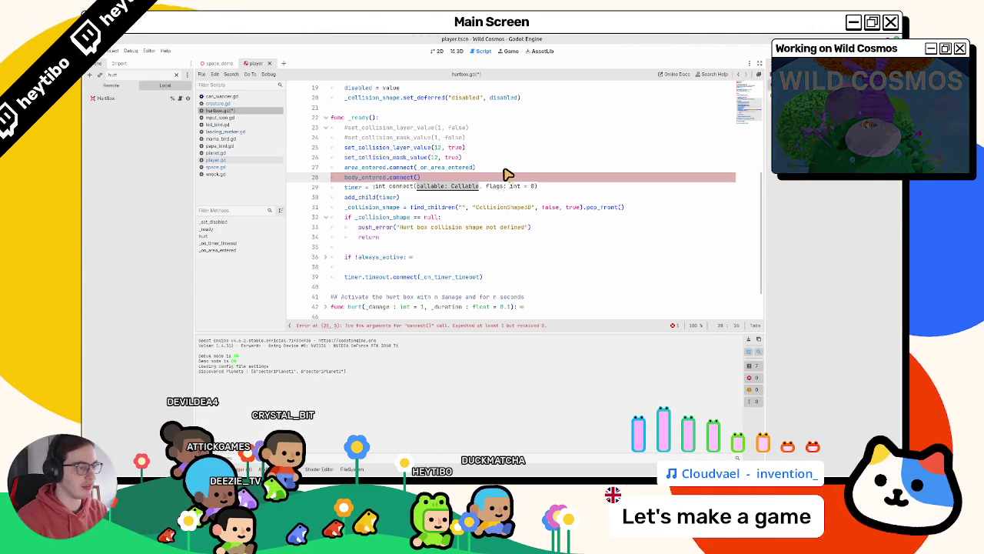
Step: Delete the set_deferred line in hurt() that re-enables the collision shape
scroll(461, 207, "down", 2)
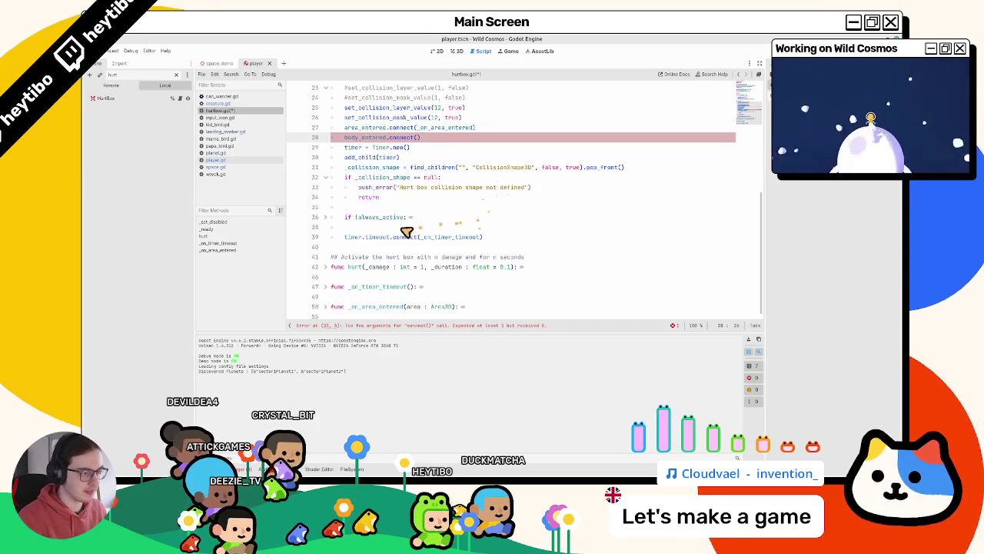
scroll(327, 272, "down", 1)
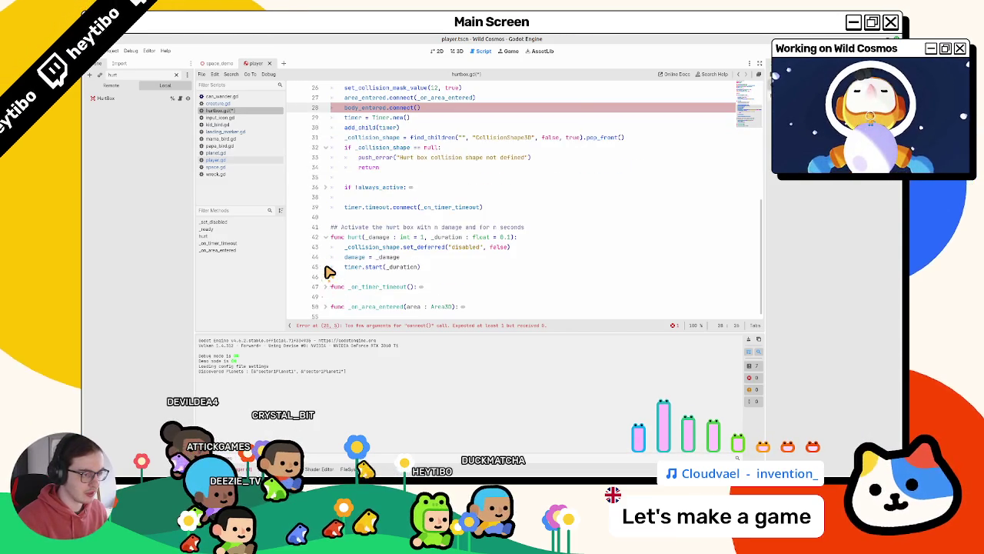
left_click_drag(344, 247, 539, 253)
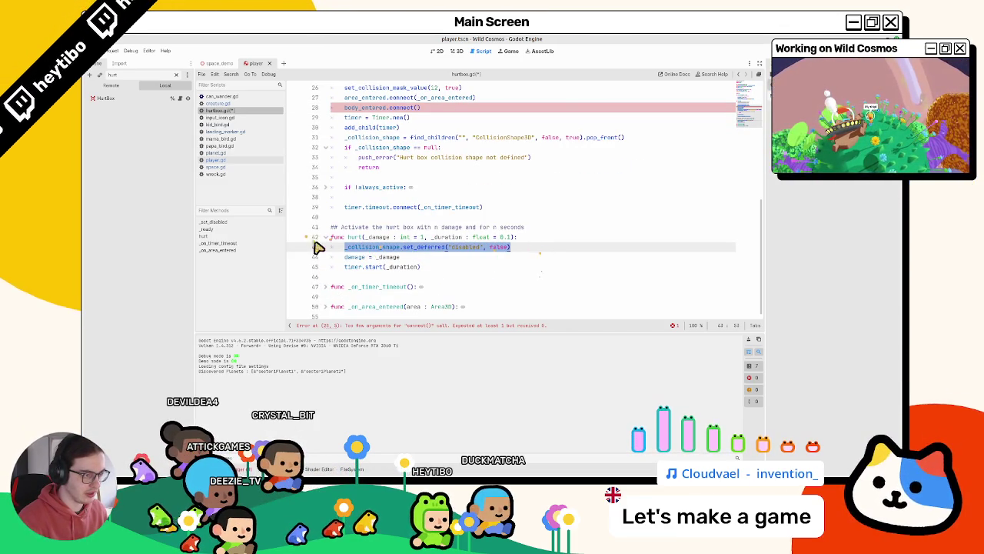
key("BackSpace")
key("BackSpace")
key("BackSpace")
Step: Pass _on_body_entered as the argument to the body_entered.connect() call
scroll(340, 253, "up", 4)
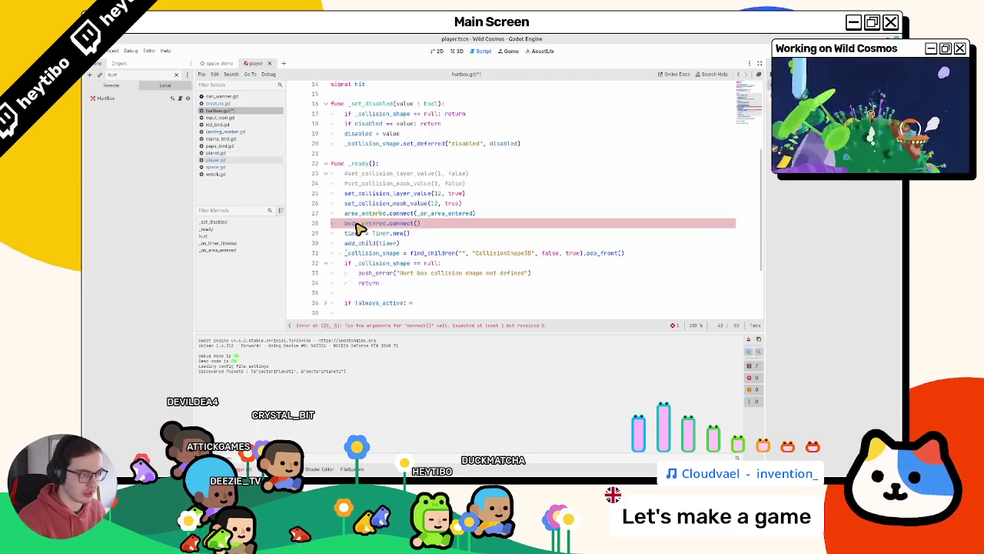
left_click(419, 225)
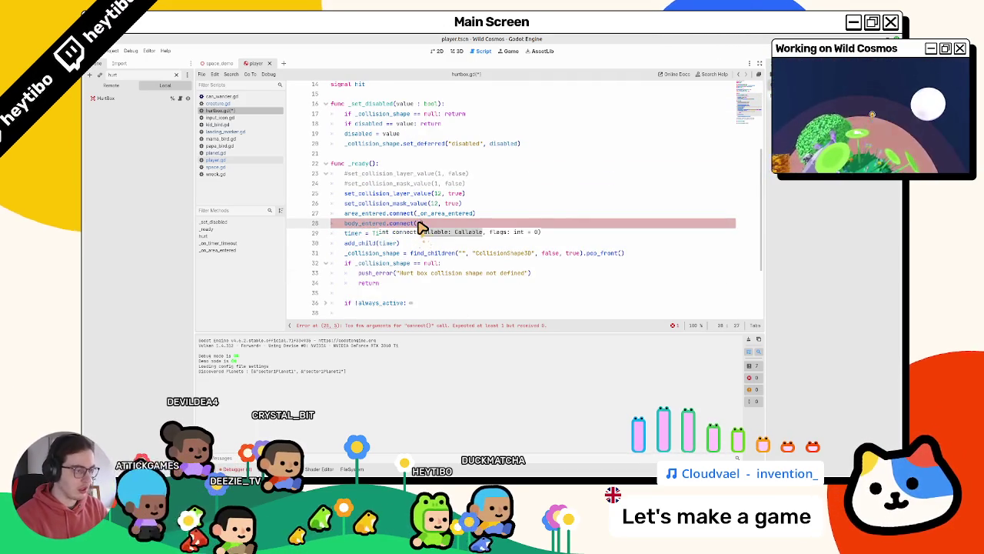
type("_on_body_ente")
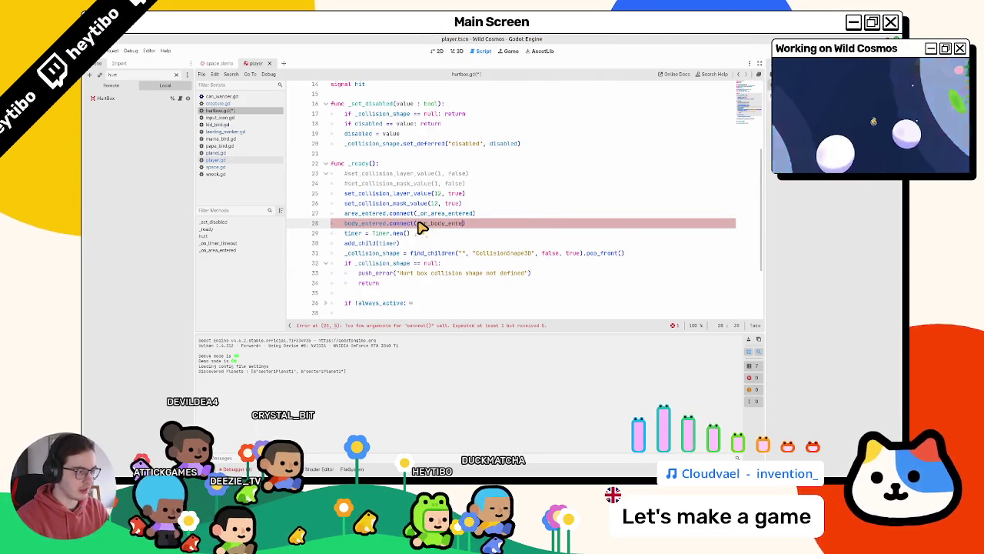
type("red")
Step: Add func _on_body_entered(body: PhysicsBody3D) with a pass body at the end of the script
scroll(431, 243, "down", 1)
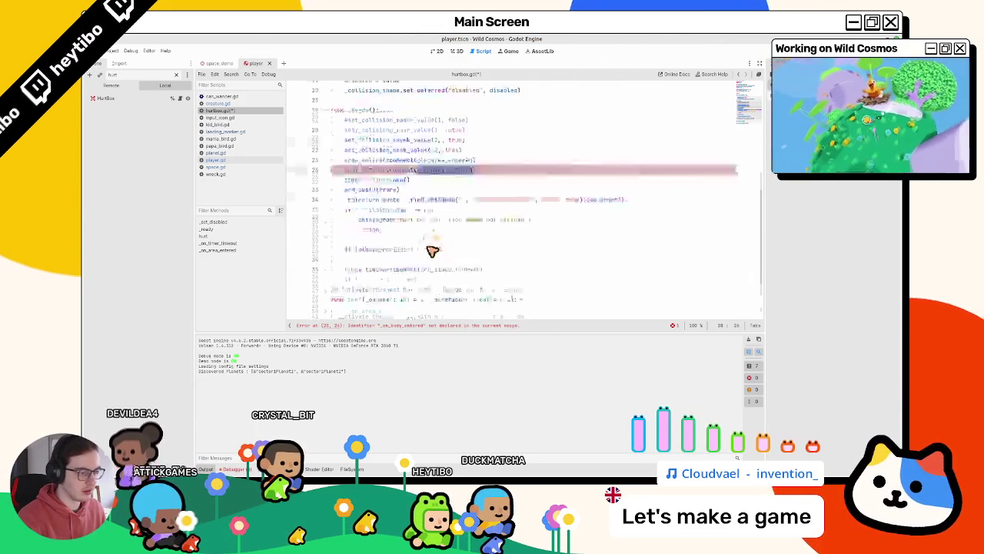
scroll(434, 247, "down", 2)
left_click(381, 313)
type("func ")
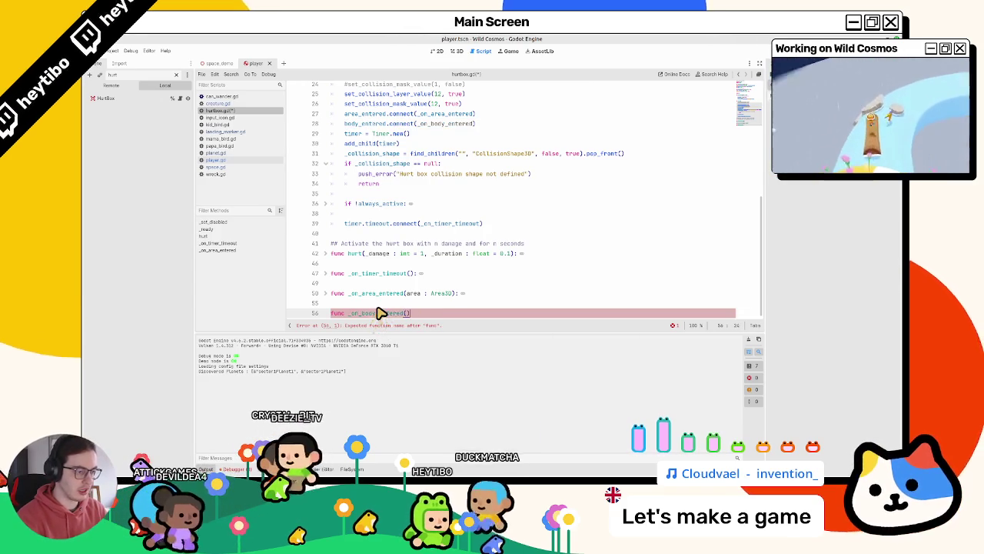
type("_on_body_entered()")
key("Return")
key("BackSpace")
type(":")
key("Return")
type("pas")
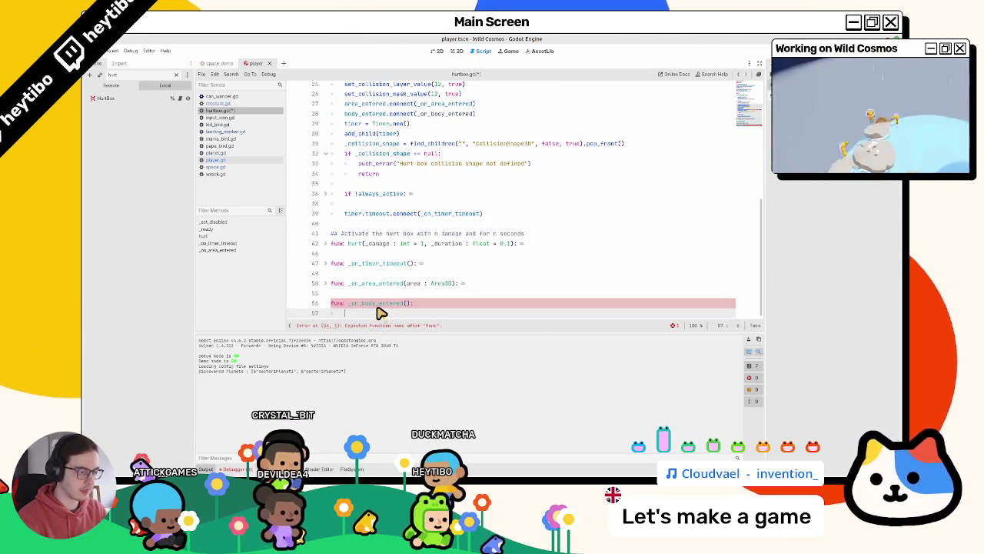
type("s")
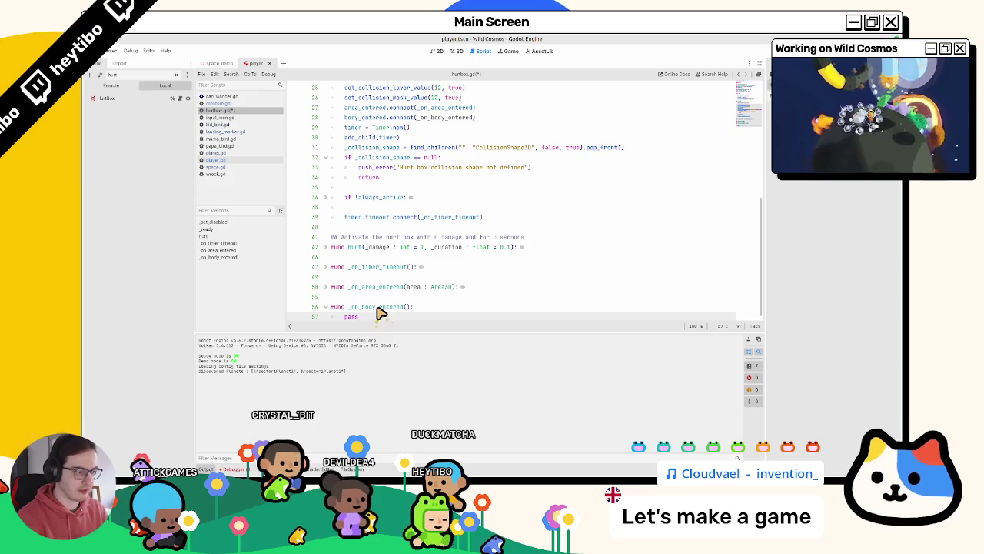
left_click(414, 307)
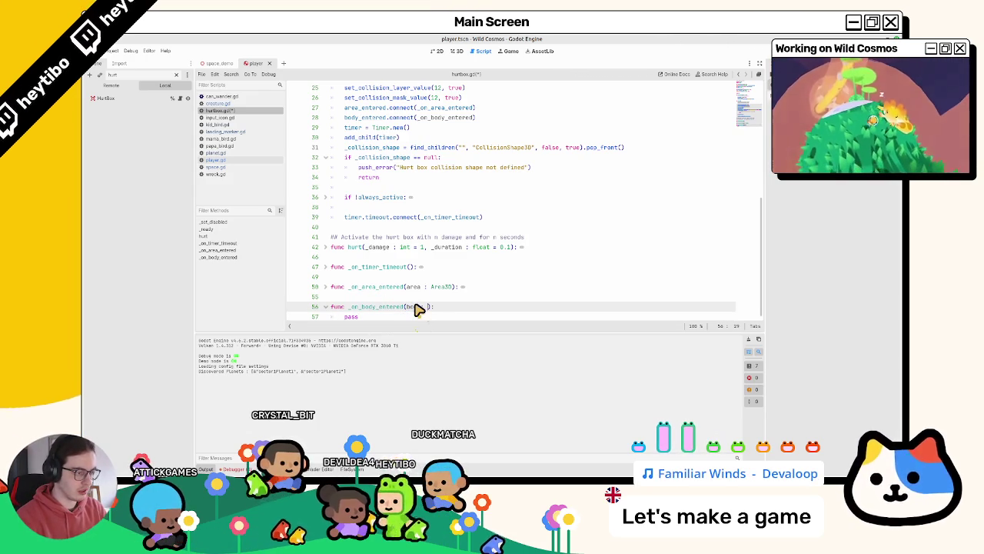
key("BackSpace")
key("BackSpace")
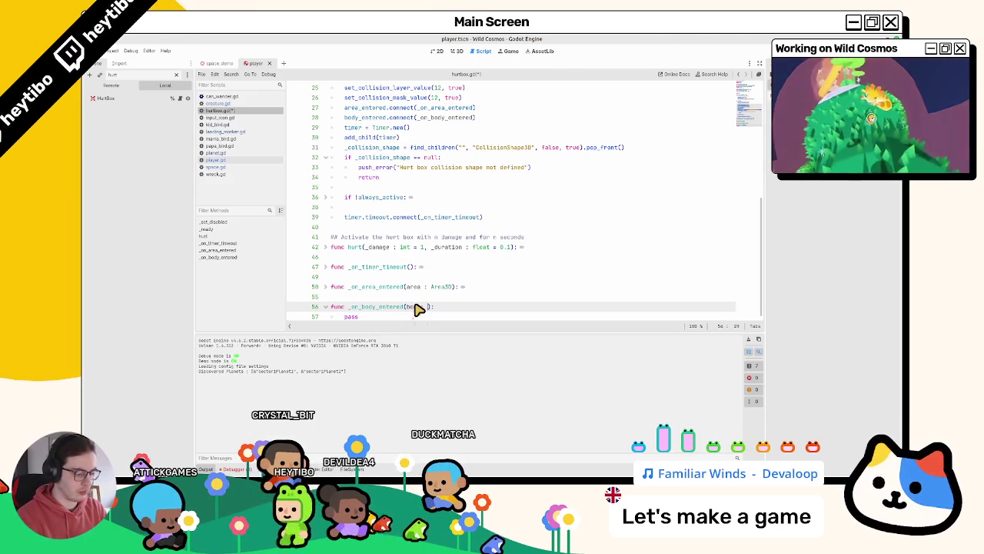
type("Physi")
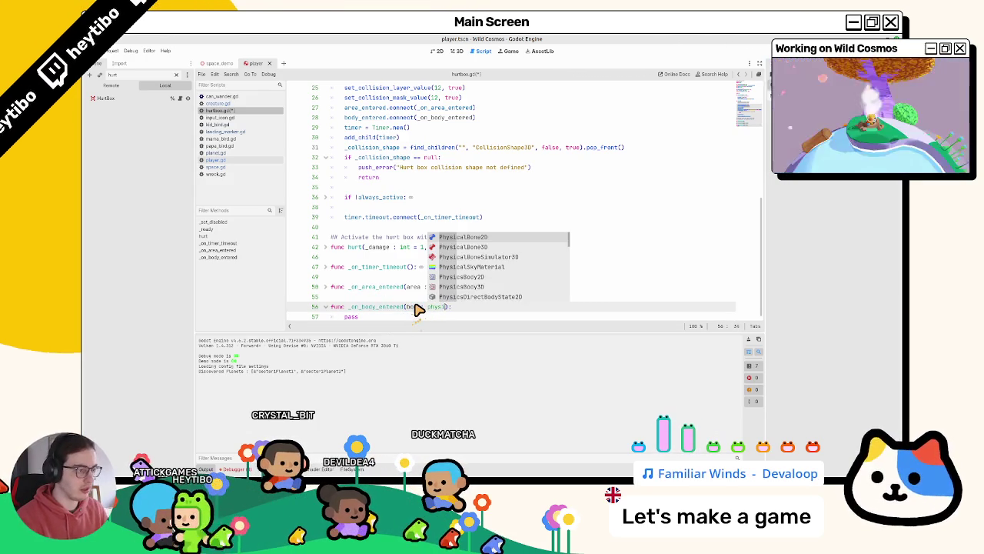
type("csB")
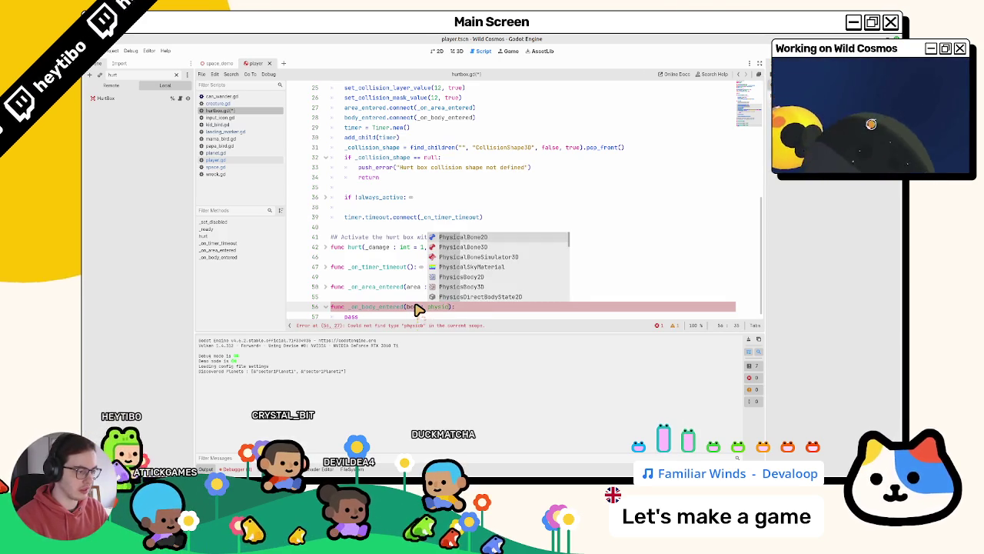
type("ody3D")
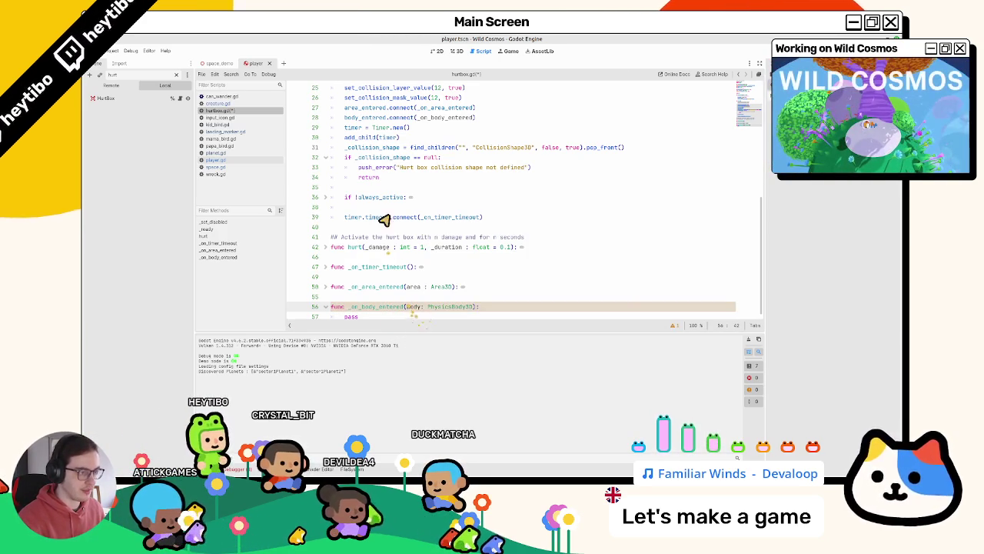
Step: After checking the body_entered docs, change the handler parameter to body: Node3D, then save and run with F5
left_click(370, 120, "ctrl")
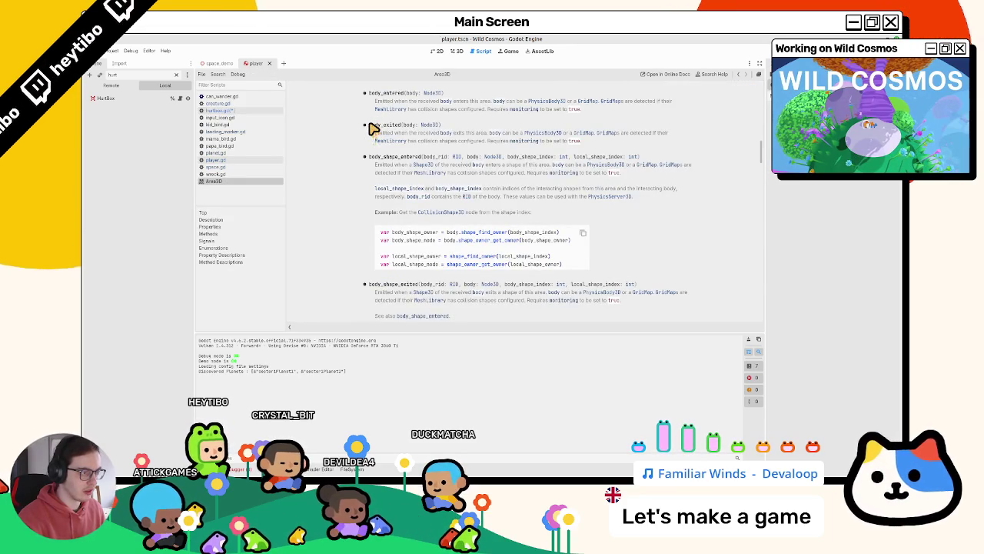
middle_click(246, 181)
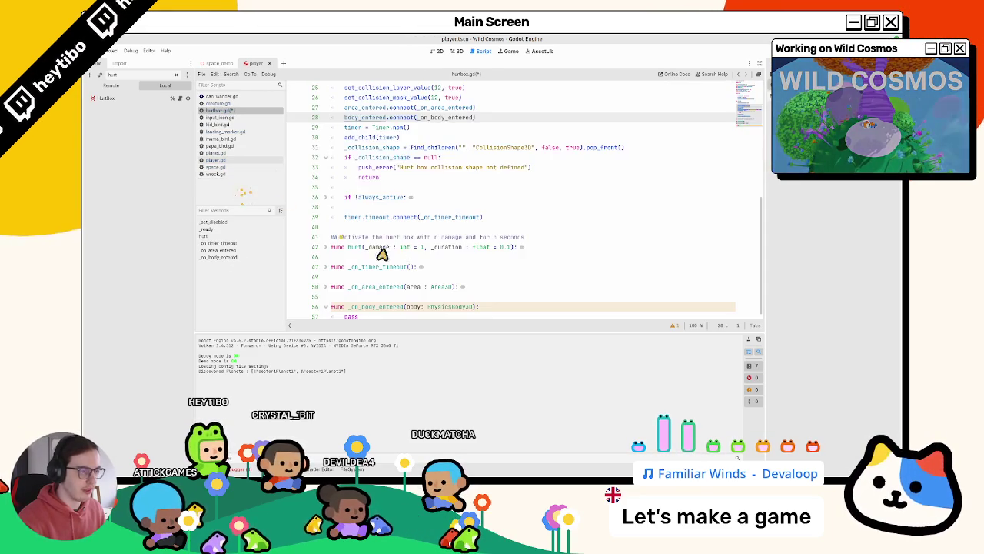
left_click(439, 306)
double_click(439, 306)
key("BackSpace")
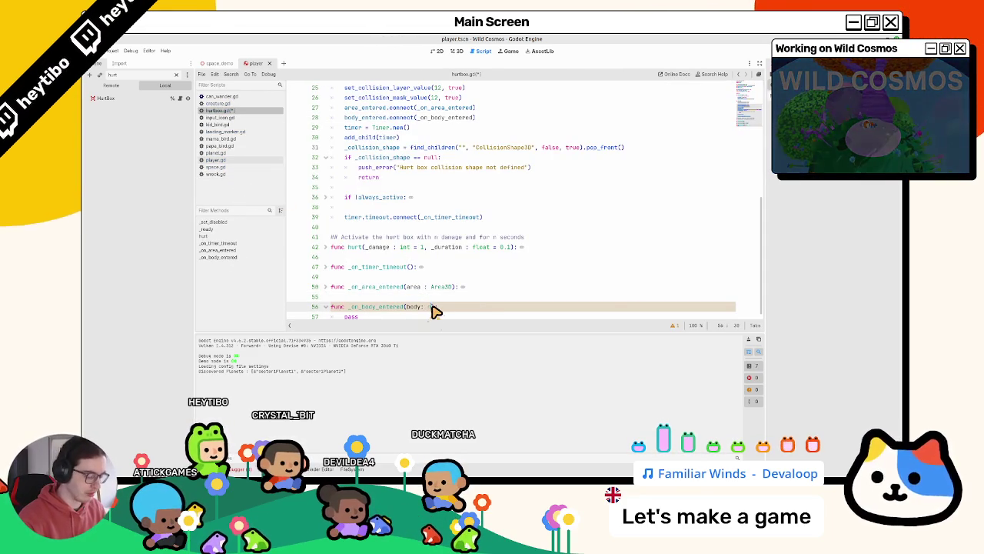
type("Node3D")
key("Down")
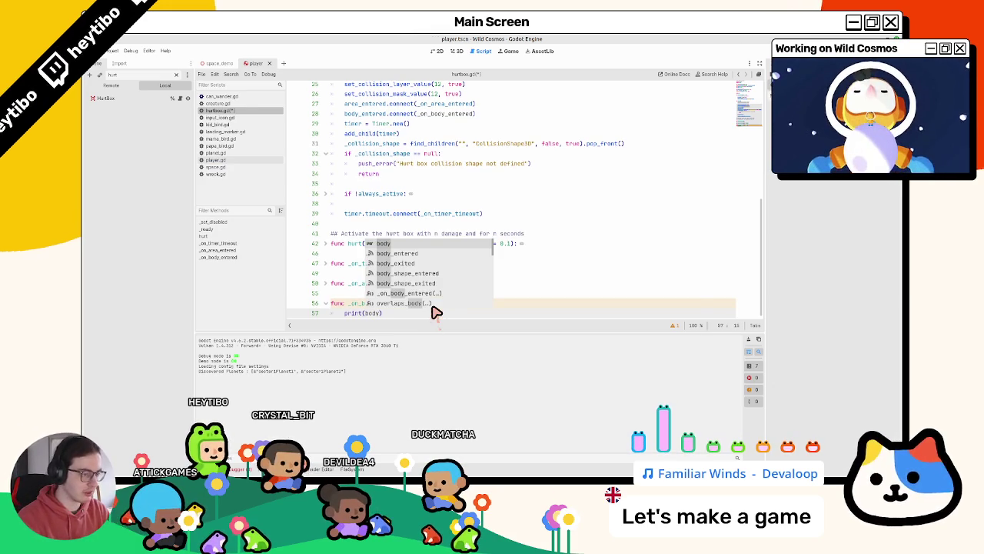
key("F5")
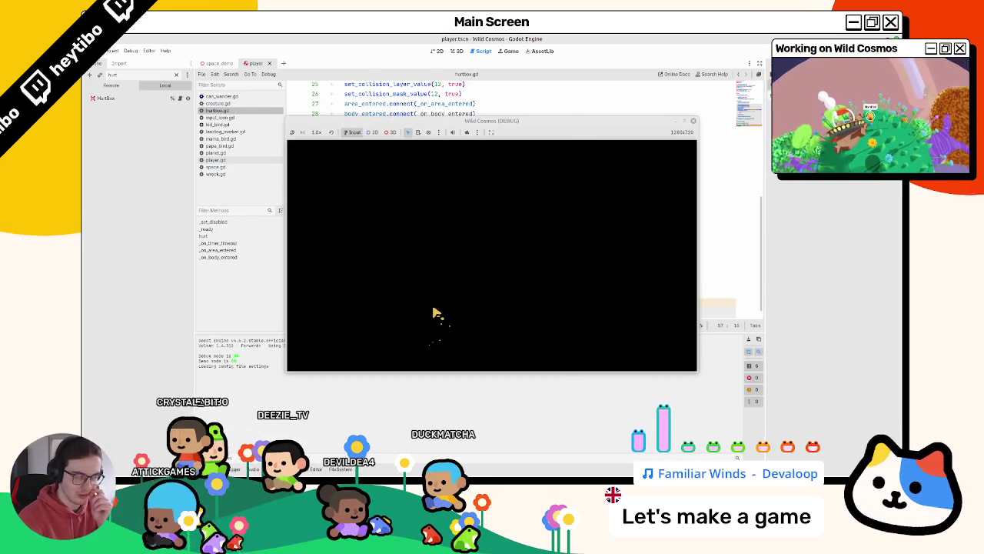